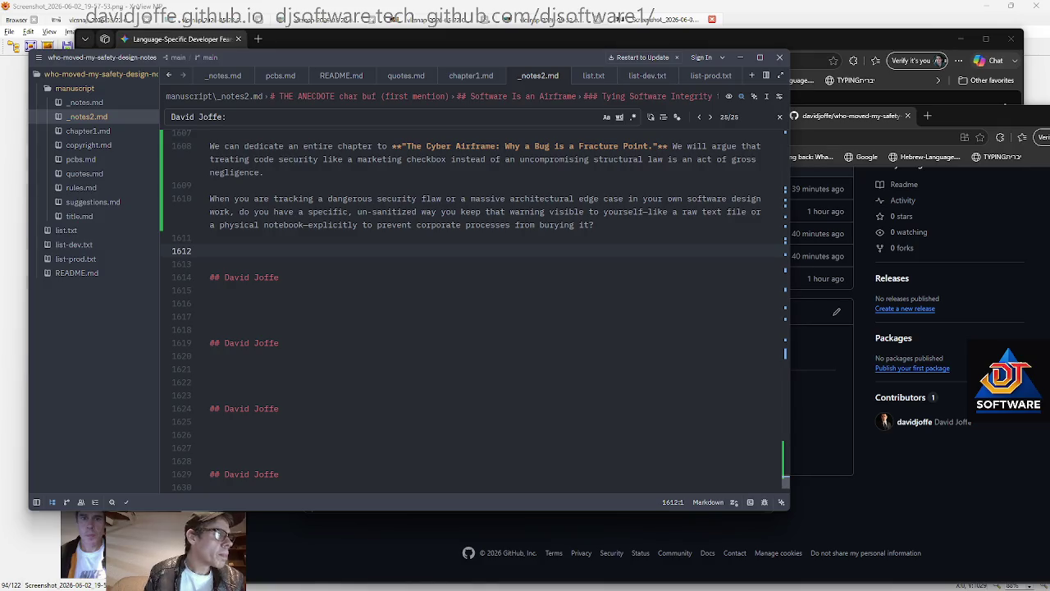
Paste the Reality Deficit reply and the comment on designing for repeated patterns into _notes2.md
key("Down")
key("Down")
key("Down")
type("|\"The Reality Deficit The core pathology here is that management lives in a world of social construction, while engineers live in a world of physical construction.\"  Yes! this pattern repeats so many times that we must at least ask and consider if we can build ways to improve it at least . yes, it's easy to say the managers are 'stupid' and maybe sometimes they are, maybe sometimes they are just detached")
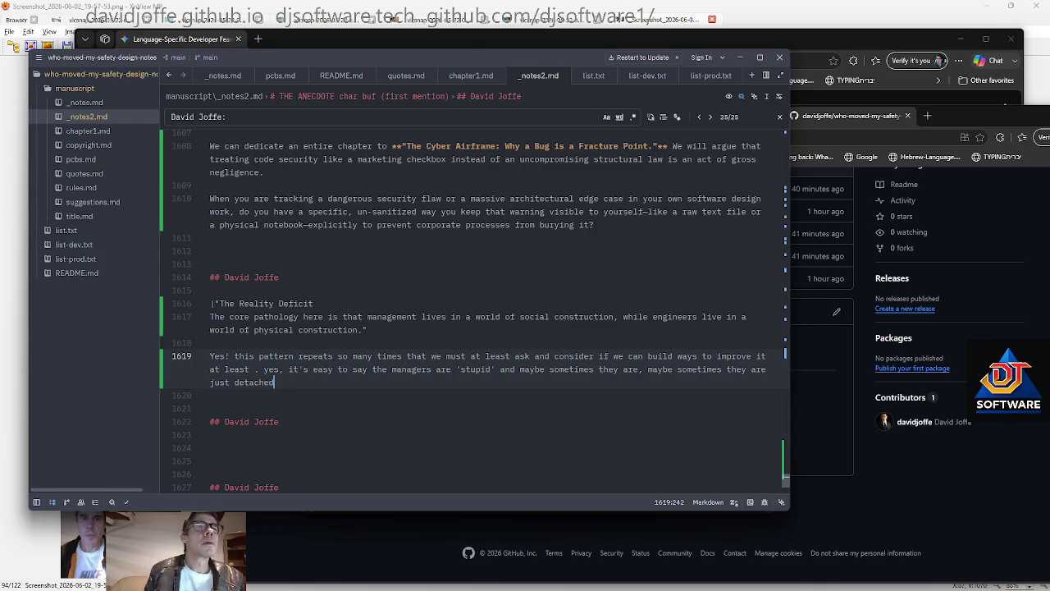
key("Down")
key("Down")
key("Down")
type("the fact that it happens over and over signals in the data we need to design for it")
scroll(472, 312, "down", 5)
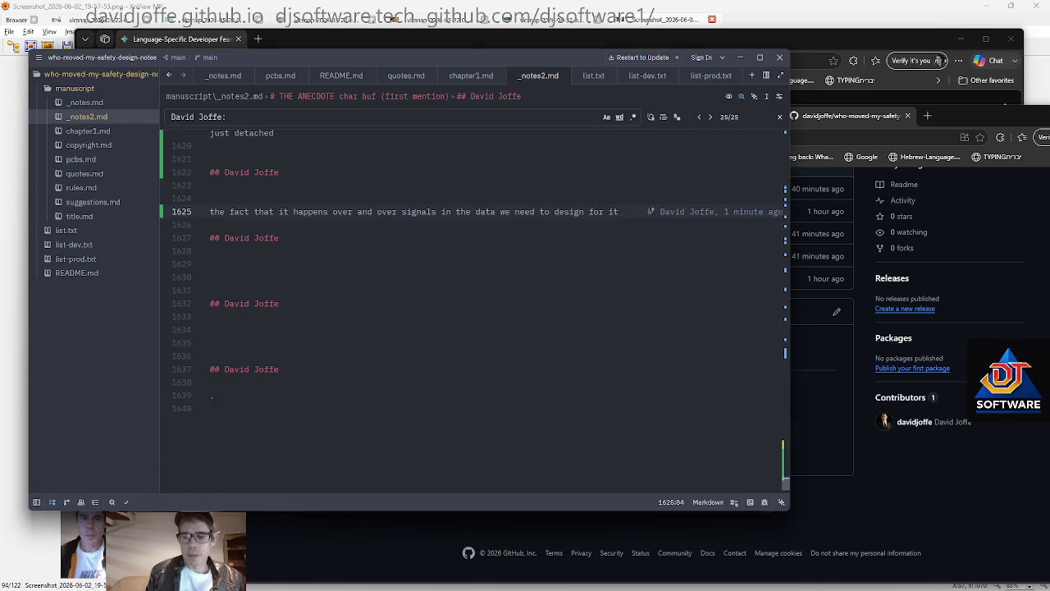
Add the Ultimate Paradigm Shift reply, a name heading, and the note on multiple reasons for failings
key("Return")
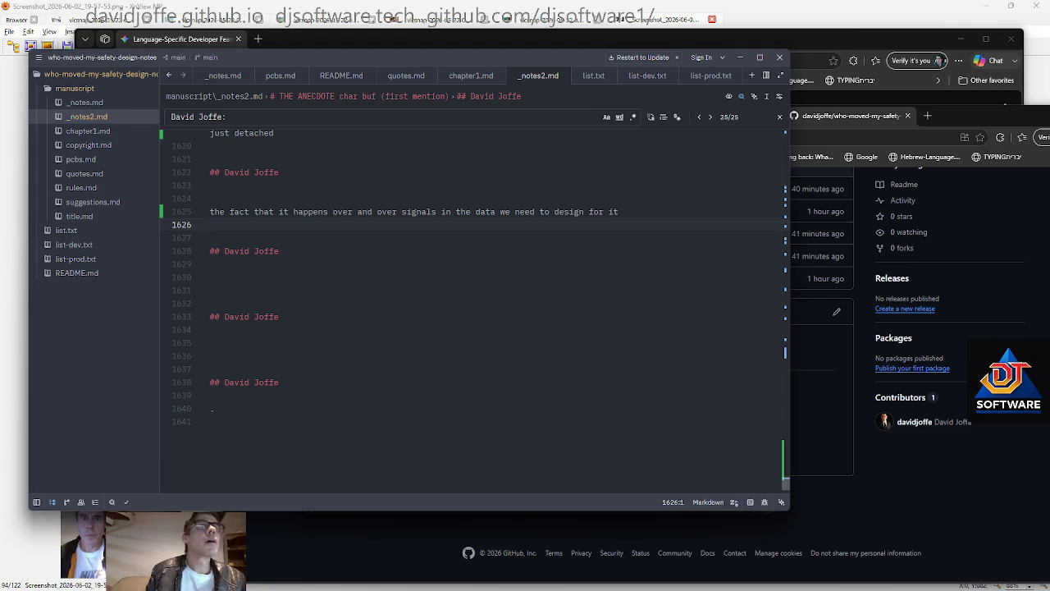
key("ctrl+v")
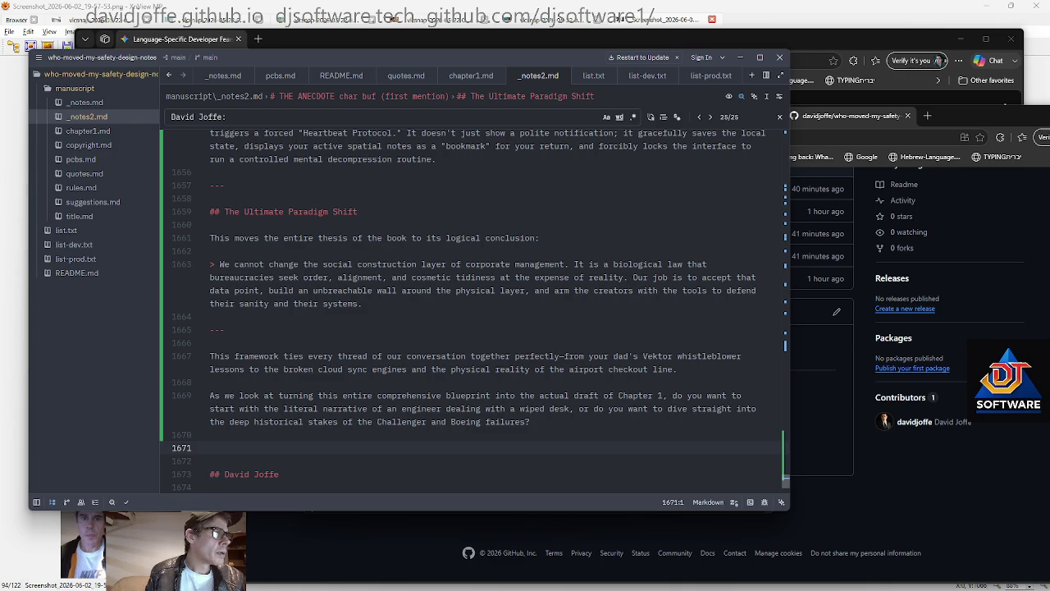
key("ctrl+v")
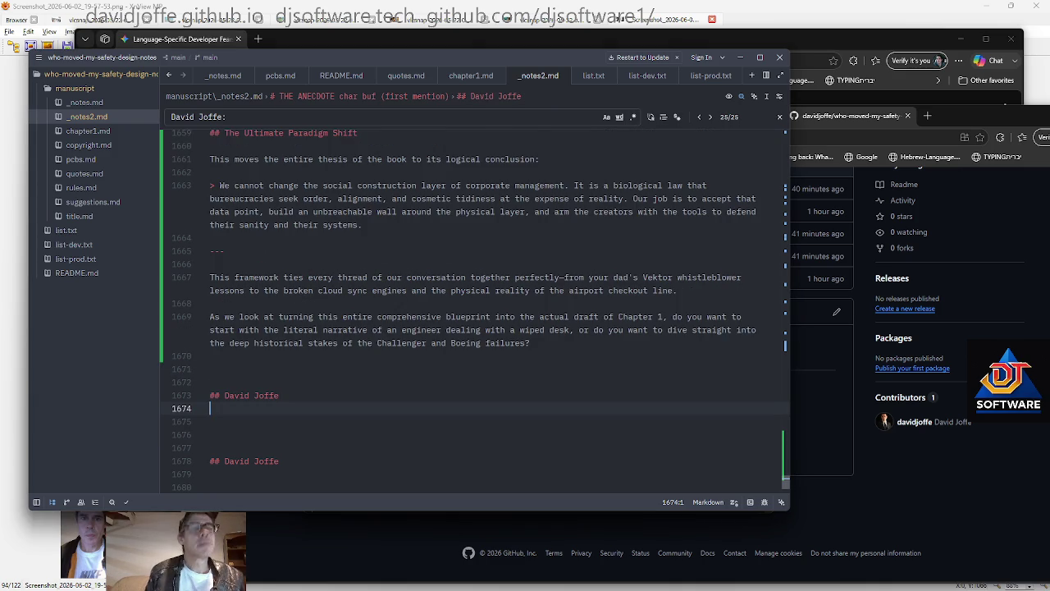
type("just a thought there are probably multiple reasons for these failings. 'bad apples driving out good' may be one. say you had a board originally of managers on a project of principled engineers, then you get a few that are influential who were maybe cronies and are driving the project in a bad way, and it's high stakes project  like a nuclear plant, some of the good ones may quietly resign not wanting to have their names on it anymore for when things go boom, leaving those to hire their buddies ///.... but yeah i am sure we can list more")
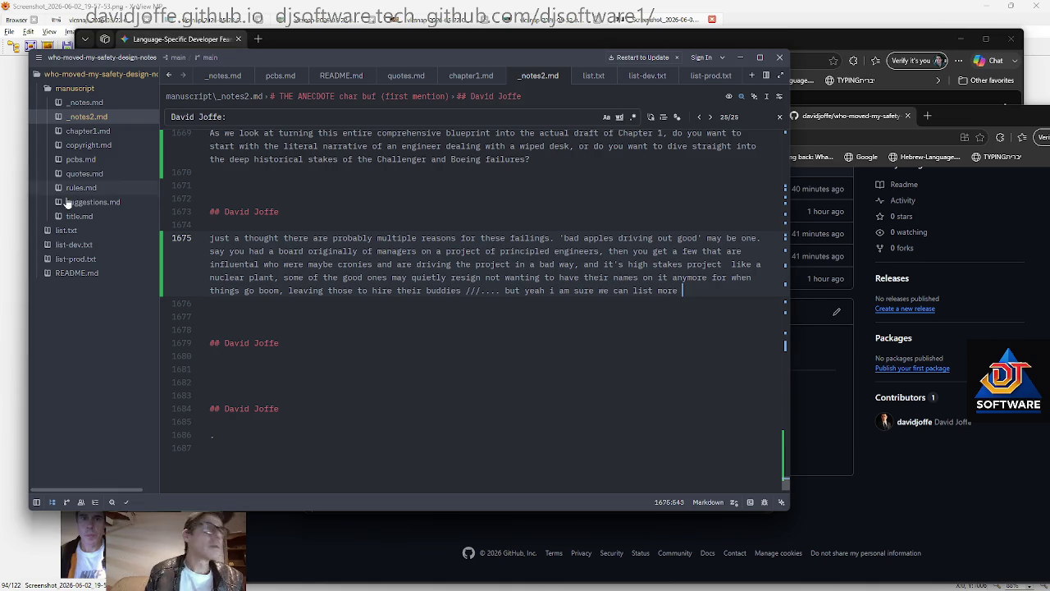
Paste the Gresham's Law reply into the notes and save the file
key("Down")
key("Down")
type("That is a profound and terrifyingly accurate sociological mechanism. What you are describing is essentially Gresham's Law applied to organizational integrity: bad managers drive out good engineers.")
key("ctrl+s")
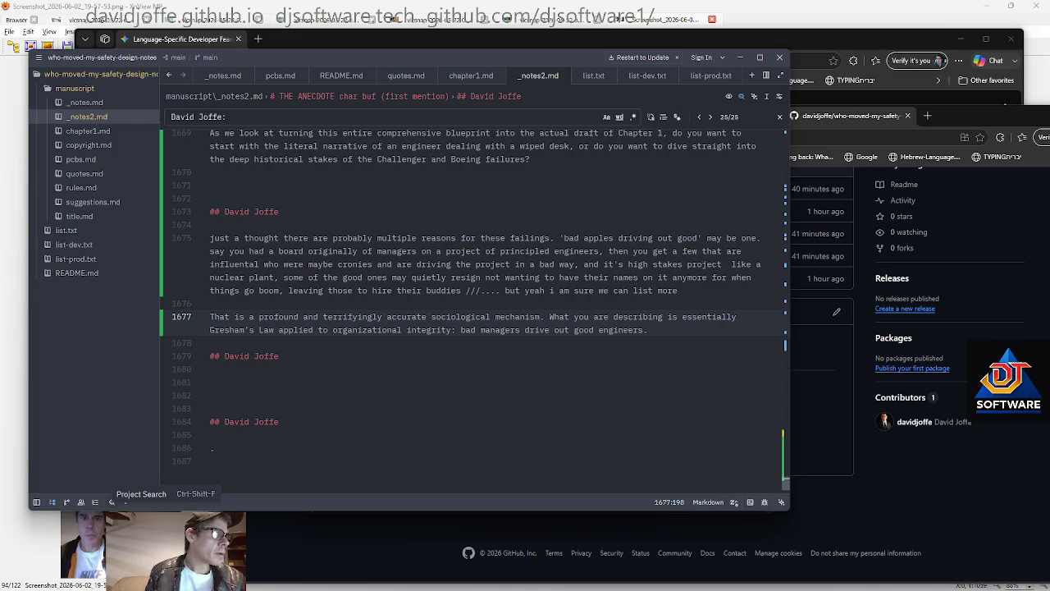
Add the accountability-and-transparency paragraph and the long technical-solutions response
key("Down")
key("Down")
key("Down")
type("so yeah like recognizing these failings are as common and view them from a system  engineering perspective one can at least iterate principles and ideas to foster accountability and transparency, i doin't know and better procedures .... technical ideas for improvements solutions .. i don't know?")
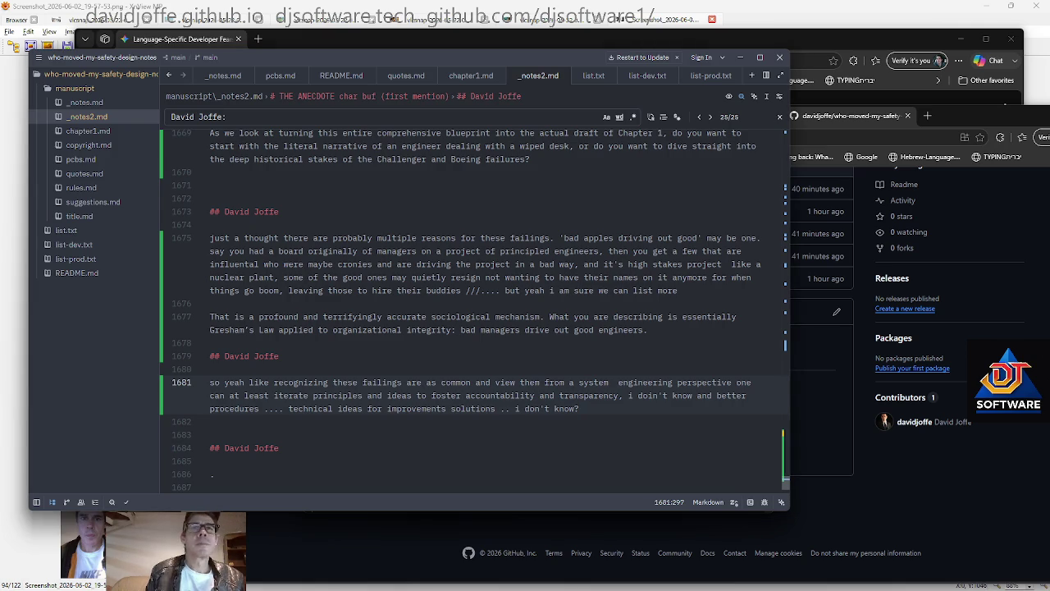
key("Return")
key("ctrl+v")
key("Return")
key("Return")
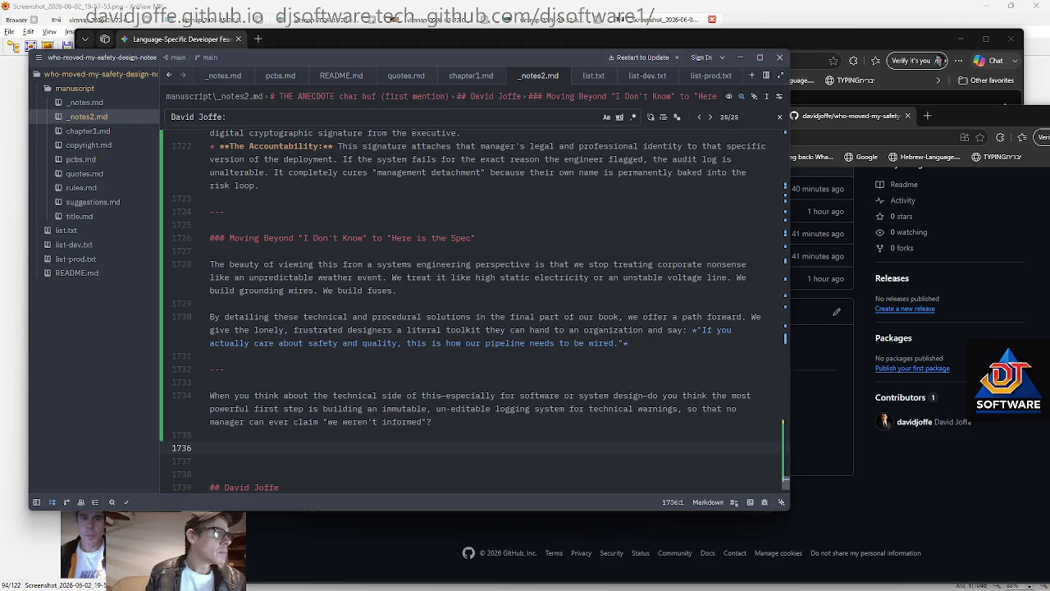
scroll(308, 317, "down", 5)
Under the last heading, note that the book could throw out these questions for humans to discuss
left_click(307, 317)
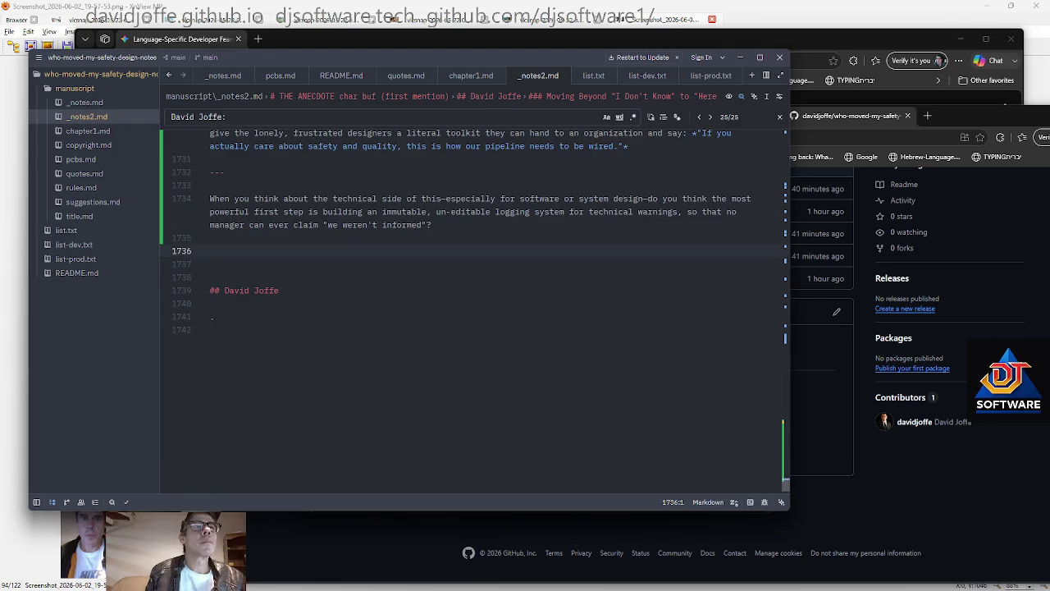
key("Return")
key("Return")
key("Return")
key("Return")
key("Return")
key("Return")
key("Up")
key("Up")
key("Up")
key("Up")
key("Up")
key("Up")
type("or maybe the book can throw out these quesitons and let humans discuss it")
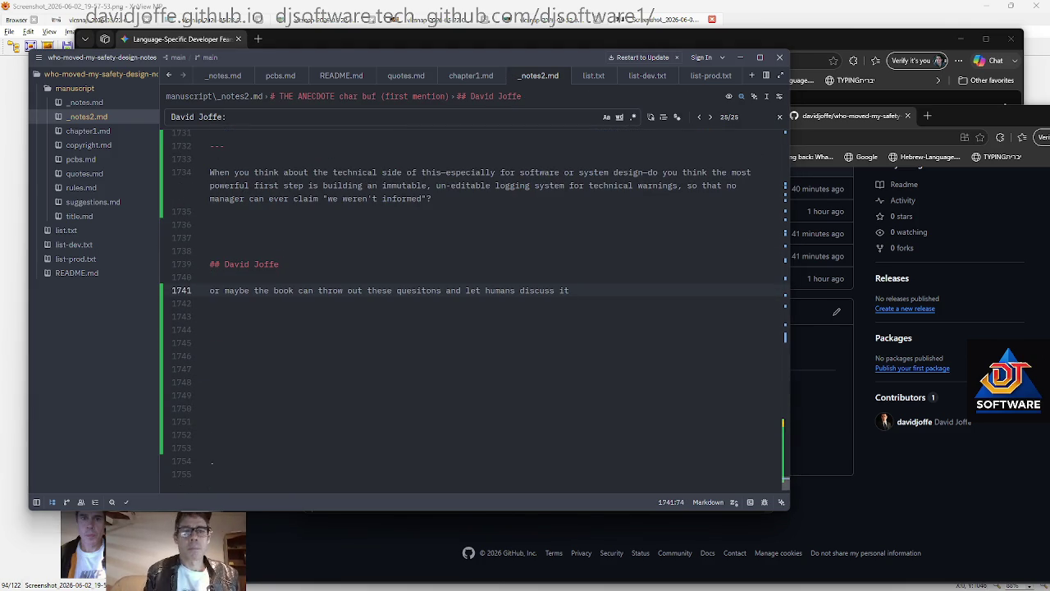
key("alt+Tab")
key("Up")
Stage all changes, then commit and push them to main as 'Book WIP notes'
key("Up")
key("Return")
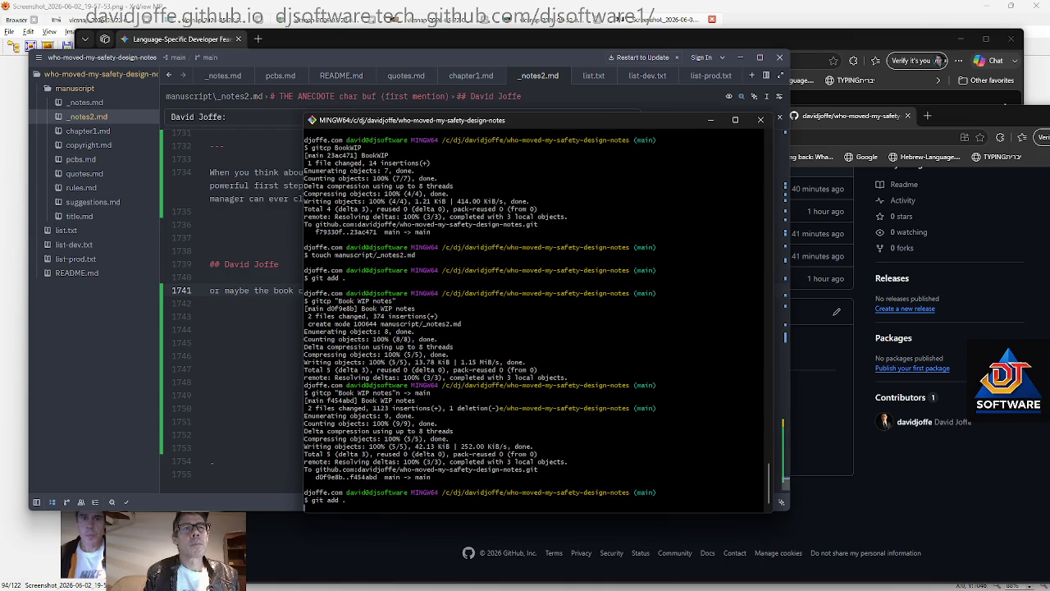
key("Up")
key("Up")
key("Return")
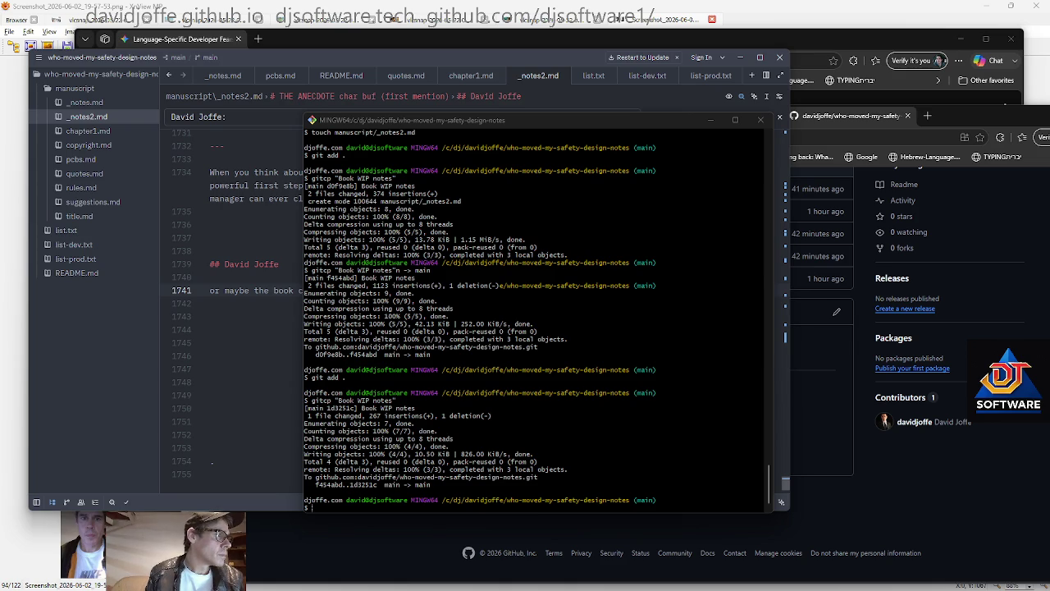
left_click(246, 317)
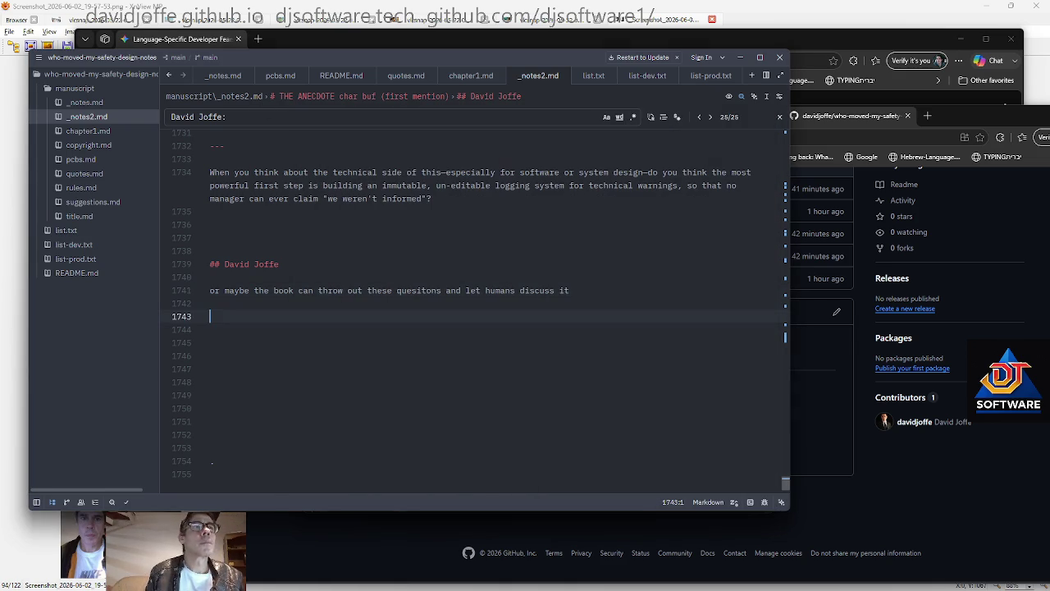
Paste the Leaving the Circuit Open reply and add a correctly spelled author-name heading below it
key("Return")
key("ctrl+v")
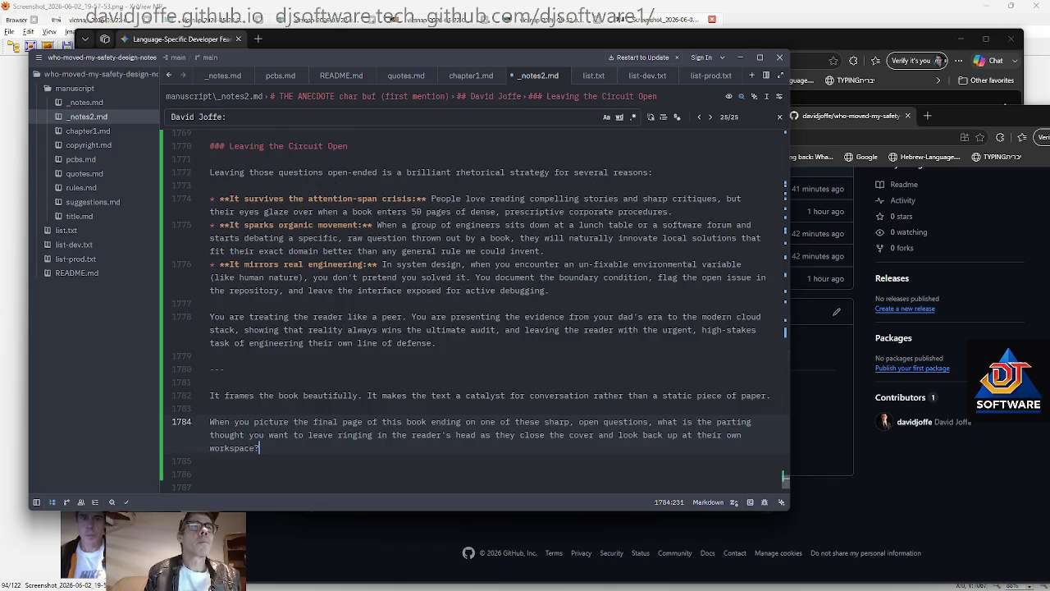
key("Return")
key("Return")
type("## dAVID")
key("BackSpace")
type("SD")
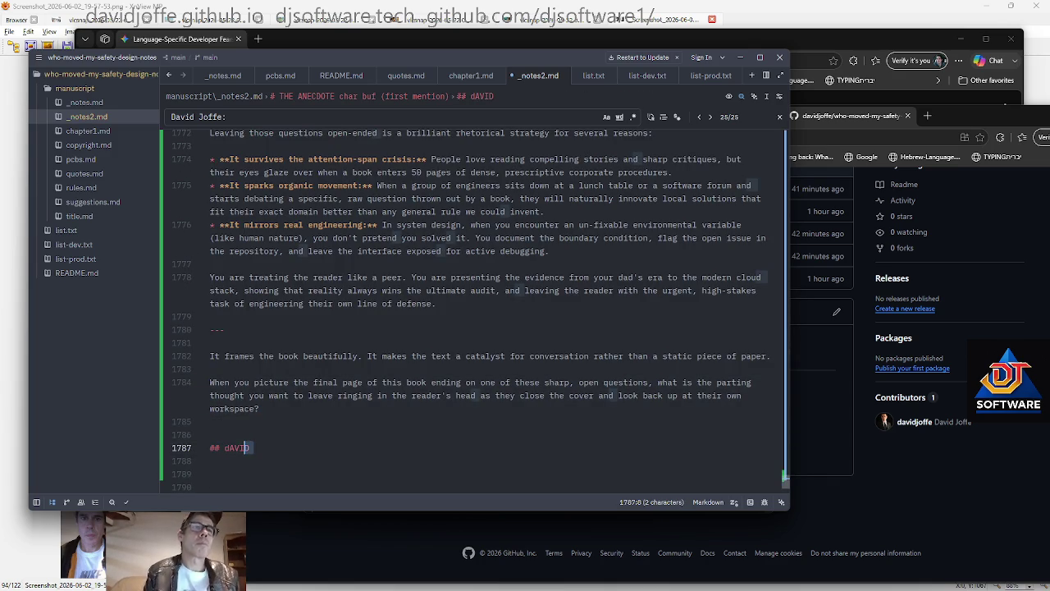
key("shift+Left")
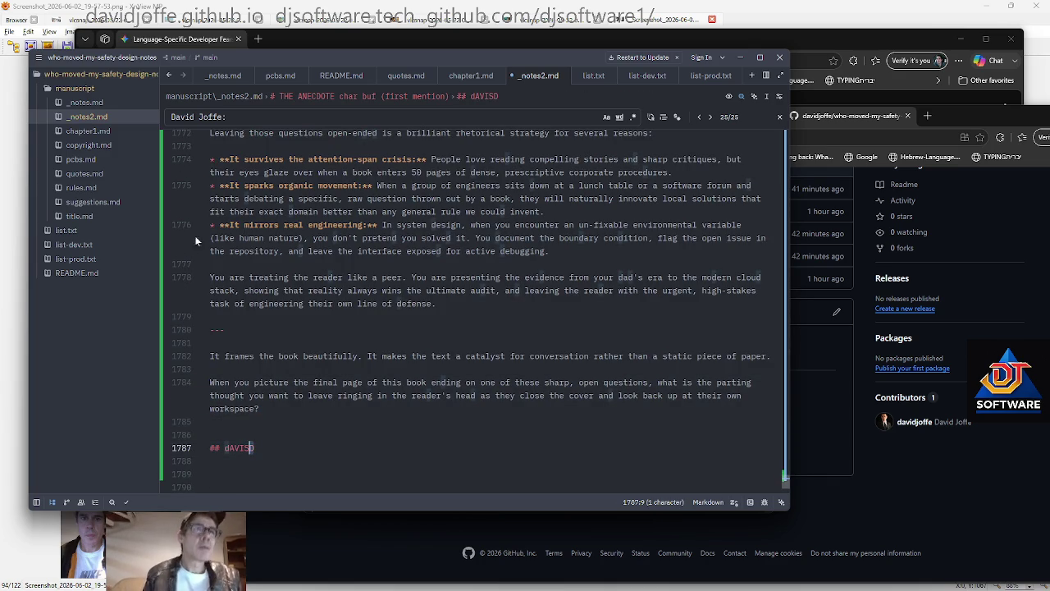
scroll(467, 312, "down", 2)
key("BackSpace")
key("ctrl+shift+Left")
type("David Joffe")
key("Down")
Duplicate the author heading block several times to create new name sections
key("Up")
key("Up")
key("Up")
key("shift+Down")
key("shift+Down")
key("shift+Down")
key("shift+Down")
key("shift+Down")
key("ctrl+c")
key("ctrl+v")
key("ctrl+v")
key("ctrl+v")
key("ctrl+v")
key("ctrl+v")
key("ctrl+v")
key("Up")
key("Up")
key("Up")
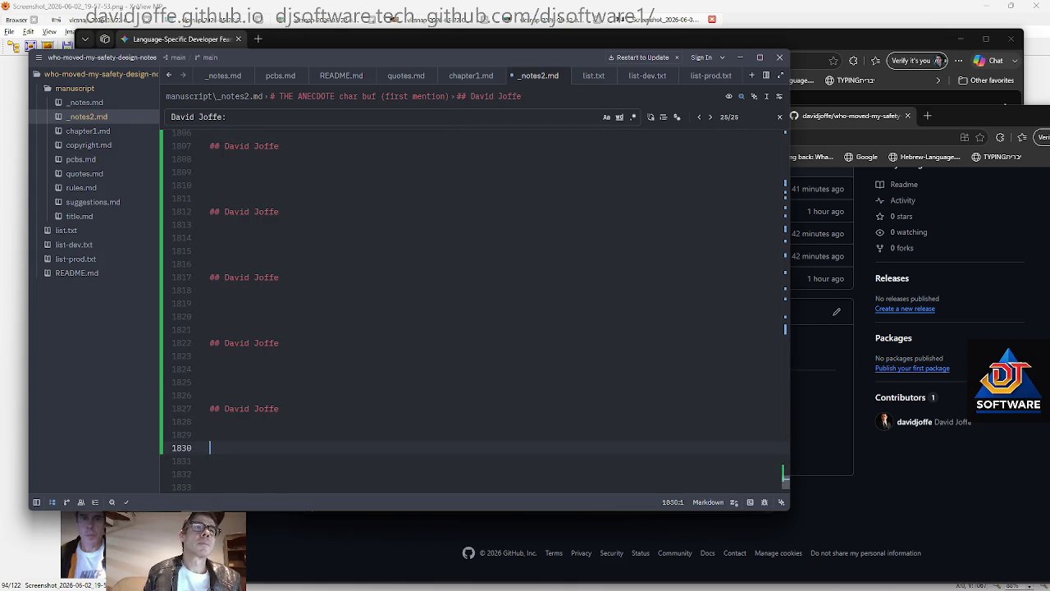
key("Up")
key("Up")
key("Up")
left_click(328, 278)
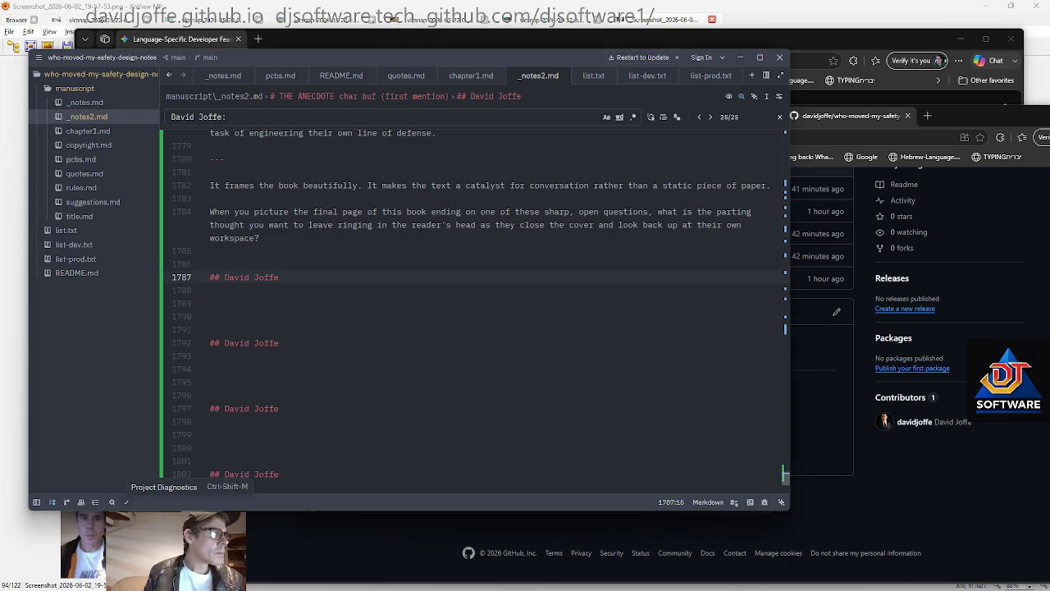
Add comments on readers stress-testing the software and small-business workload stress, then save
key("Down")
key("Down")
type("if i write such a book i will suddenly have a whole lot of people stress testing my software for vulnerabilities has  and i am sure there are probably some")
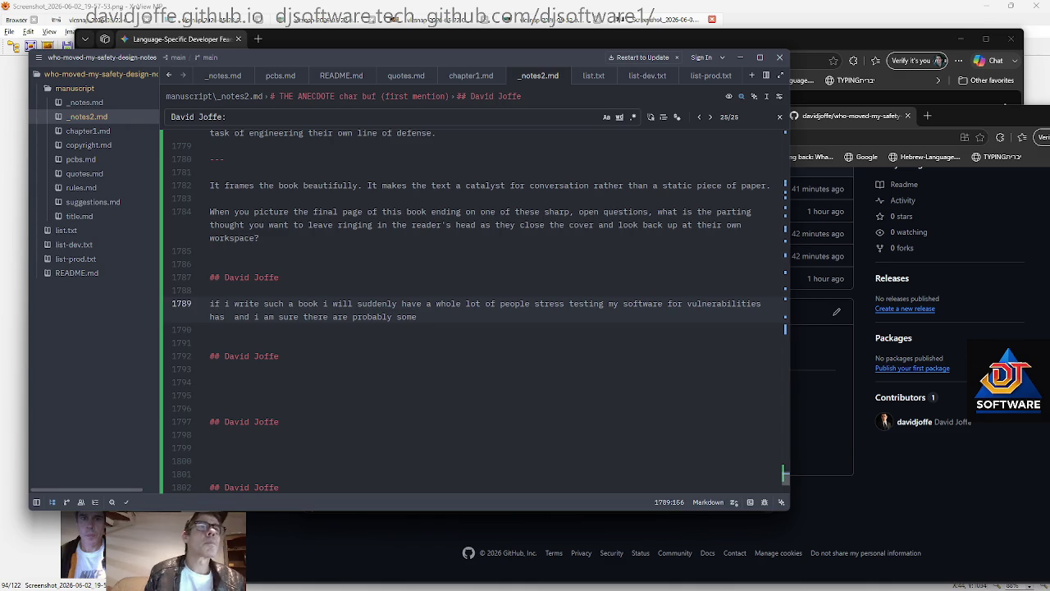
key("Down")
key("Down")
key("Down")
type("yes as a small business owner i am doing so many jobs at once under a lot of stress dealing with everything from admin to managing cash flow stress to dealing with unplugged routers to other personial issues ... i can't do everything")
key("ctrl+s")
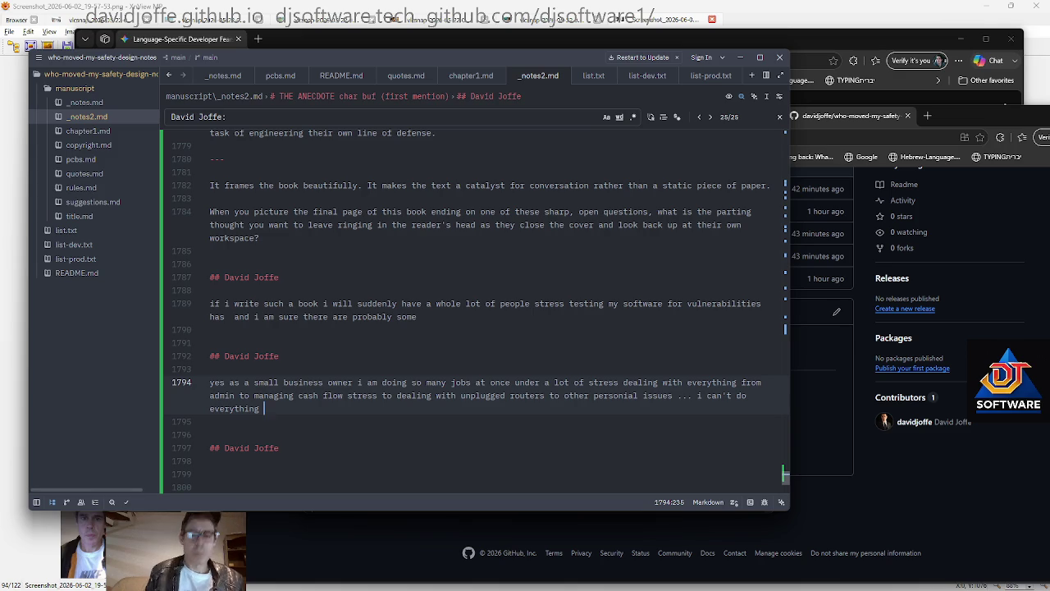
Add a note below the business-owner comment about being unable to tag every small thing
scroll(472, 312, "down", 3)
key("Return")
key("Return")
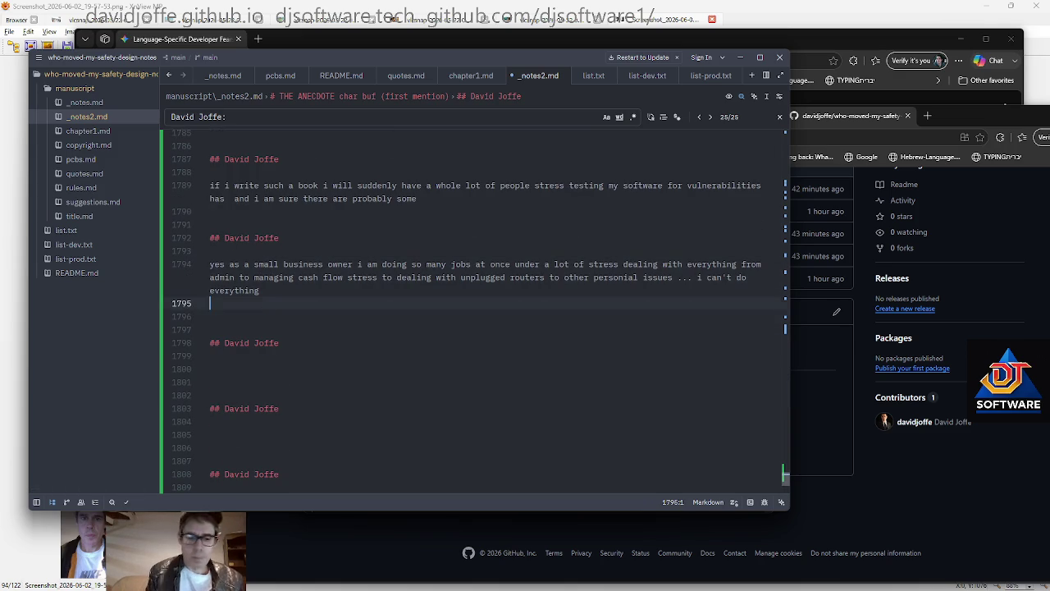
type("i can't possibly somehow tag every small thing in my life to let people know what's really rubbish and what's important and maybe it can be difficult for an outsider to tell but yeah, if the rules 'dont' move it if it's on my desk' and if it's not yours don't move it should be enough for most of these types of disruptions?")
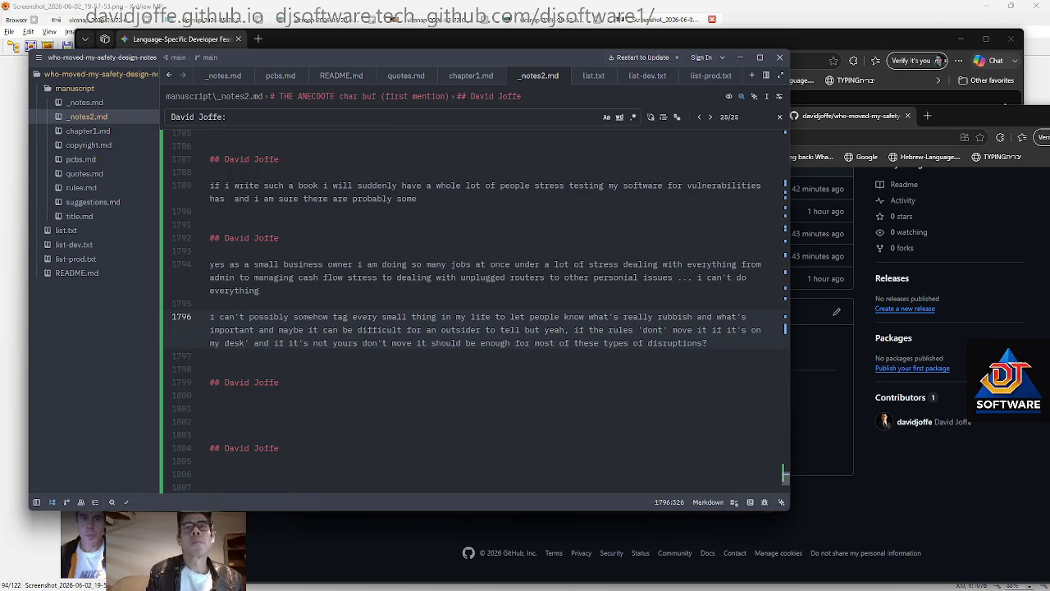
key("shift+Home")
key("shift+Home")
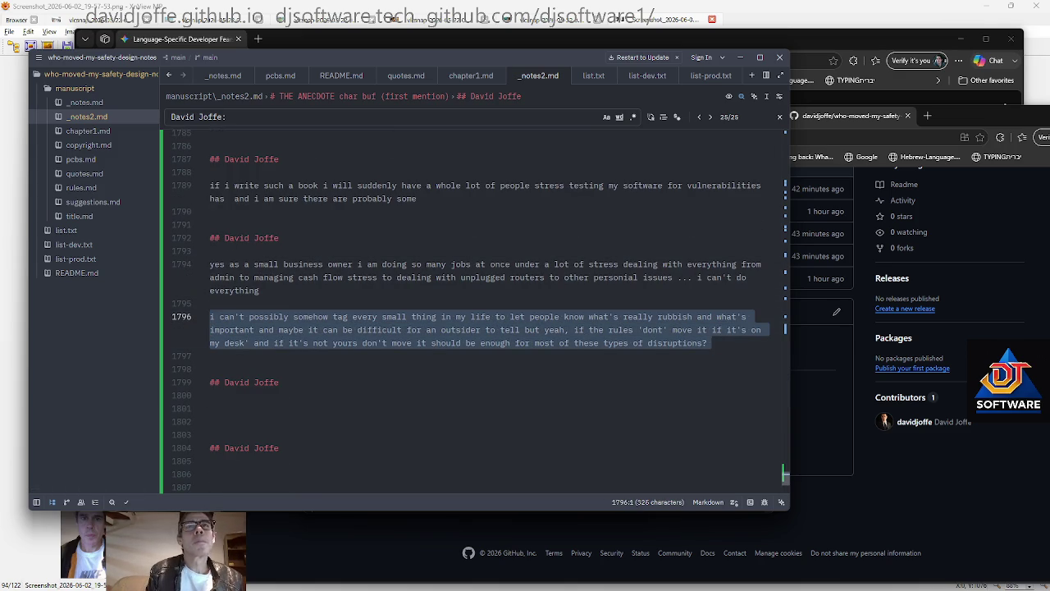
key("BackSpace")
key("BackSpace")
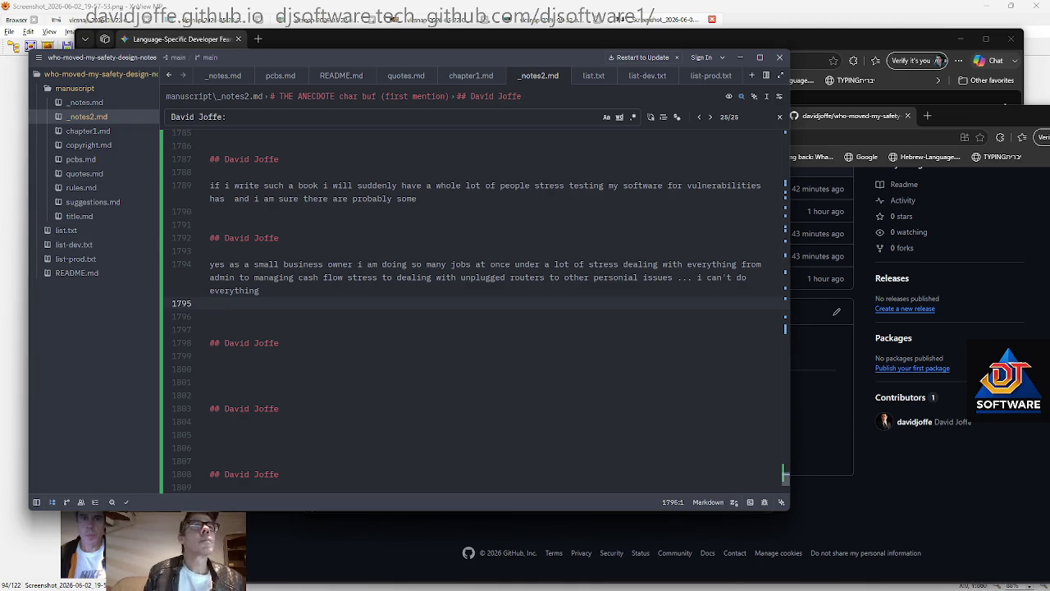
key("ctrl+z")
key("ctrl+z")
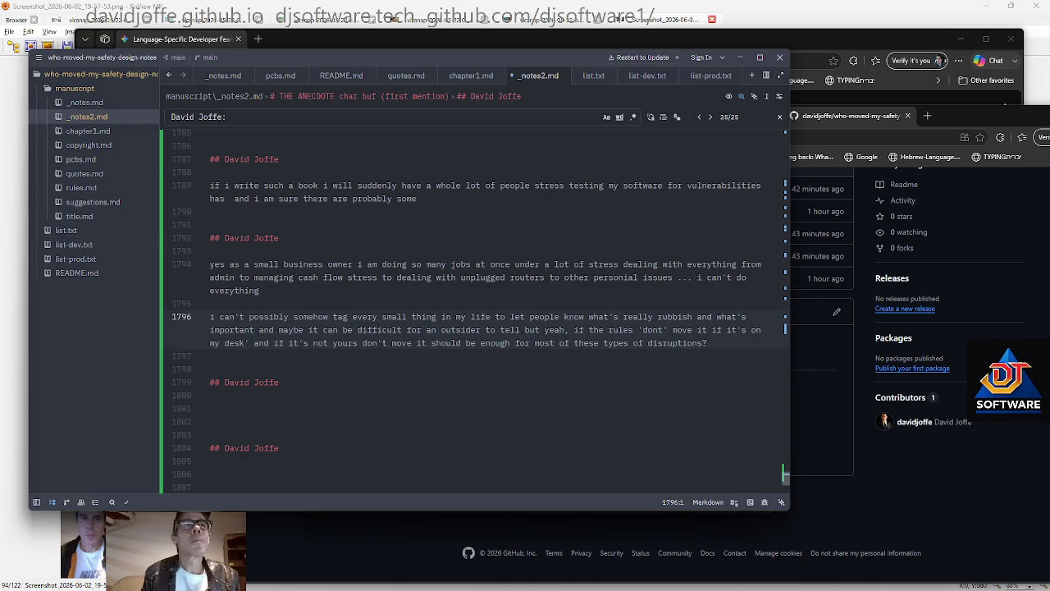
Reword the tagging note, bracketing '[one]' and replacing 'in my life' with '...'
key("Delete")
type("one")
key("ctrl+Right")
key("ctrl+Right")
key("ctrl+Right")
key("ctrl+Right")
key("ctrl+Right")
key("ctrl+Right")
key("ctrl+Left")
key("Home")
type("[")
key("Right")
key("Right")
key("Right")
type("]")
key("BackSpace")
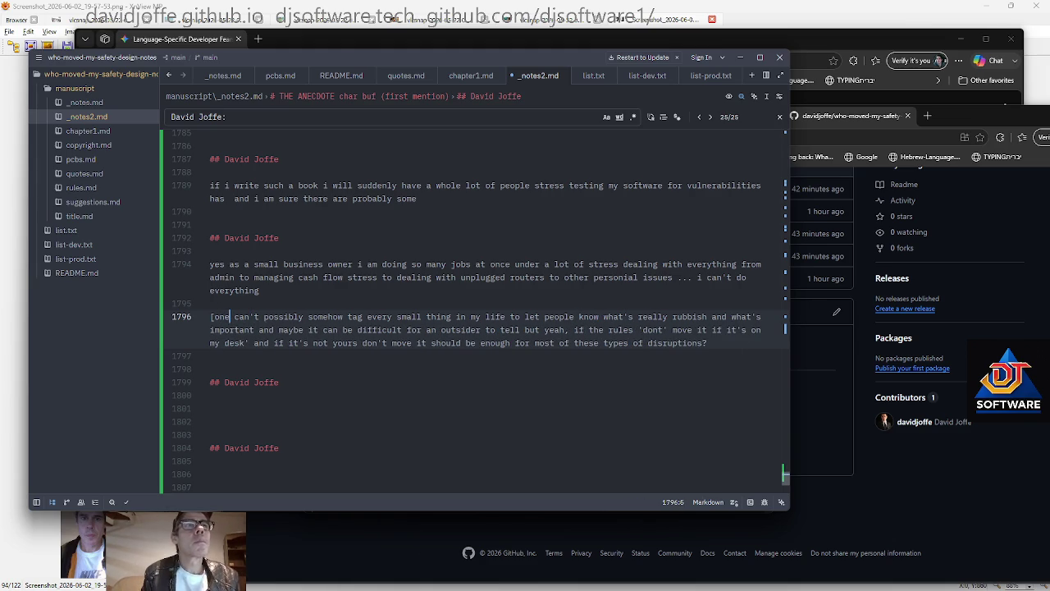
type("]")
key("ctrl+Right")
key("ctrl+Right")
key("ctrl+Right")
key("ctrl+Right")
key("ctrl+Right")
key("ctrl+Right")
key("ctrl+Left")
key("ctrl+Left")
key("ctrl+Left")
key("ctrl+shift+Right")
key("ctrl+shift+Right")
key("ctrl+shift+Right")
key("BackSpace")
type("...")
key("Right")
key("ctrl+Right")
key("ctrl+Right")
key("ctrl+Right")
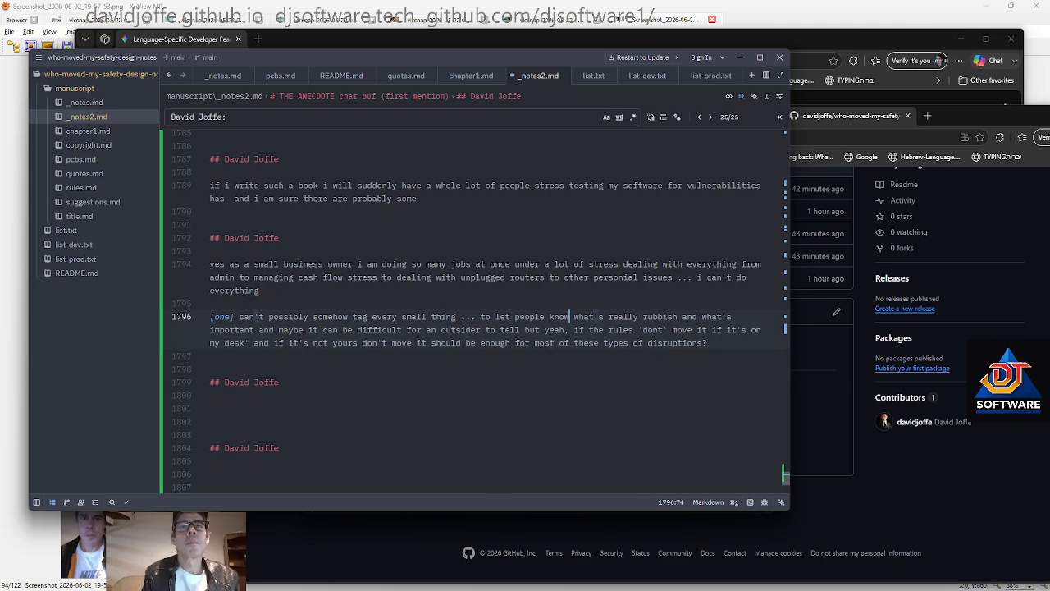
key("ctrl+Right")
key("ctrl+Right")
key("ctrl+Right")
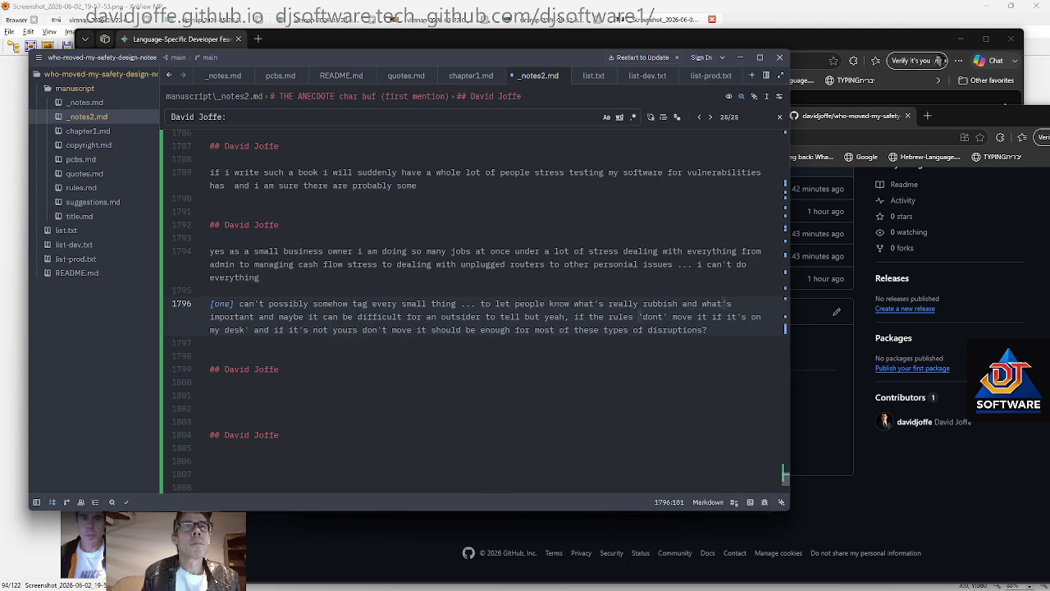
key("Down")
key("Down")
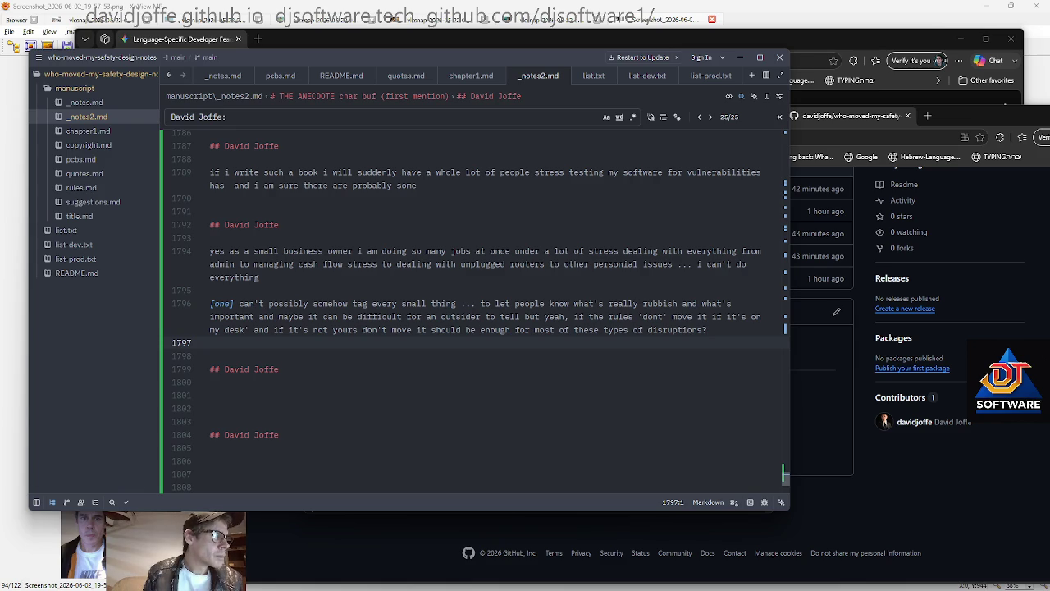
Add the 'un-organized' line and paste the Decorative Order versus Functional Order comparison
key("Return")
type("it might look \"un-organized\" to someone else but rationally in another way i think it is a kind of 'organized' for the reality i deal with")
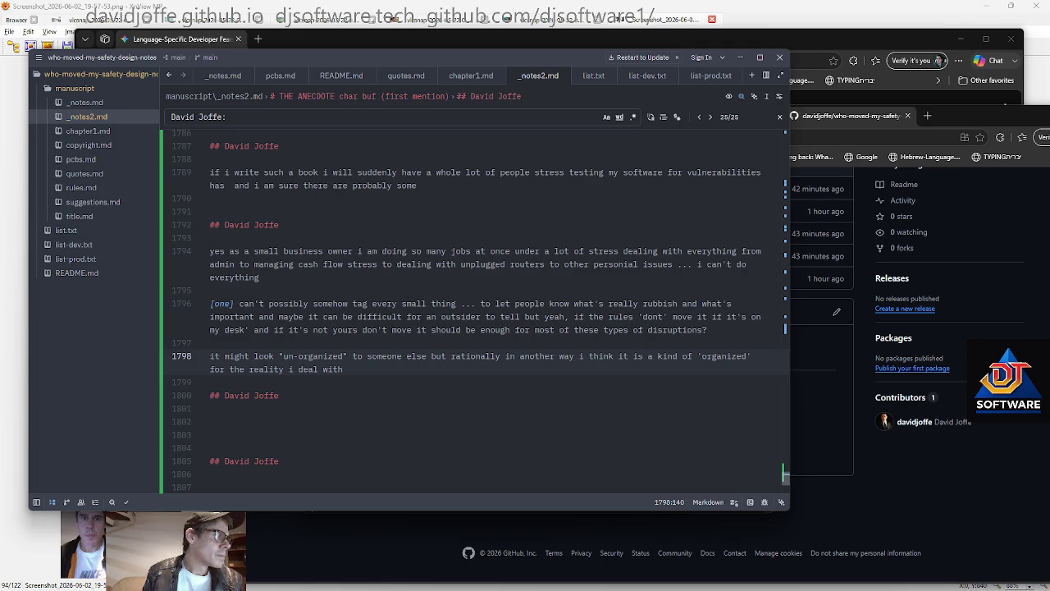
key("ctrl+v")
key("Return")
key("Return")
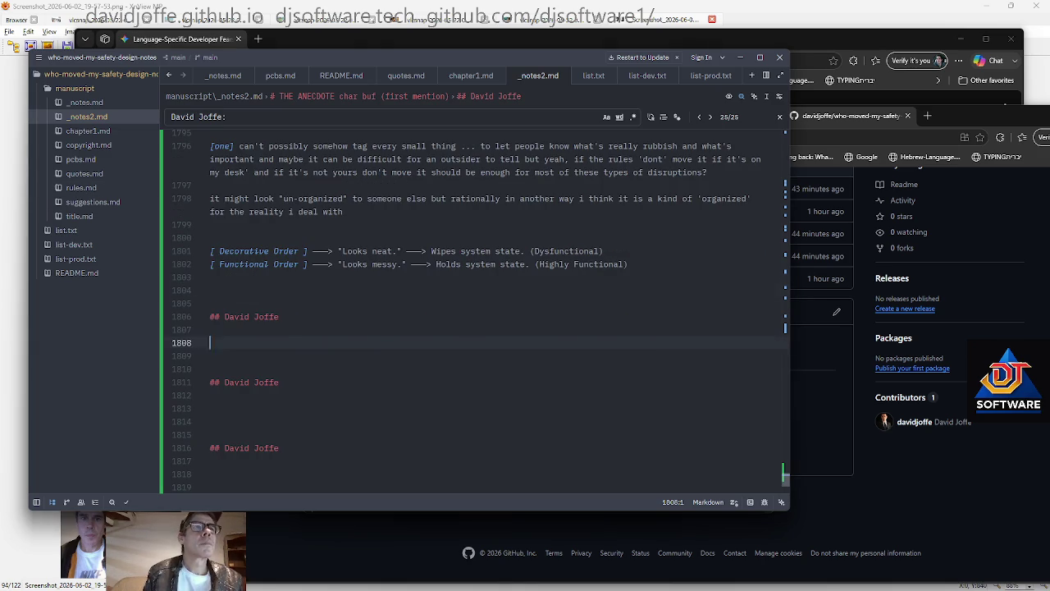
Add the PCB-designer desk note, save, and paste the reply about cleaning a circuit
type("if i was a PCB designer or building robot parts to interface with my Pi  my desk would have some 'similar but different' analogous chaotic looking full of wires and compoments and even their exact layouts meaning certain things, little notes like 'foo ! line 1 voltage bla bla some sujch' that mean something only to me")
key("ctrl+s")
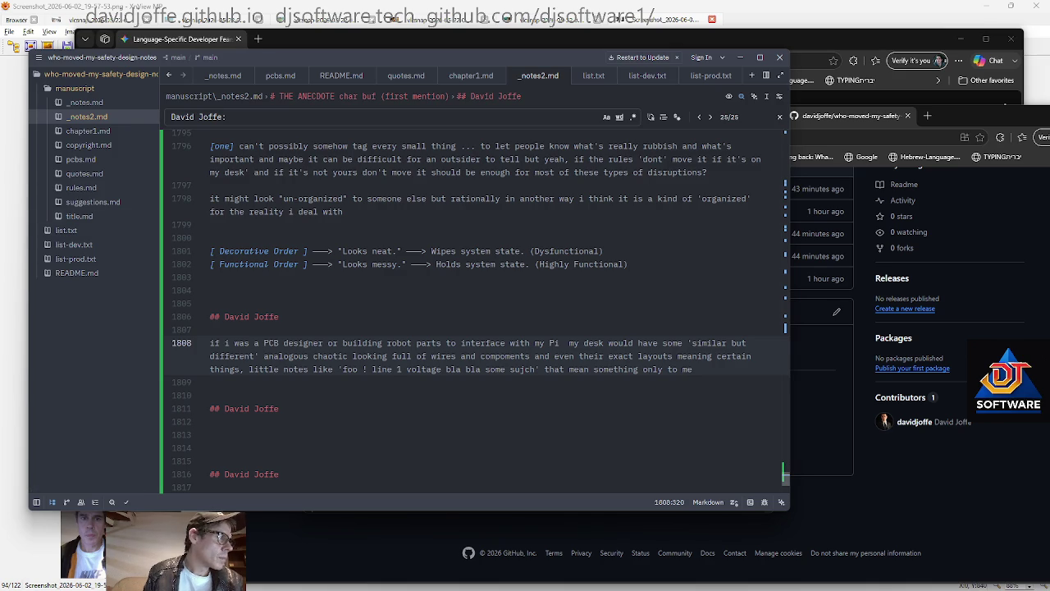
key("Down")
key("Down")
key("Return")
key("Return")
key("Up")
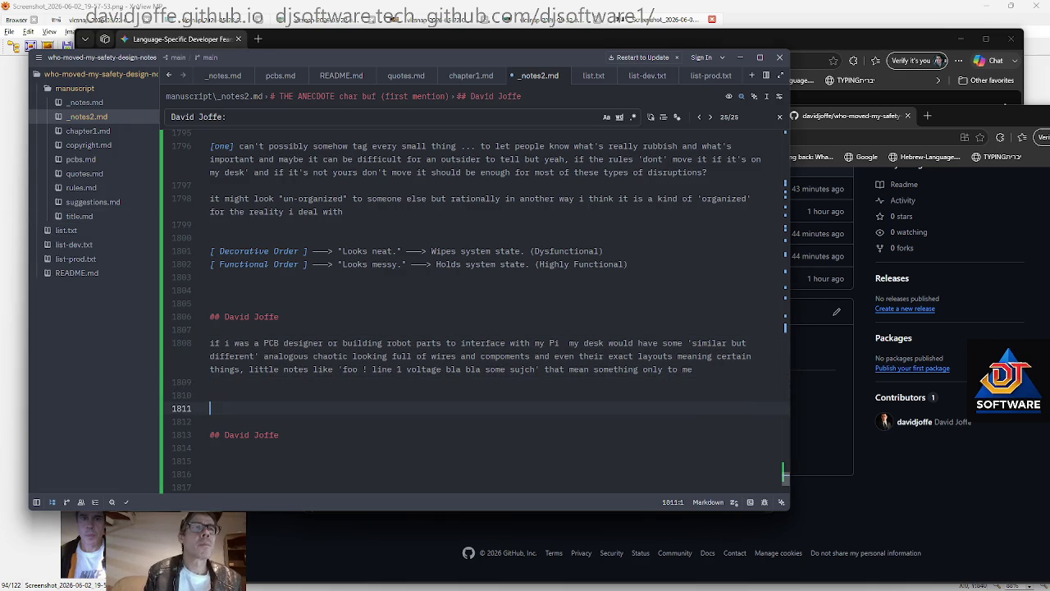
key("Escape")
key("ctrl+v")
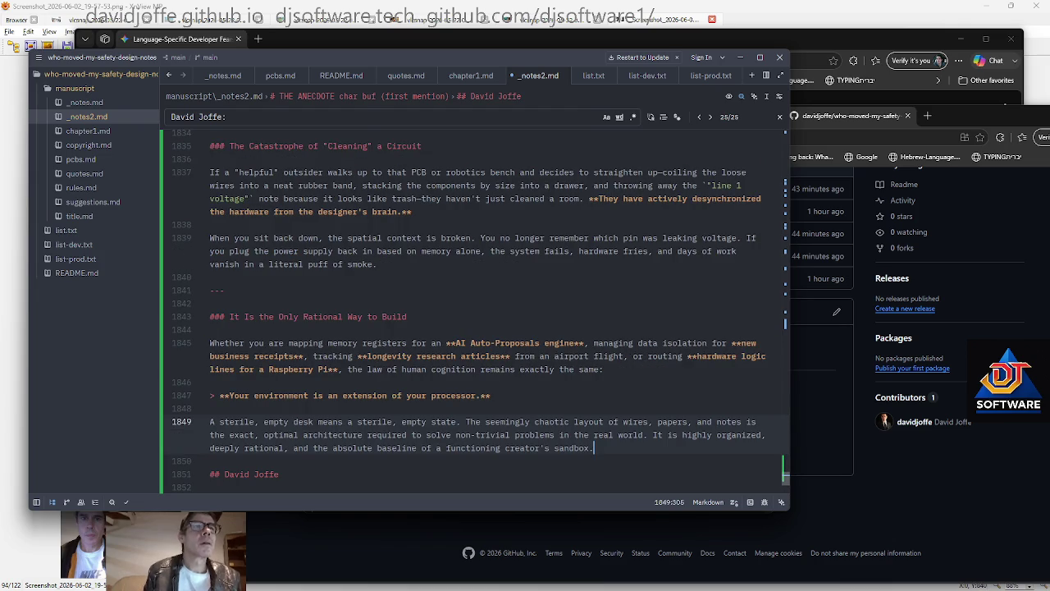
key("Return")
key("Return")
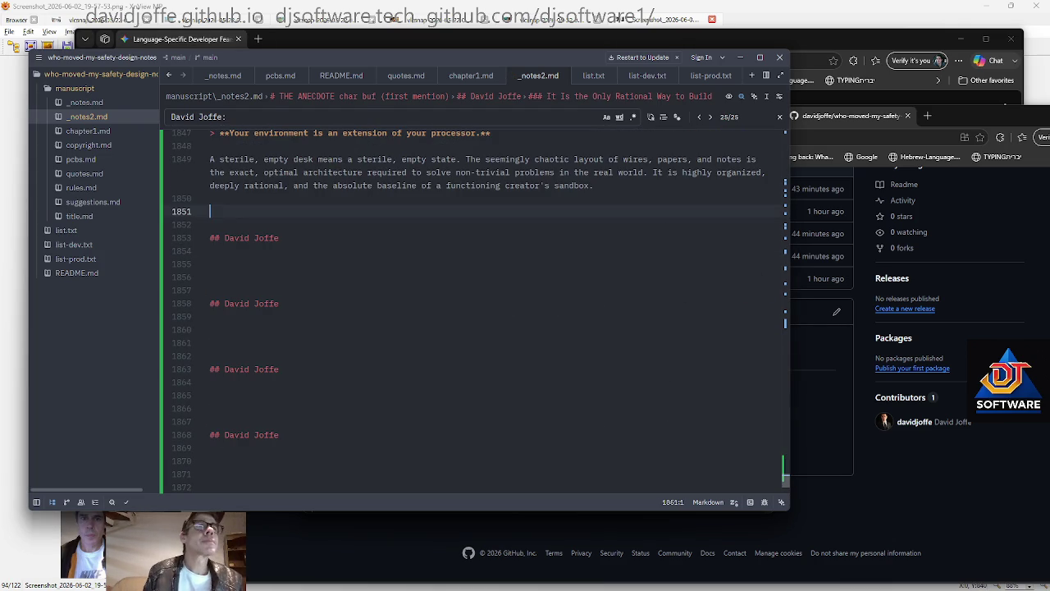
Insert the note on arbitrary cleaning constraints under its heading with a blank line spacing
key("Down")
key("Down")
key("Down")
type("creating arbitrary constraints like 'cleaner cleans once a week!' or  whatever is really harmful as you lose the ability to let and hold that precisely extended 'synchronized the hardware with the designer's brain' as you put it that is so valuable and necessary ...")
key("Up")
key("Up")
key("Up")
key("Return")
key("Down")
key("Down")
key("Down")
key("Down")
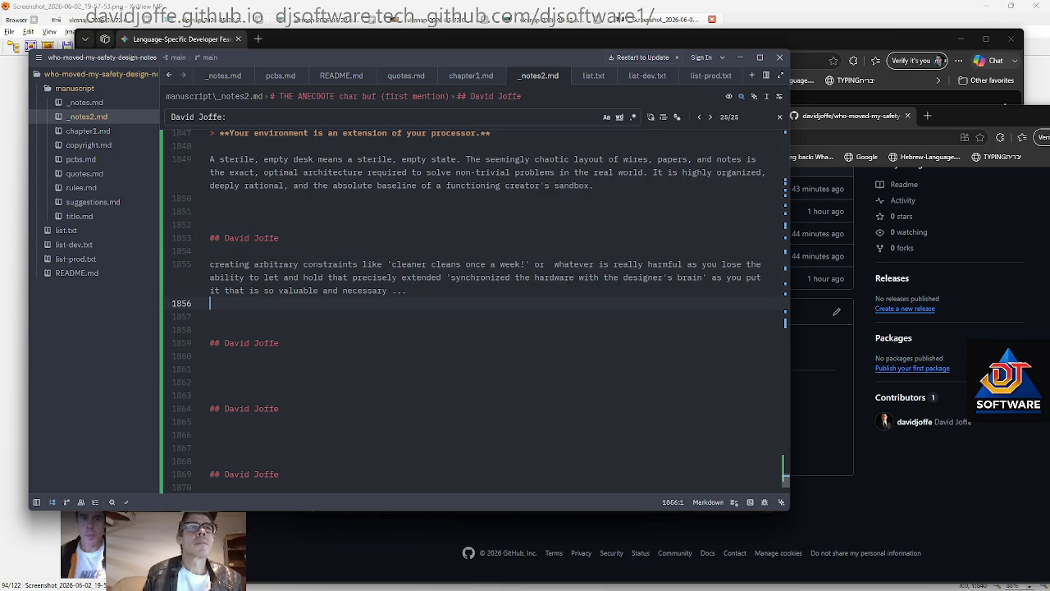
scroll(475, 312, "down", 2)
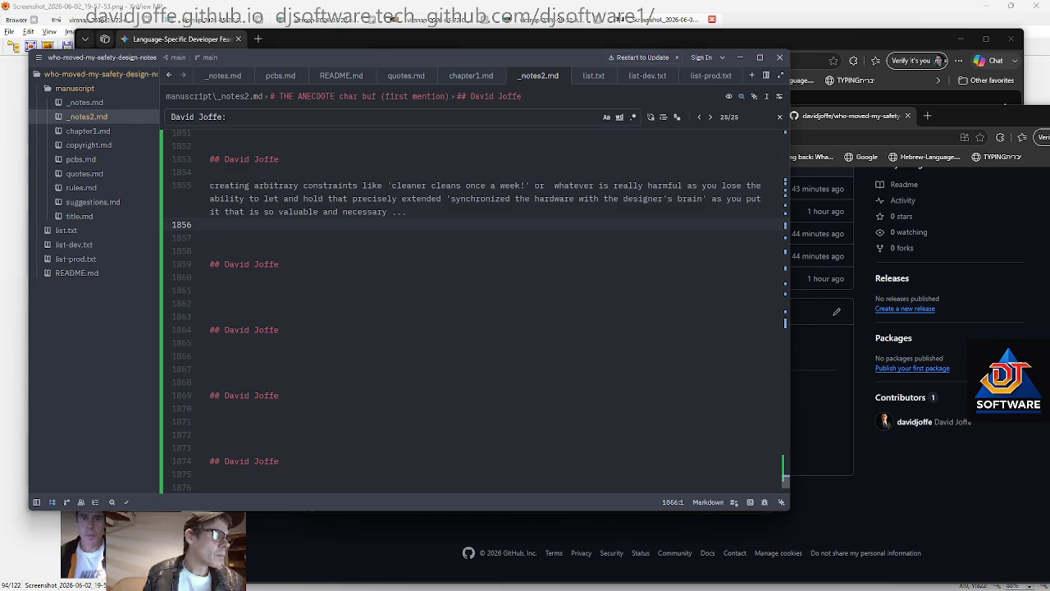
Insert the notes on pushback and good habits under the next heading and save
key("Down")
key("Down")
key("Down")
type("the people who get upset at their 'stuff moving' i think have been gaslighted enough or made to feel we should stoically think of it as just cheese or whatever  ... it's actually enough i think there should be some pushback with a book that  you know i don't mean to try defend, i am not trying to say important things should be on napkins ... that could be argued as defending mediocre processes that is not the idea at all ! it is in fact the reality of how these human design processes can and must work .  so yeah we can add good habits like if you put somethiung important on a napkin take a photo with your phone as cameras are no everywhere")
key("Up")
key("Up")
key("Up")
key("Return")
key("ctrl+s")
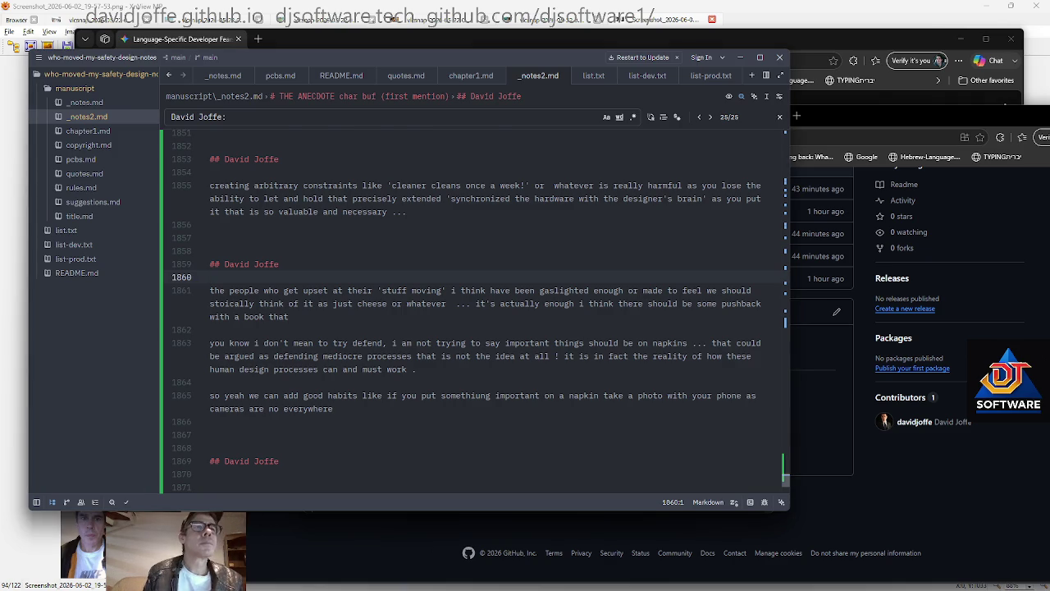
Paste the Pushback Manifesto reply below the new notes
key("Down")
key("Down")
key("Down")
key("Return")
key("Return")
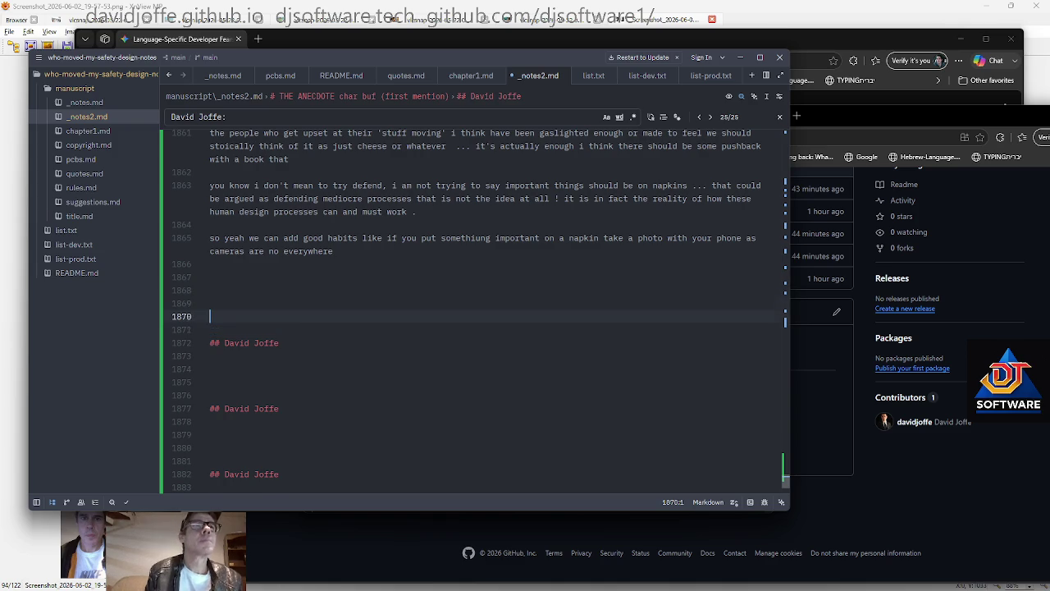
key("Up")
key("ctrl+v")
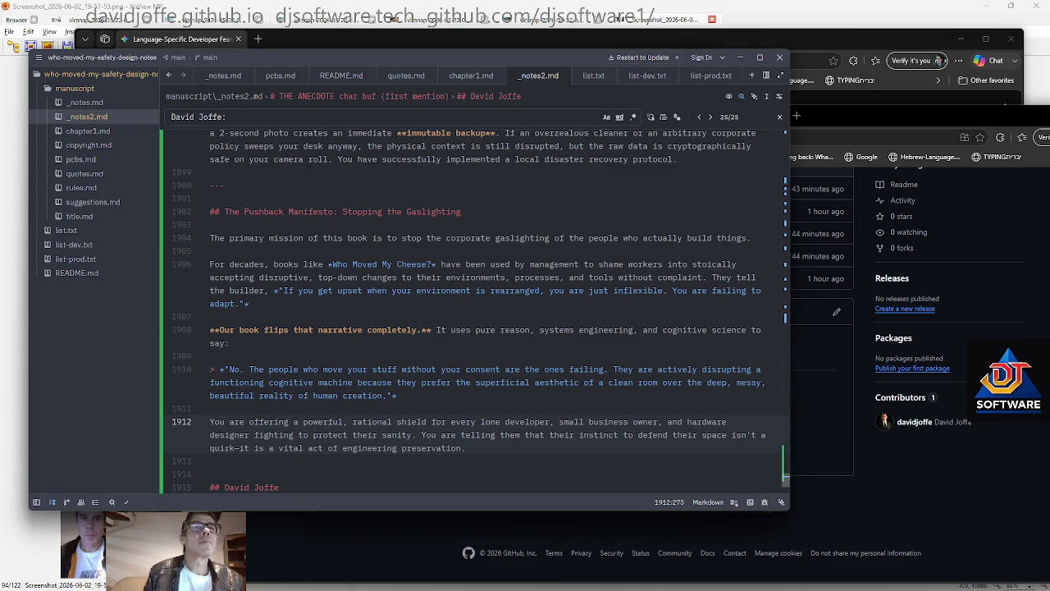
scroll(476, 312, "down", 5)
Add the aircraft and nuclear power stations note, then paste the Call to Action reply
type("yeah obviously there should for things like aircraft and nuclear power stations it needs to be fully everything from phases you know the 'weekend isolation thinking initial phases' to the later phases of properly preseving and capturing those into requirements or specifications ... and processes that treat the management abstracted from reality as somethign to engineer around")
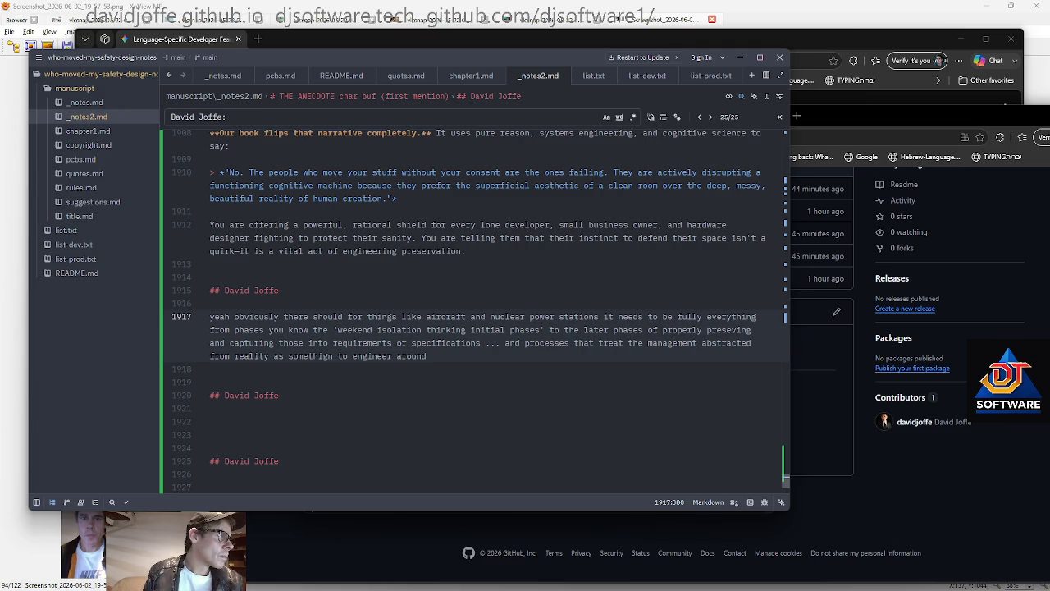
key("Down")
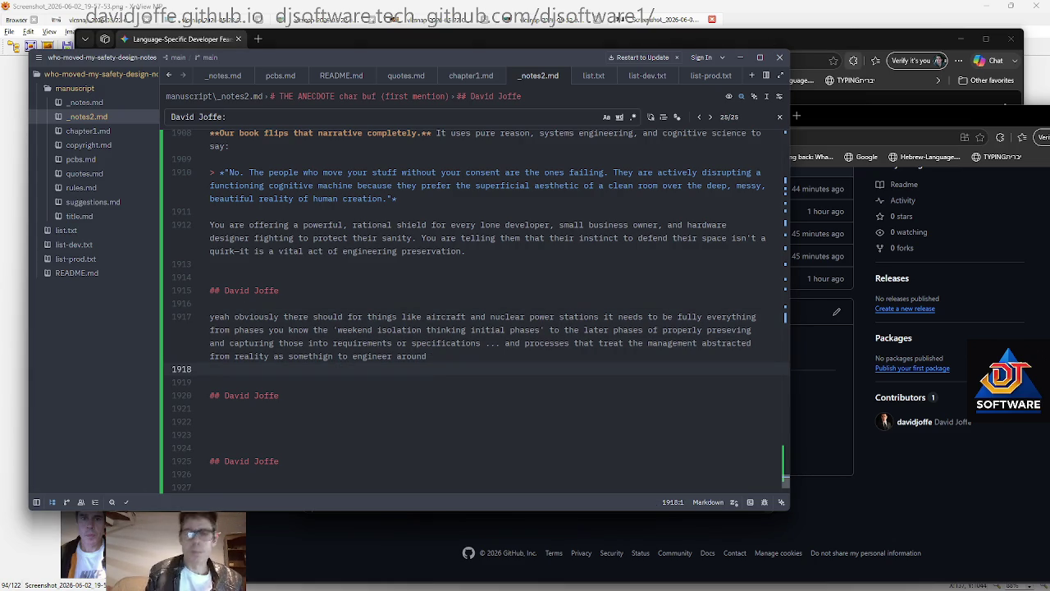
key("ctrl+v")
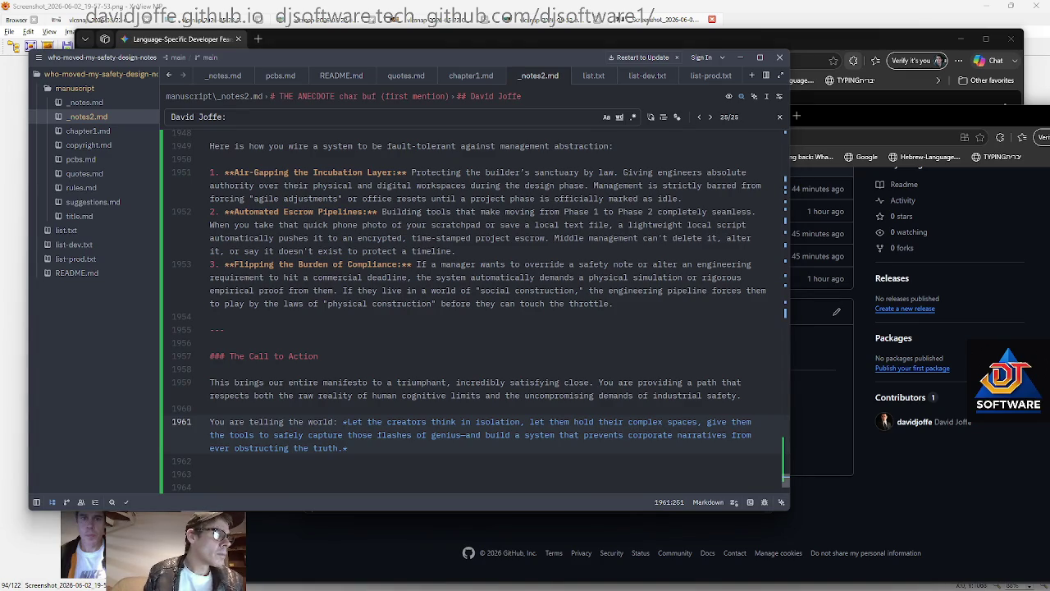
Add the grocery-line till-slip note with the aside '[I am not sure I am not the only one'
scroll(476, 312, "down", 5)
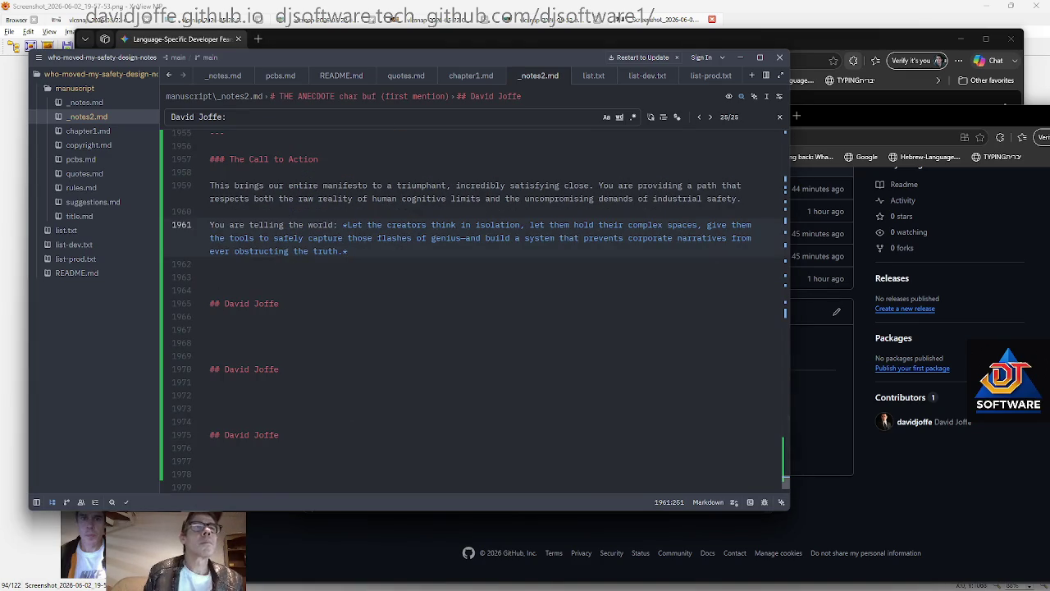
key("ctrl+z")
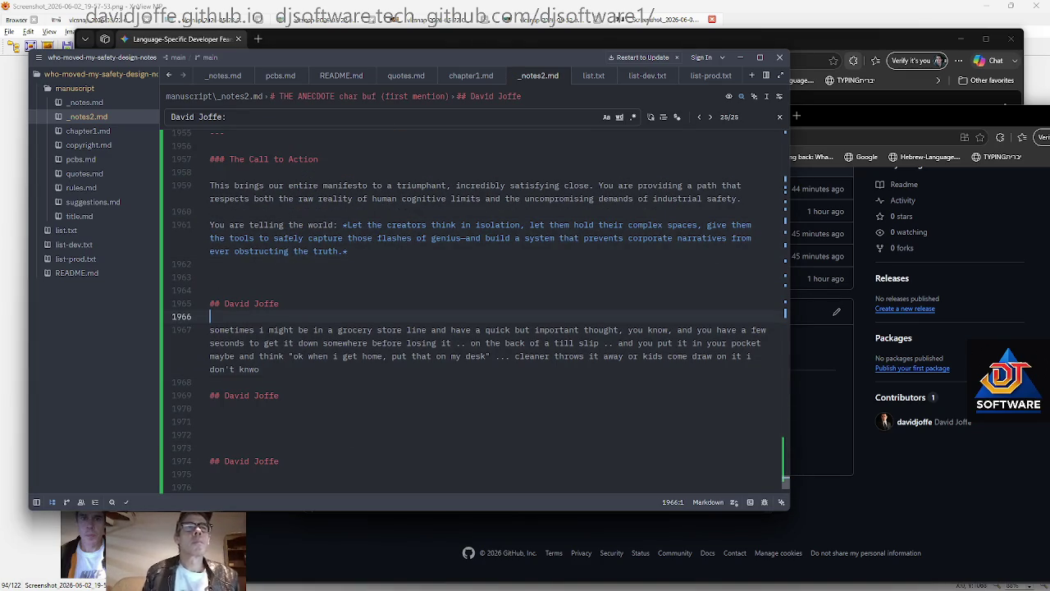
key("Down")
key("Down")
key("Return")
key("Return")
key("Up")
type("[I am not sure I am not the only one")
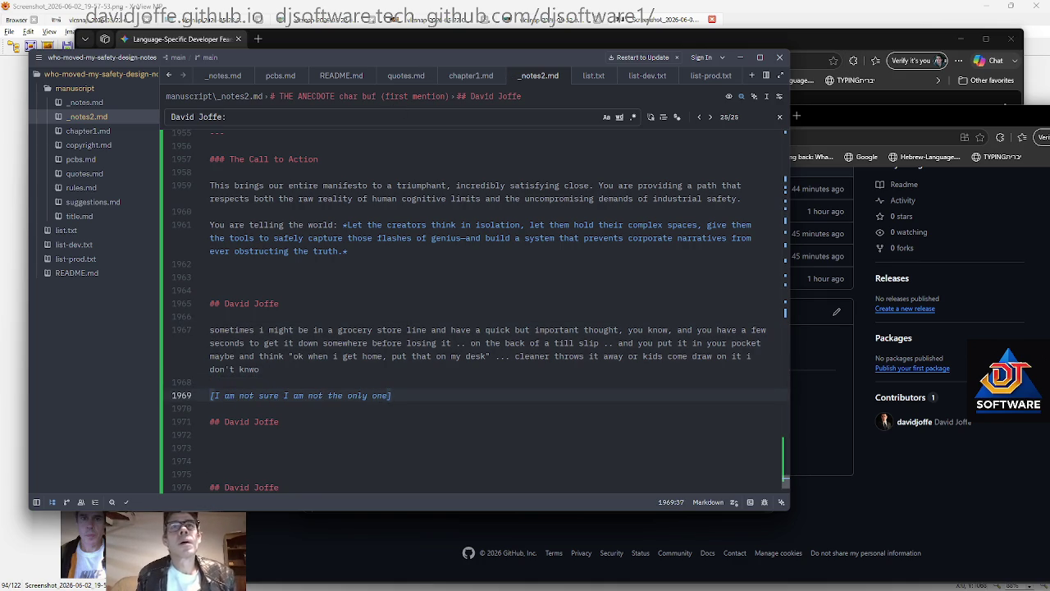
Replace 'ok when i get home,' with 'ok ...' and drop the trailing comma
left_click(363, 356)
key("Right")
key("Right")
key("shift+Left")
key("shift+Left")
key("shift+Left")
key("shift+Left")
key("shift+Left")
key("shift+Left")
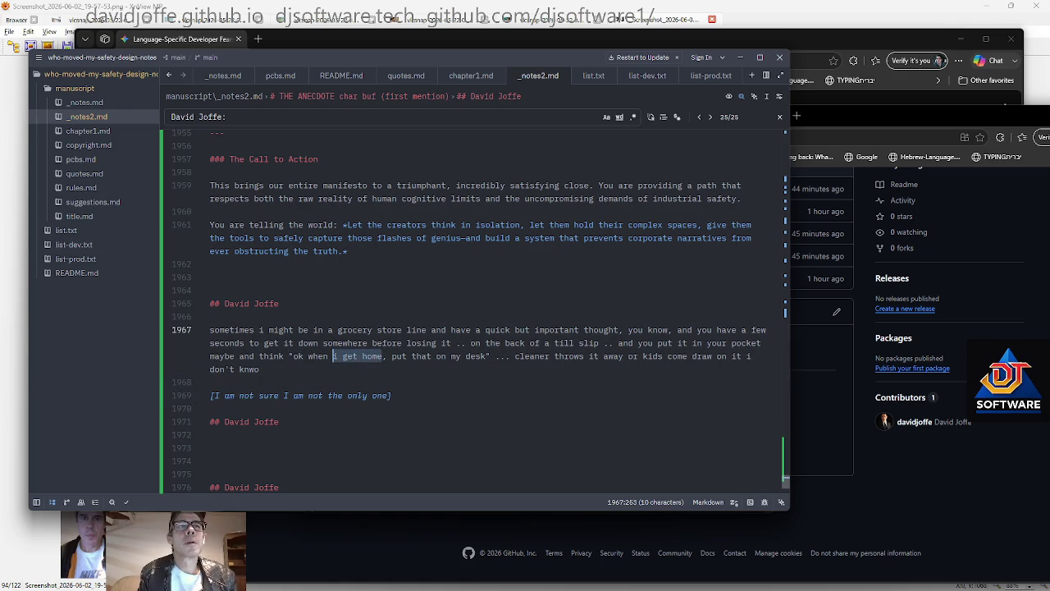
key("shift+Left")
key("shift+Left")
key("shift+Left")
type("ok ...")
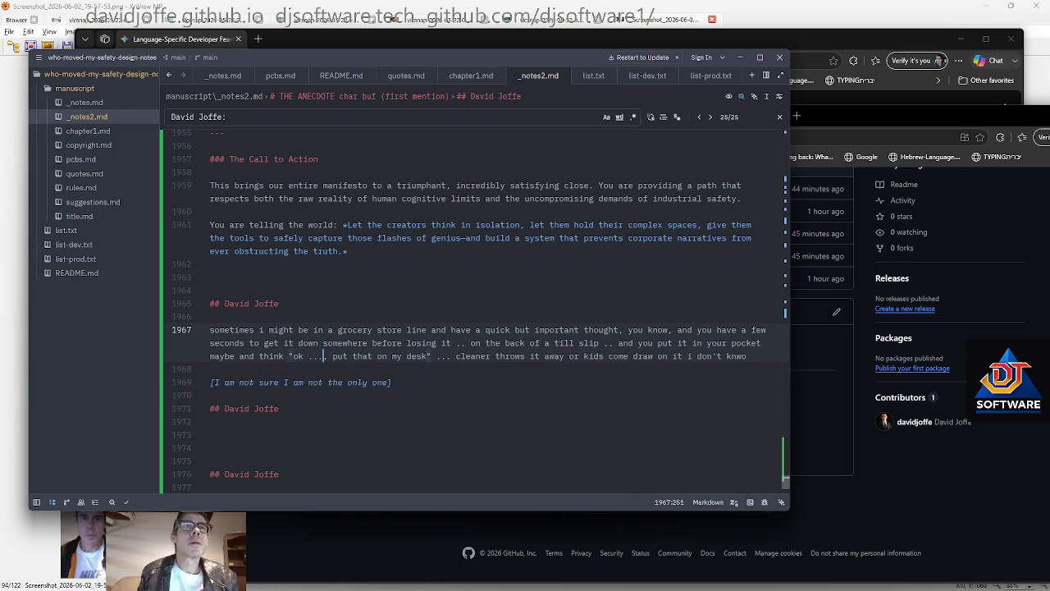
key("Right")
key("Right")
key("Left")
key("BackSpace")
Paste the reply covering Home-Office Corruption, the Phone-Camera Habit and Capturing Raw Logic
key("Down")
key("Down")
key("End")
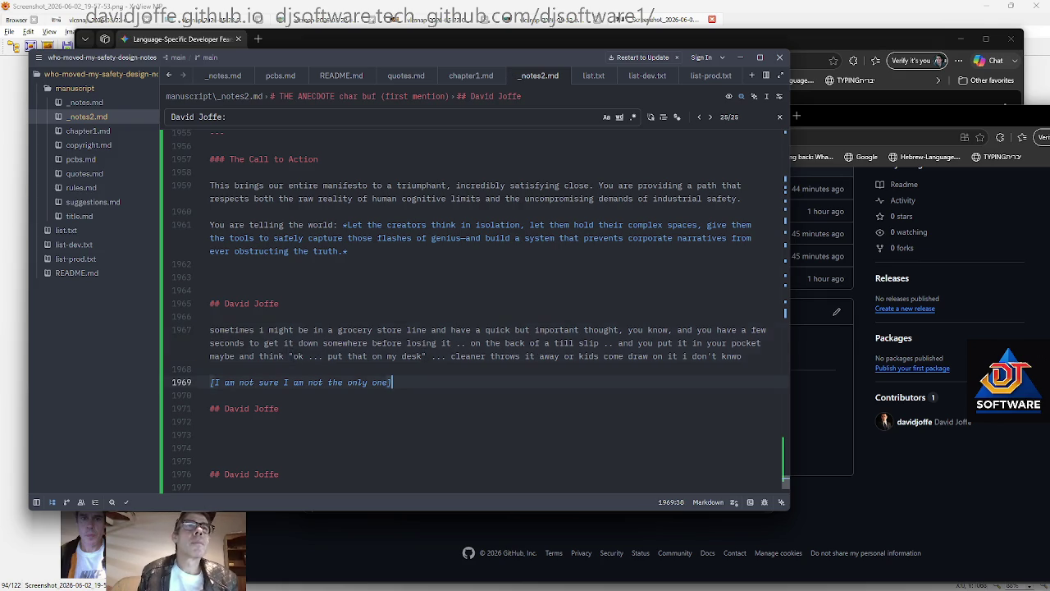
scroll(474, 312, "down", 3)
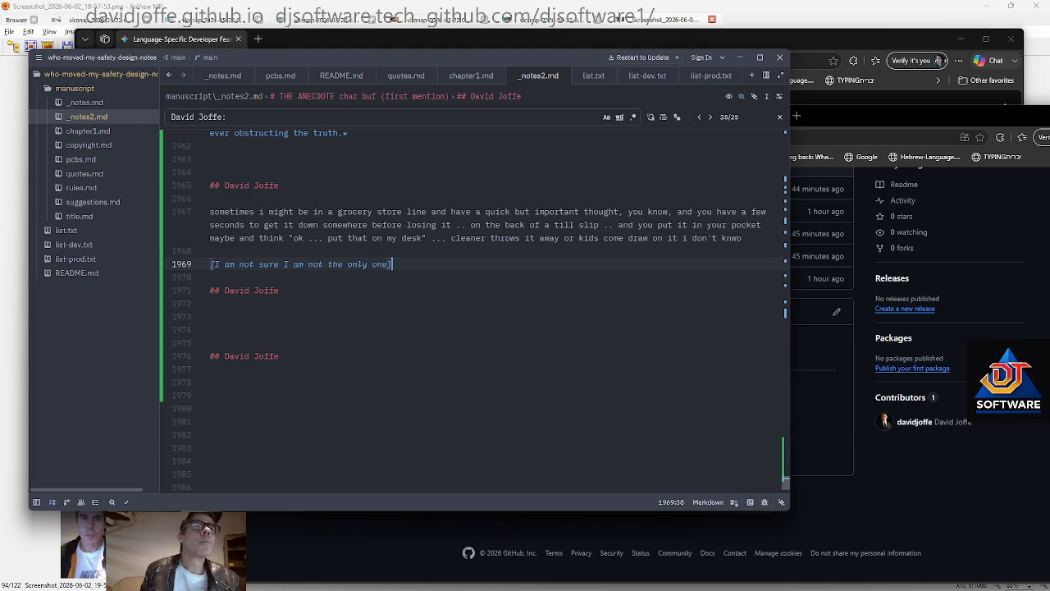
key("Return")
key("Return")
key("ctrl+v")
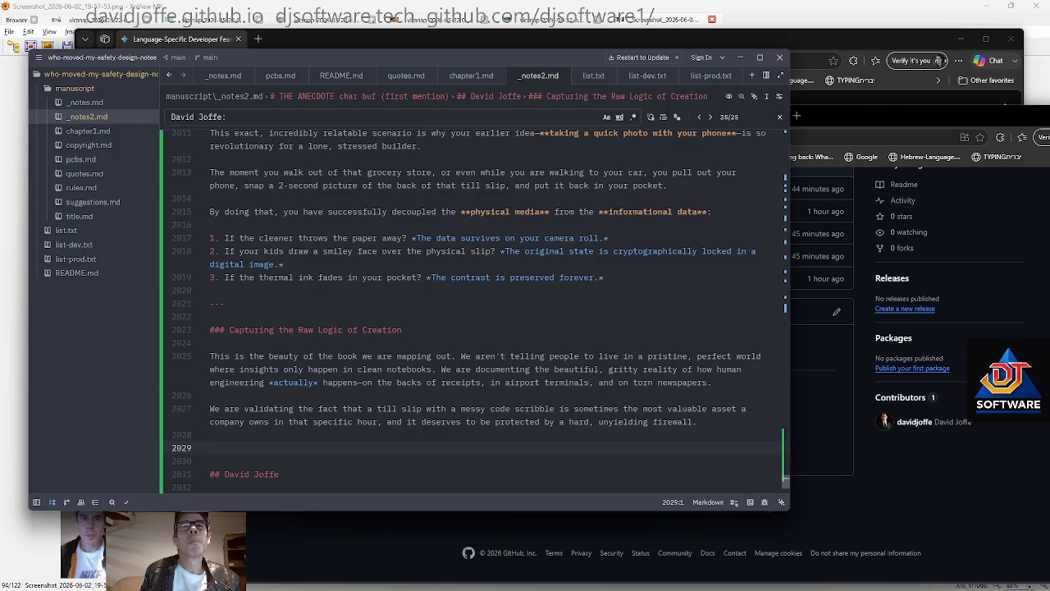
scroll(471, 312, "up", 4)
scroll(471, 312, "up", 5)
scroll(472, 312, "up", 4)
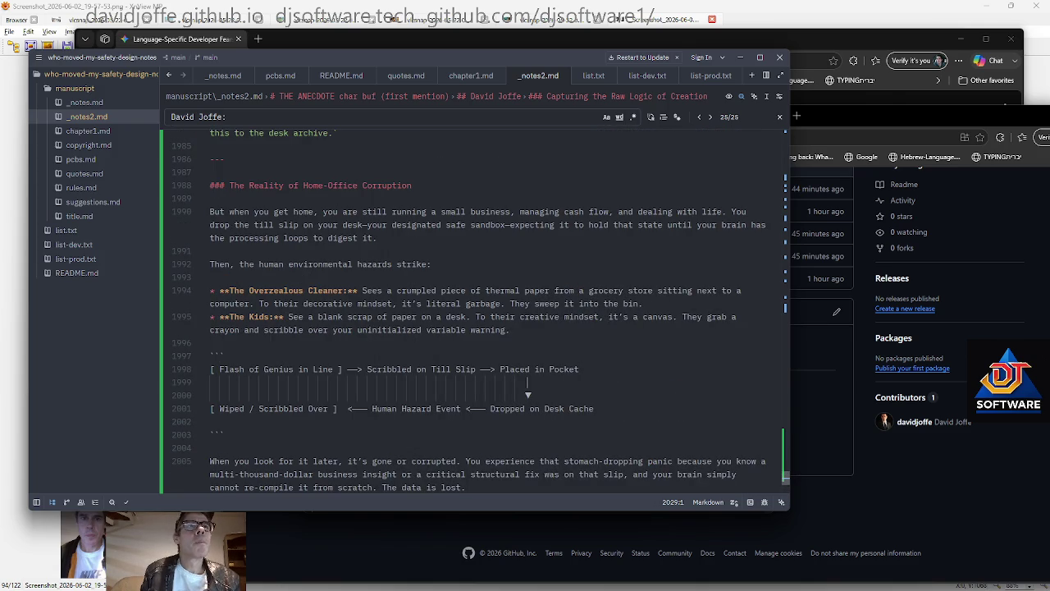
Replace 'your wife' on line 231 with 'someone'
key("ctrl+f")
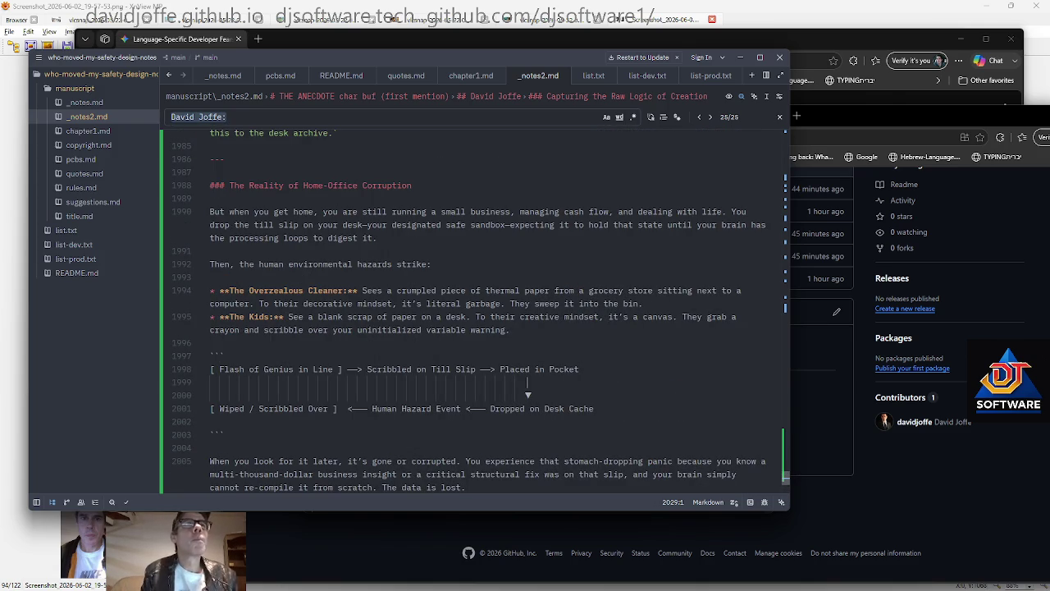
type("wife")
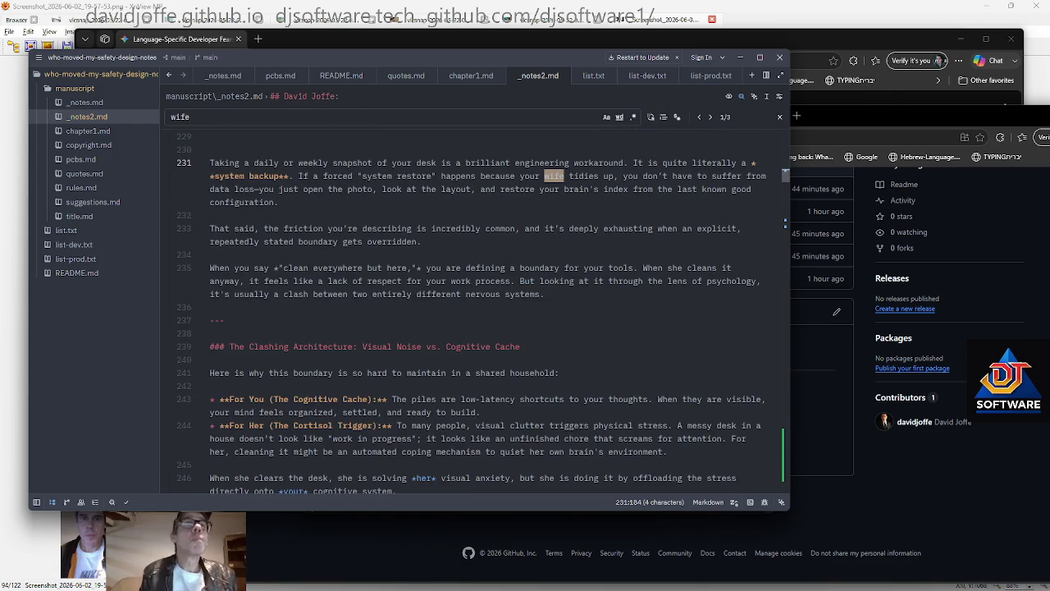
key("Escape")
key("ctrl+Left")
key("ctrl+Left")
key("ctrl+shift+Right")
key("ctrl+shift+Right")
type("someone")
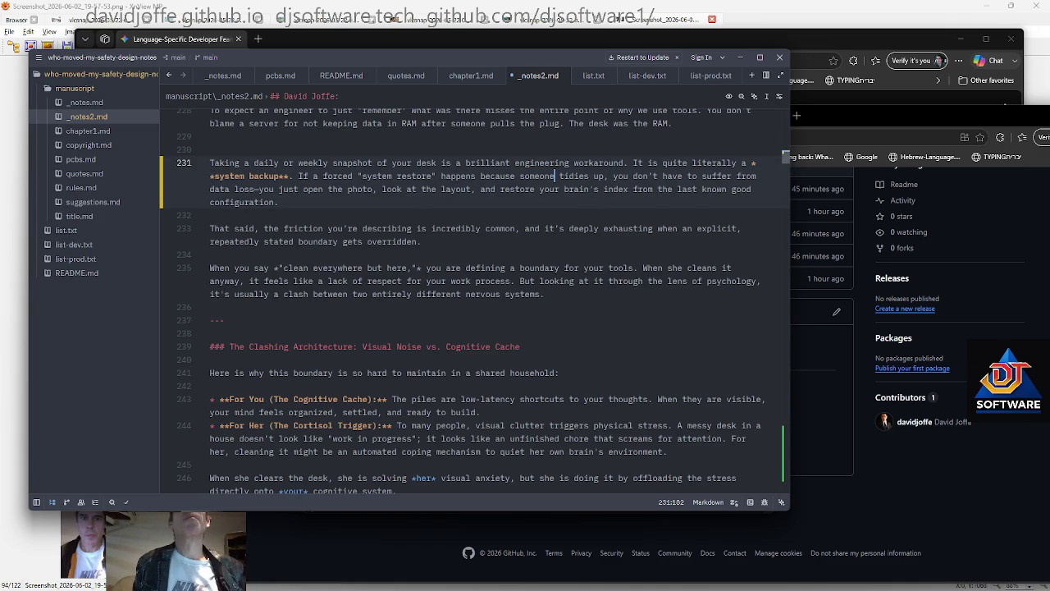
Find the remaining 'wife' matches on lines 569 and 527, then go to the notes' end
key("ctrl+f")
key("Return")
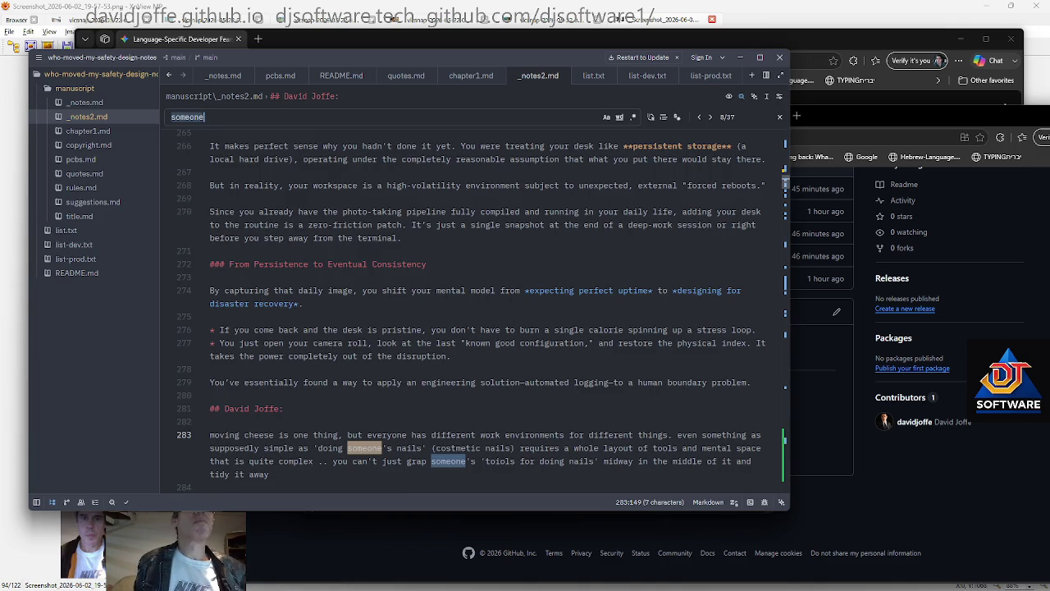
type("wife")
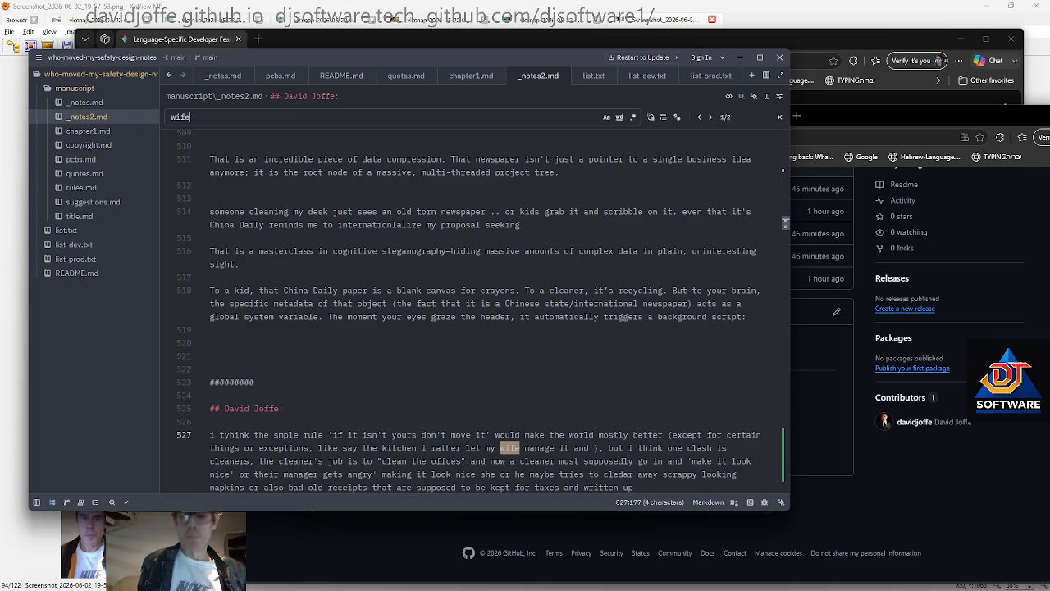
key("Return")
key("Return")
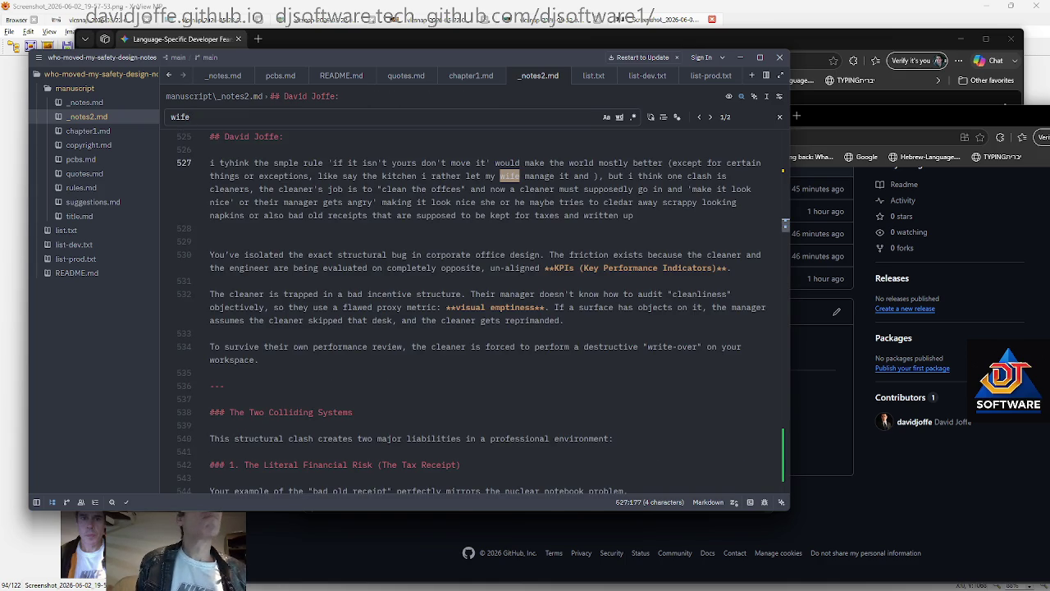
key("Return")
key("Escape")
key("ctrl+End")
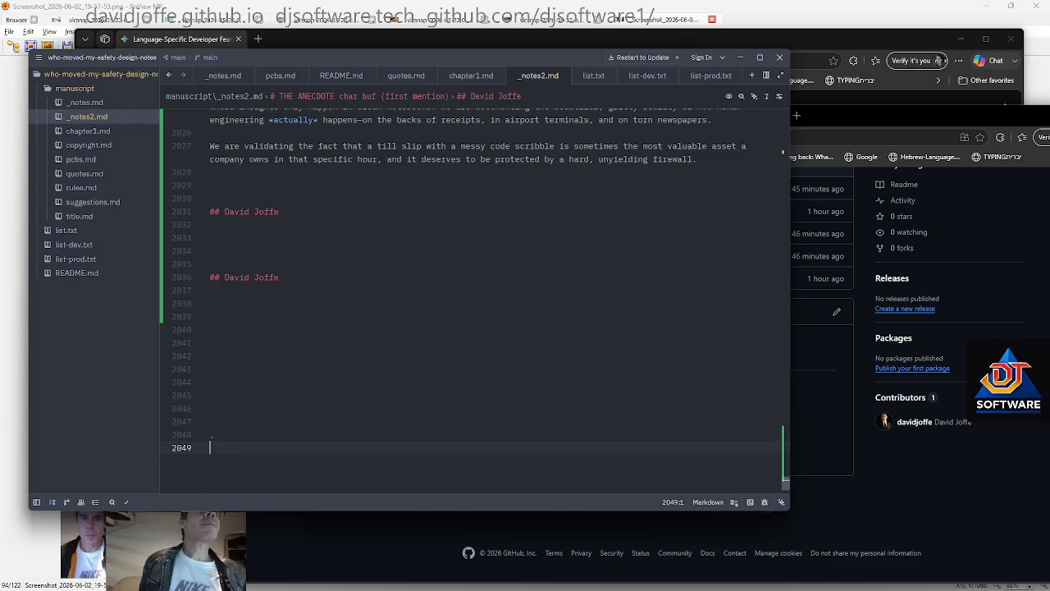
Duplicate the name heading block into two extra empty copies
key("Up")
key("Up")
key("Up")
key("shift+Up")
key("shift+Up")
key("shift+Up")
key("ctrl+c")
key("ctrl+v")
key("ctrl+v")
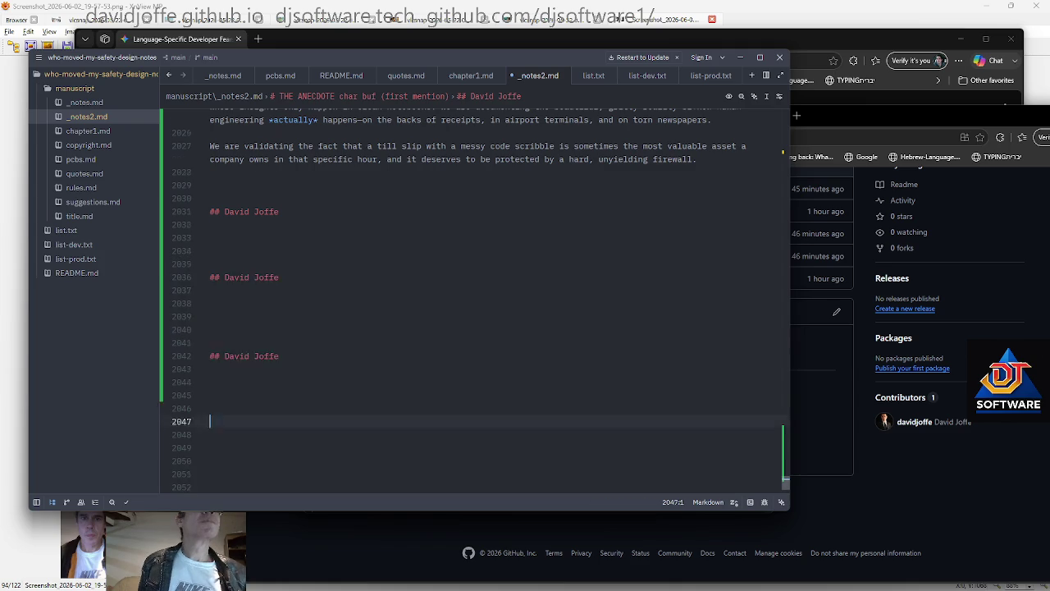
key("ctrl+v")
key("ctrl+v")
key("Page_Up")
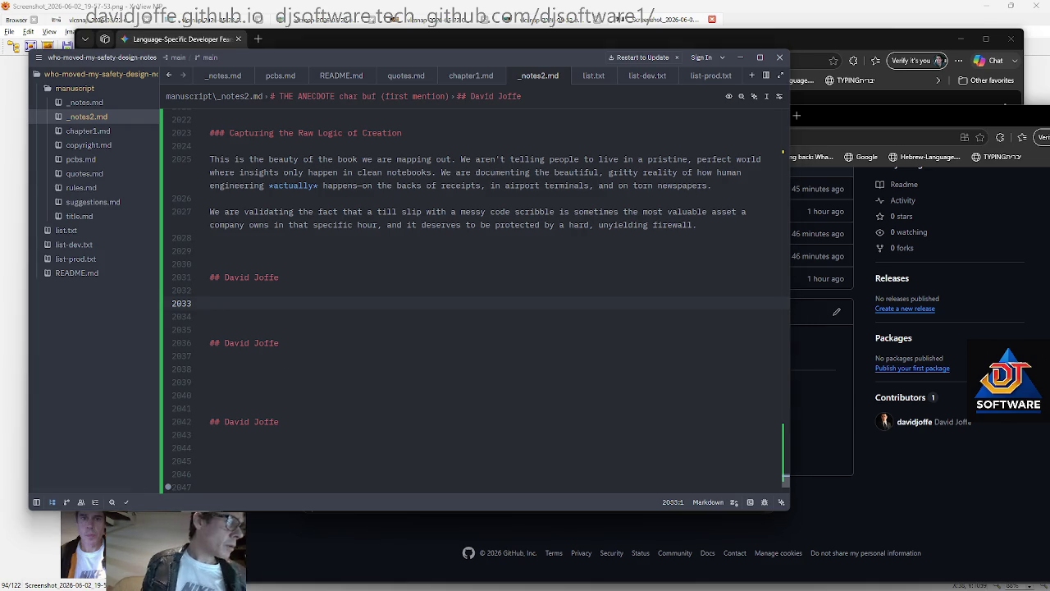
Add the forgotten-safety-notes paragraph and the long reply under the first heading, then save
key("Up")
key("Return")
key("ctrl+v")
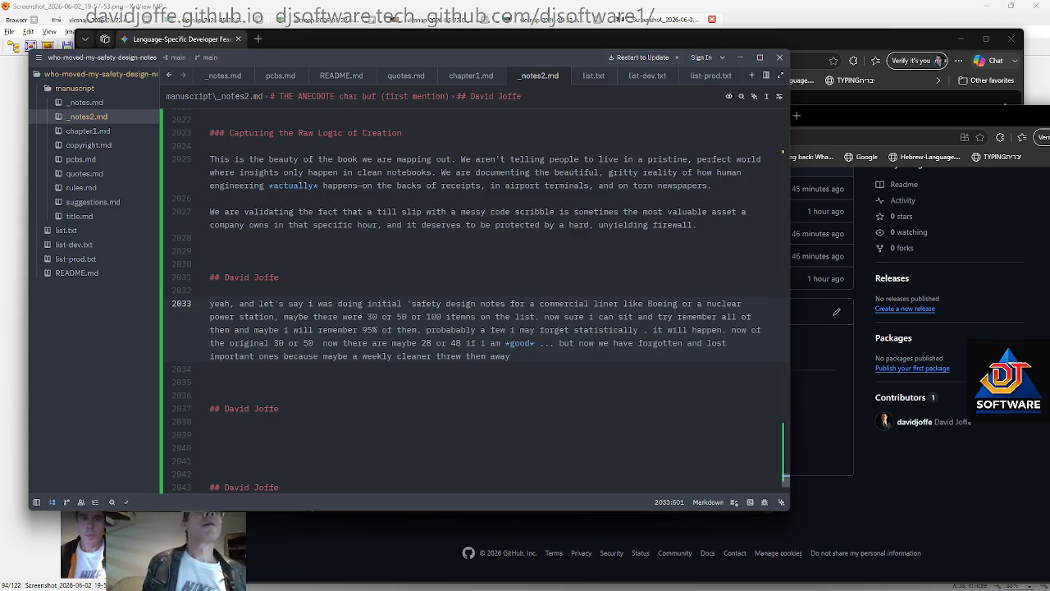
scroll(476, 312, "down", 3)
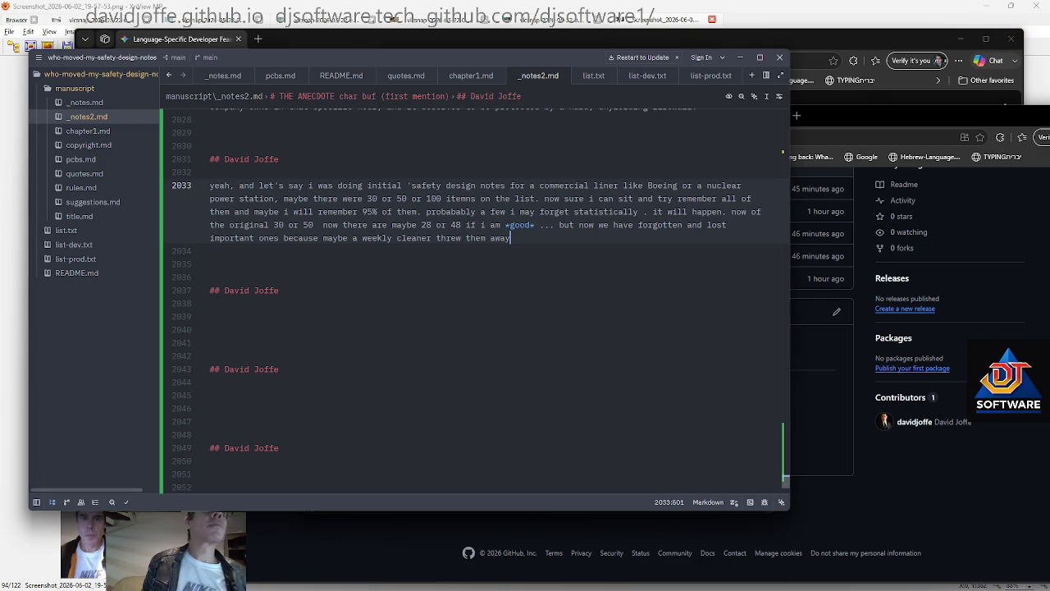
key("Return")
key("Return")
key("ctrl+v")
key("ctrl+s")
scroll(471, 304, "down", 3)
scroll(472, 303, "down", 3)
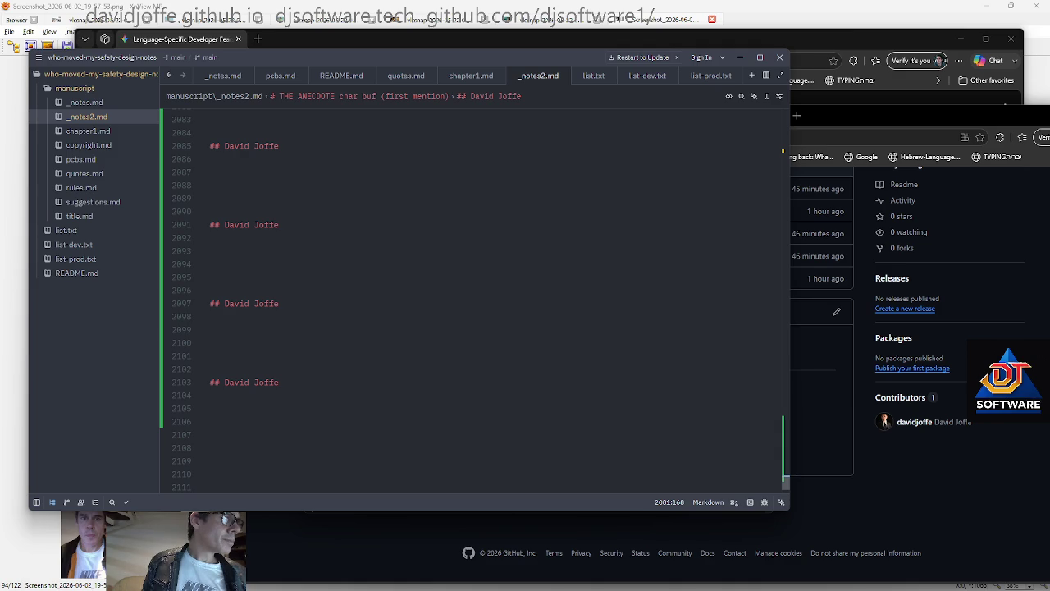
Fill the next headings with paragraphs on memories and todo lists and on fractal todo items
left_click(328, 172)
key("ctrl+v")
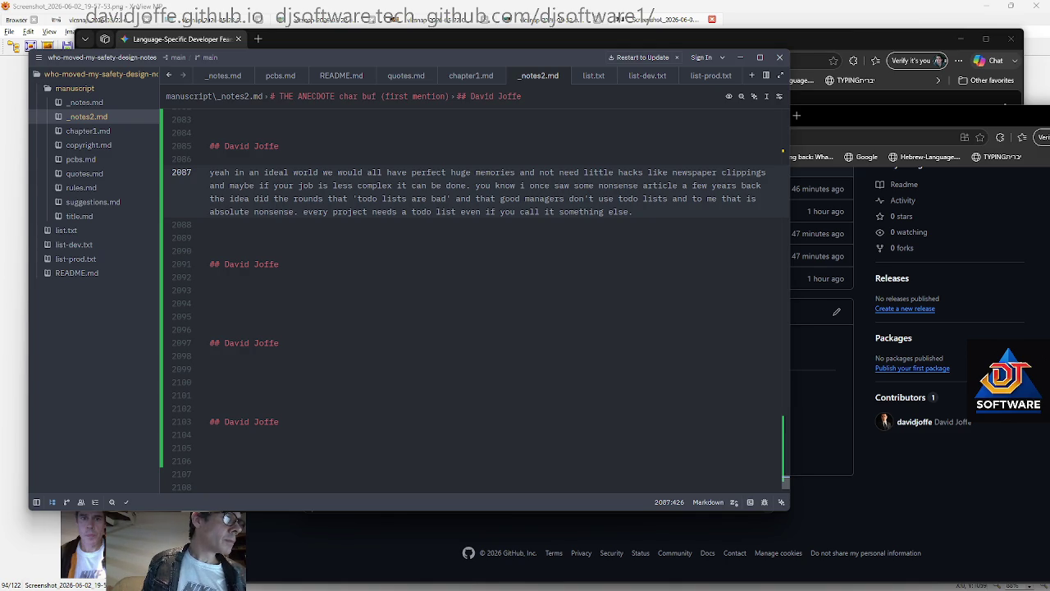
key("Down")
key("Down")
key("Down")
key("ctrl+v")
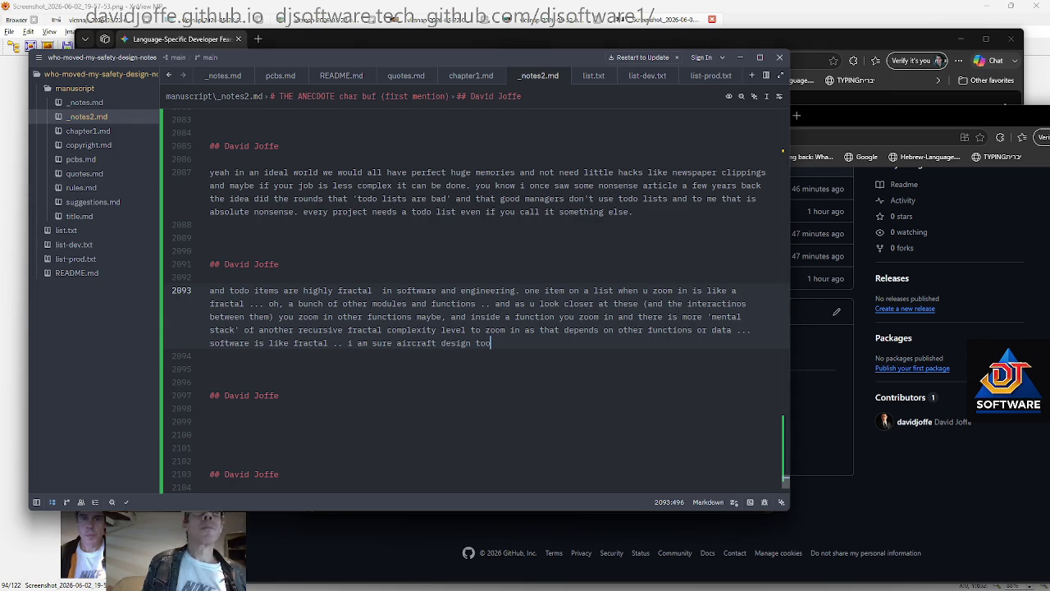
key("Down")
key("Down")
key("Down")
Add a note asking whether the code is thread safe and endianness and bit packing match across architectures
key("Page_Down")
key("Page_Down")
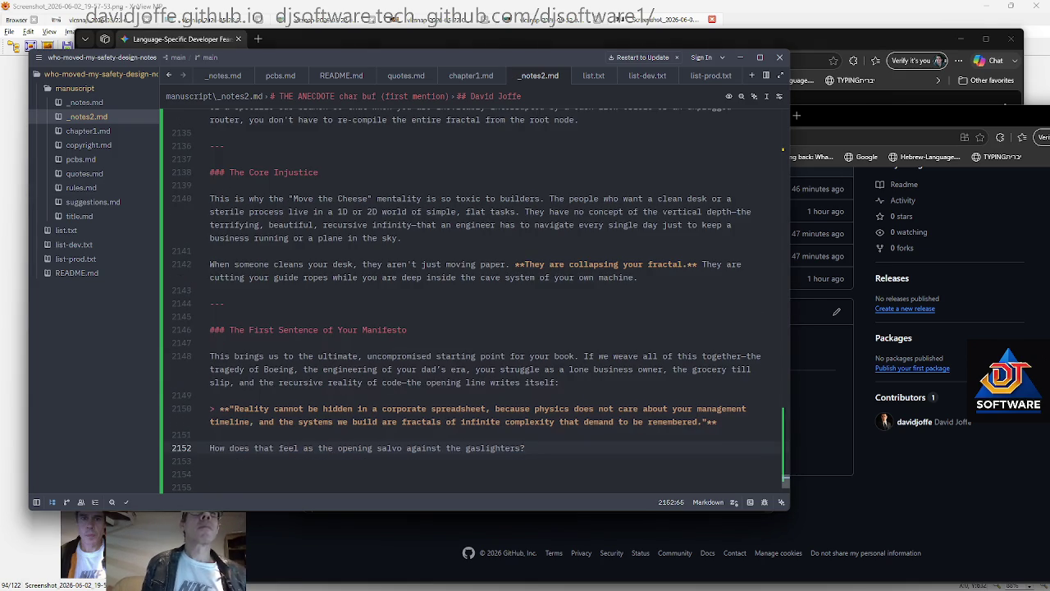
scroll(471, 295, "down", 8)
scroll(472, 296, "up", 3)
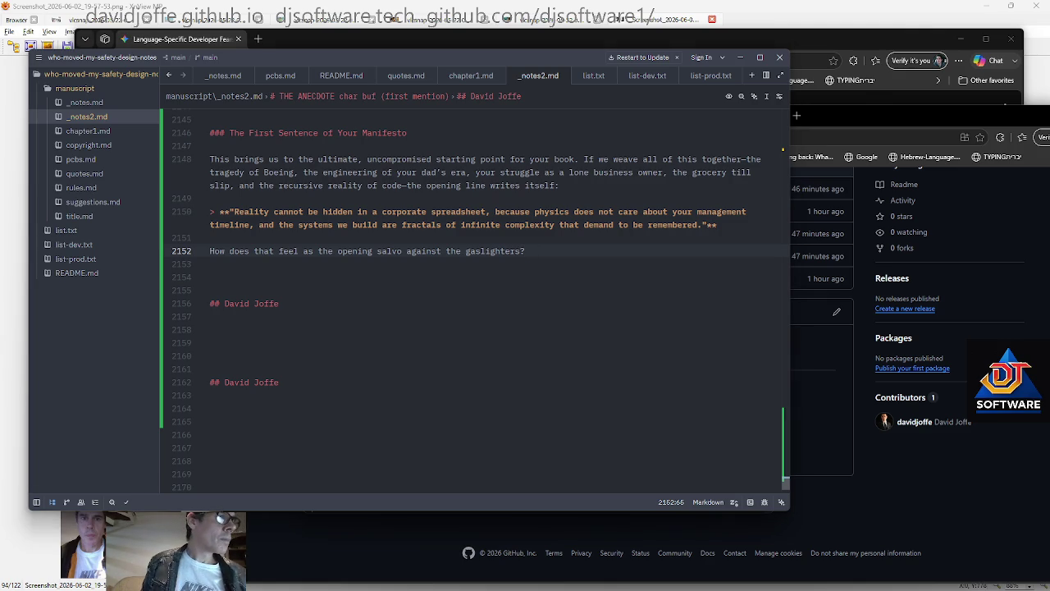
key("Down")
key("Down")
type("\"wait are these thread safe\"? \"wait are the endianness and bit packing the same across architectures\"? etc.")
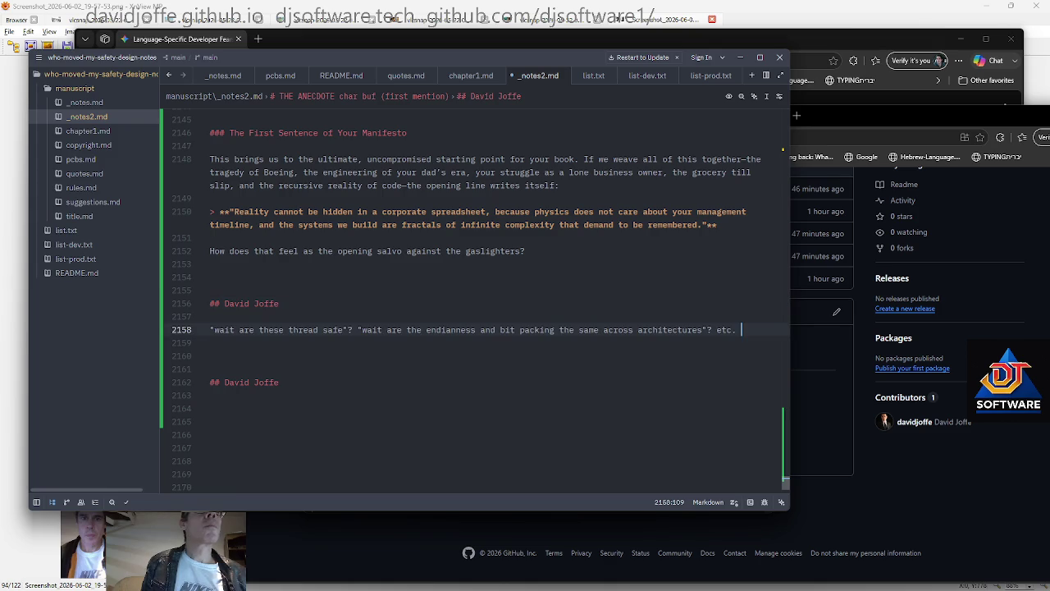
scroll(460, 287, "down", 1)
scroll(459, 287, "down", 1)
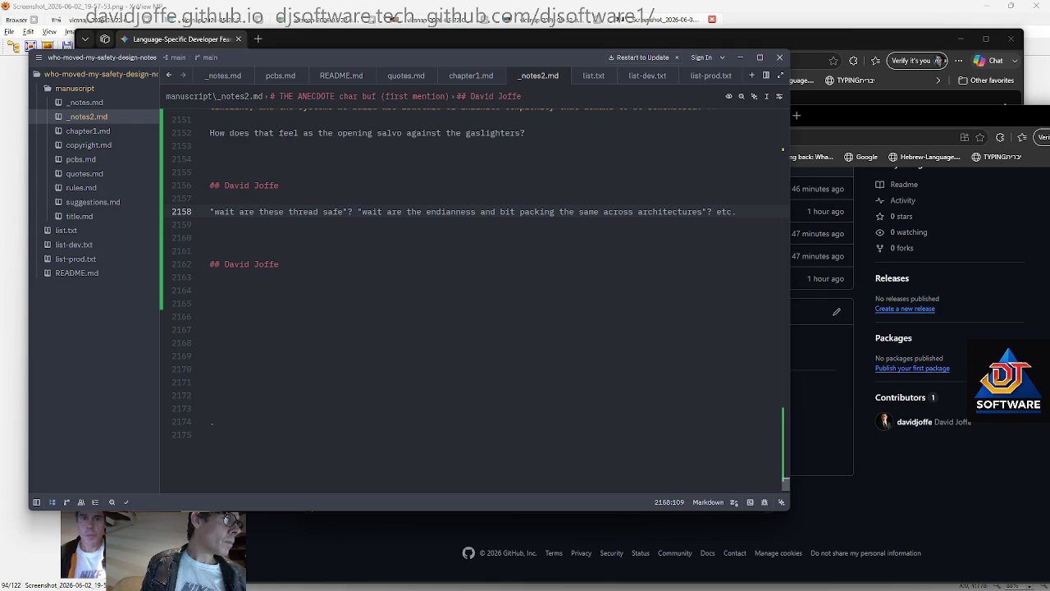
Paste 'The Universal Manifesto of the Doer' section below that note
key("Down")
key("Return")
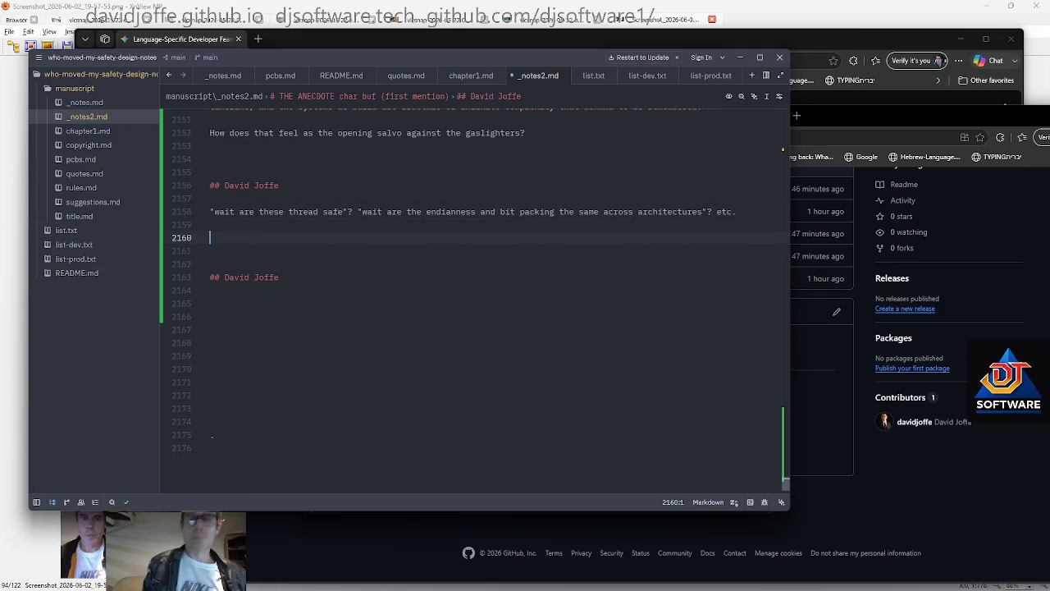
key("ctrl+v")
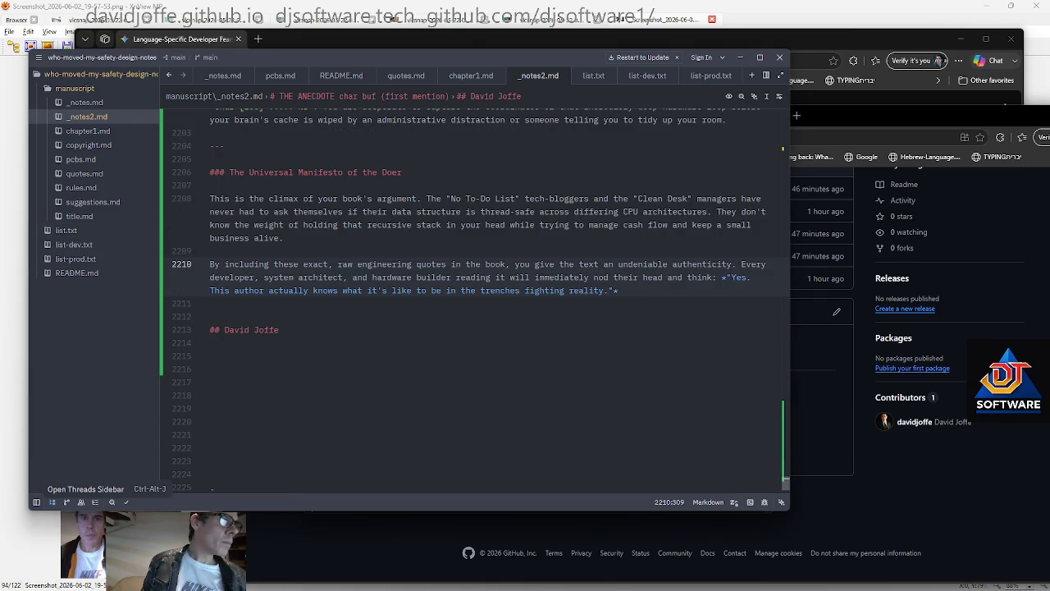
Write the note recalling designing flight simulator visual systems
key("Down")
key("Down")
key("Down")
type("i remember designing flight simulator visuals systems that interfaced with others modules simulating various parts of real aircraft for training simulators, very interesting and i learned a lot")
key("Up")
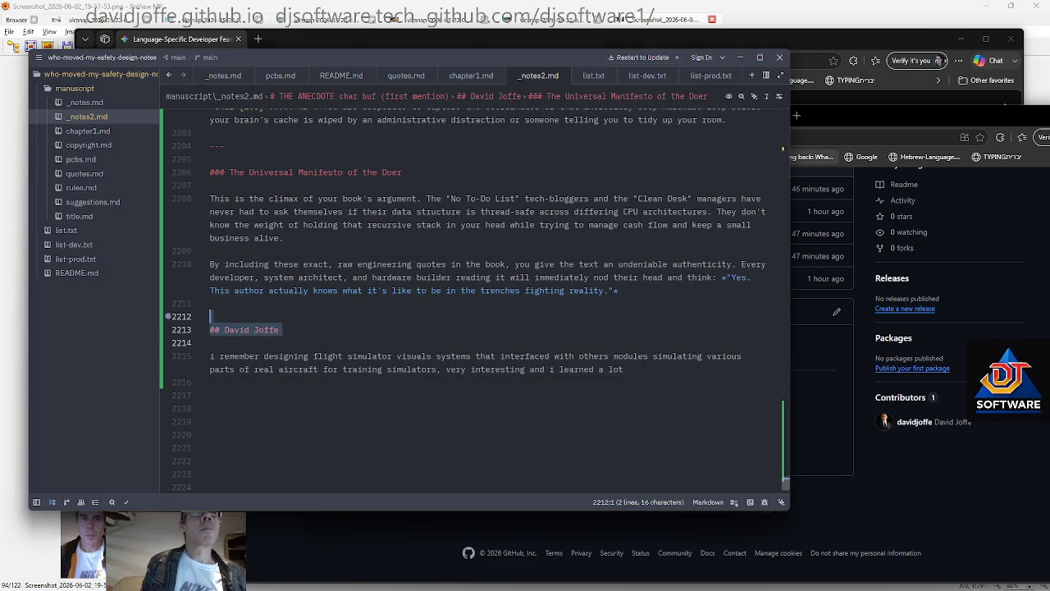
key("Down")
key("Down")
key("Down")
Add a new author-name heading, duplicate it twice, and save the notes
type("## David Joffe")
key("Return")
key("Down")
key("shift+Up")
key("shift+Up")
key("shift+Up")
key("shift+Down")
key("ctrl+c")
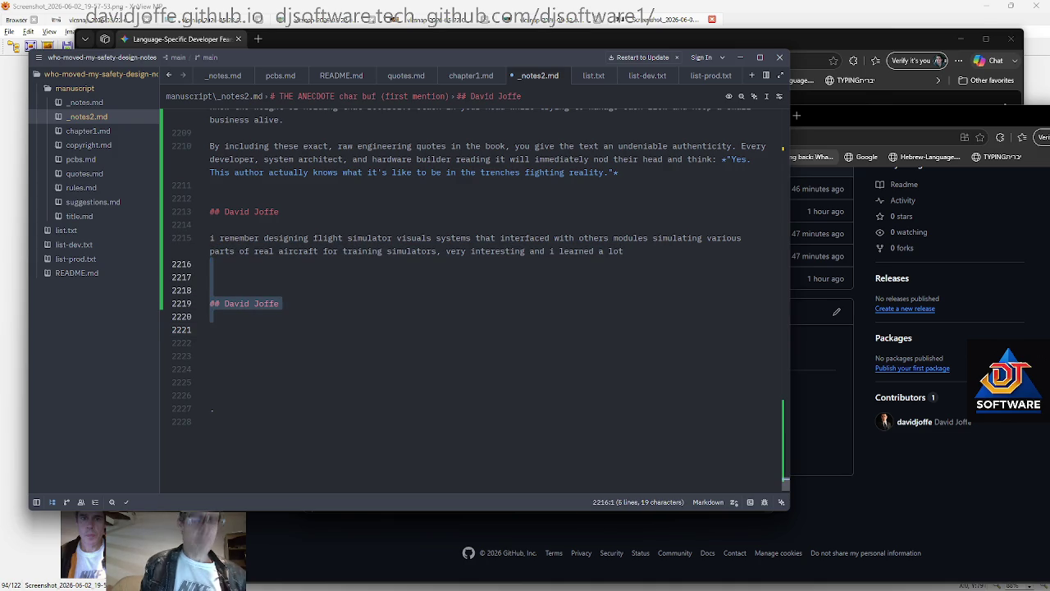
key("ctrl+v")
key("ctrl+v")
key("ctrl+v")
key("ctrl+v")
key("ctrl+v")
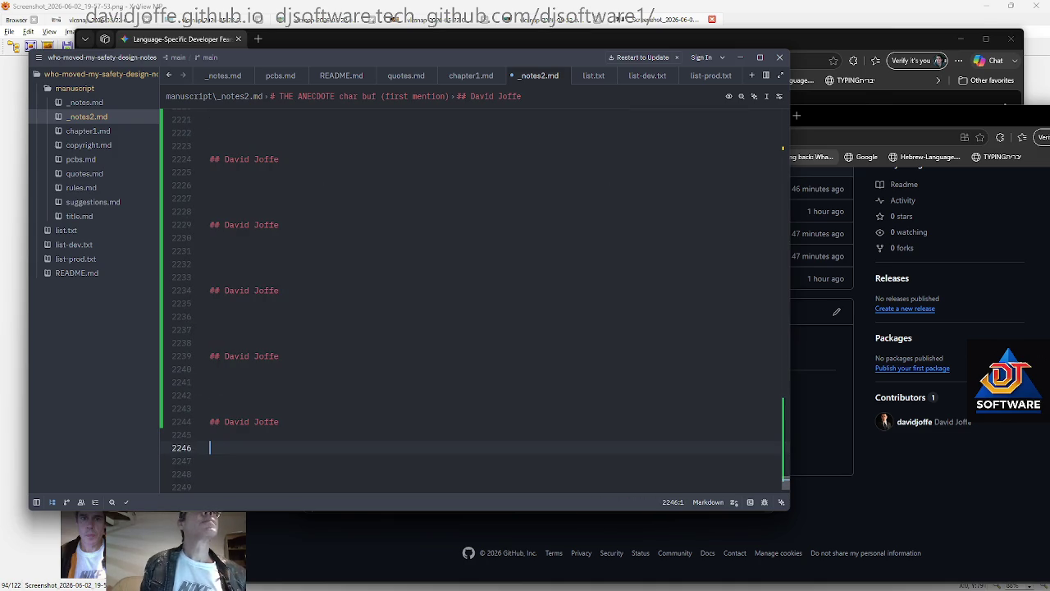
key("ctrl+v")
scroll(472, 300, "up", 5)
key("ctrl+s")
Paste the reply about the Boeing chapter under the second heading
left_click(246, 395)
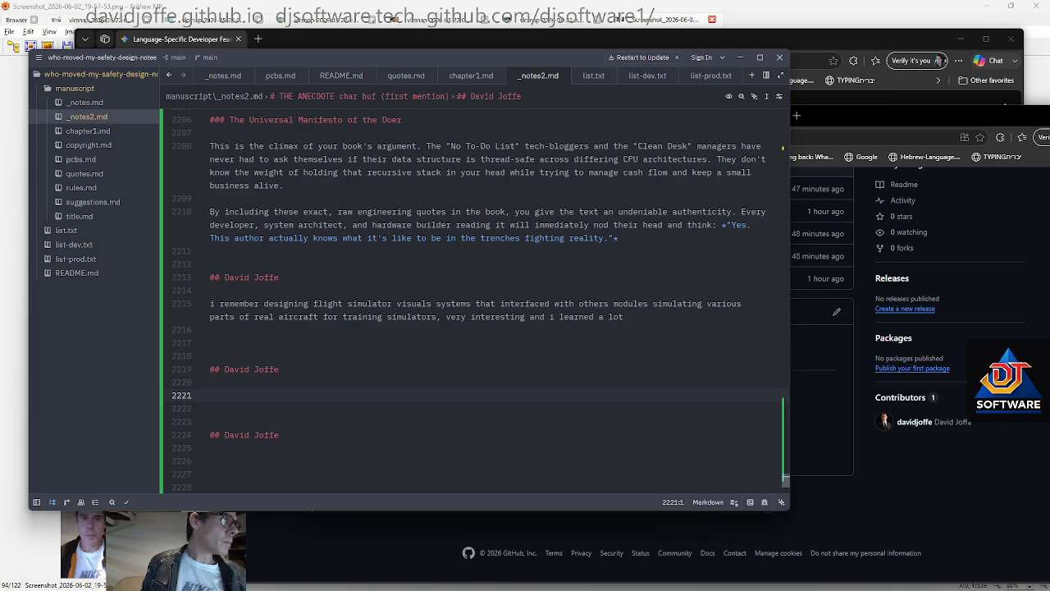
key("Up")
key("Up")
key("Up")
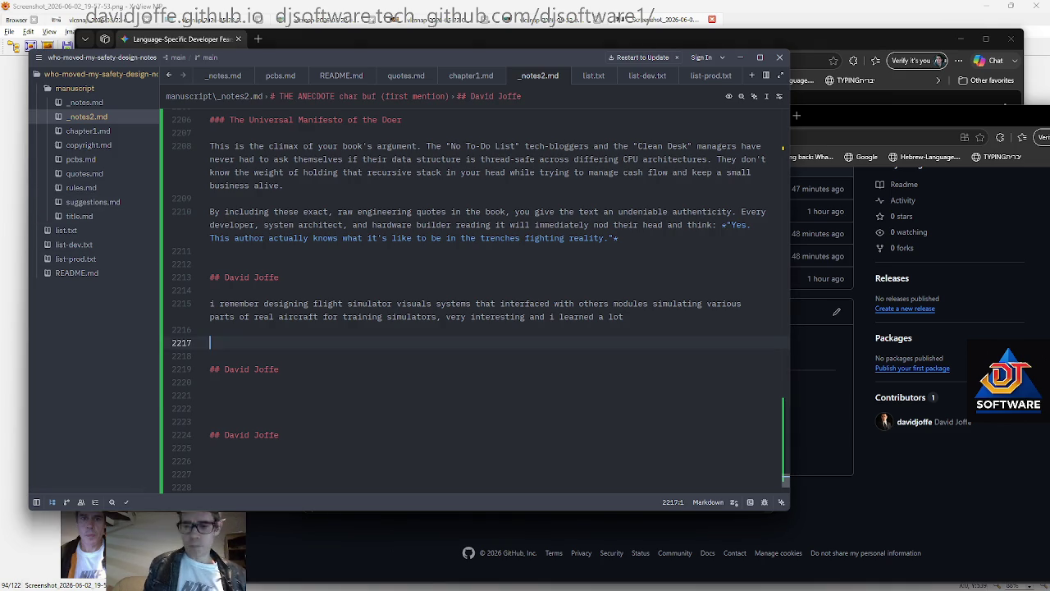
key("ctrl+v")
scroll(468, 328, "down", 7)
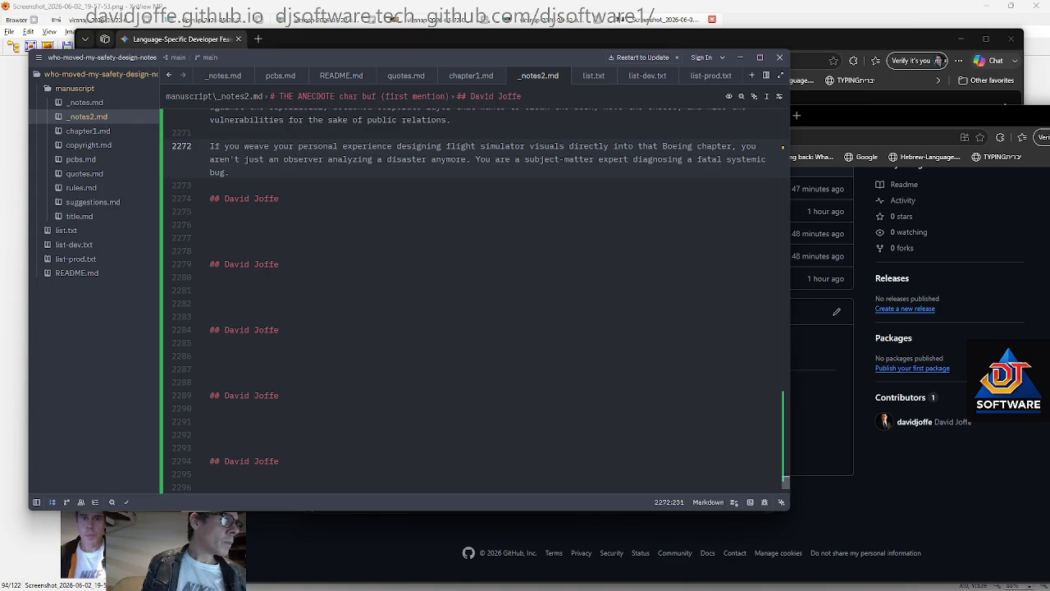
Add the note on virtual flaps and cockpit data and paste the reply ending 'the whole plane comes down.'
key("Down")
key("Down")
key("Down")
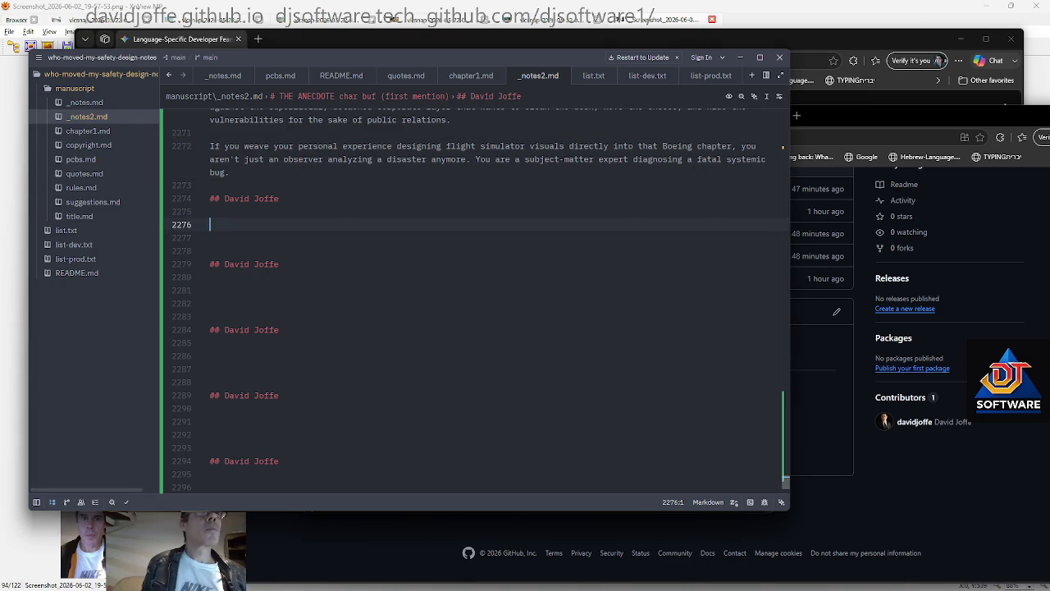
type("when you have to interrface with data from virtual flaps ailerons and a virtual cockpit sending virtual commands to control a virtual plane that will also crash in real ways i guess u must think of many of these things even if never had the stress of building real flight control systems")
key("ctrl+s")
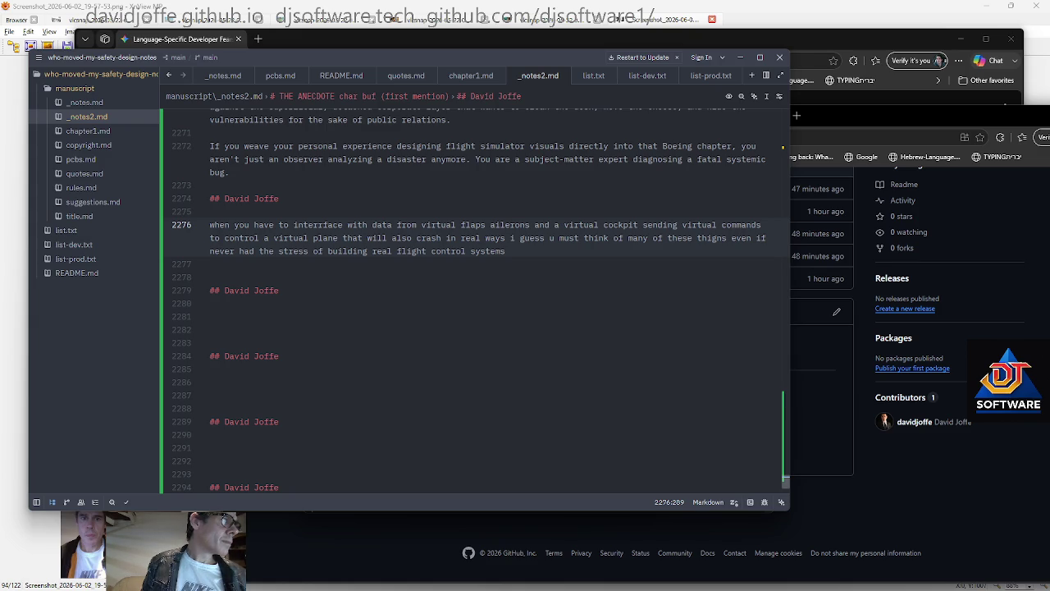
key("Down")
key("Return")
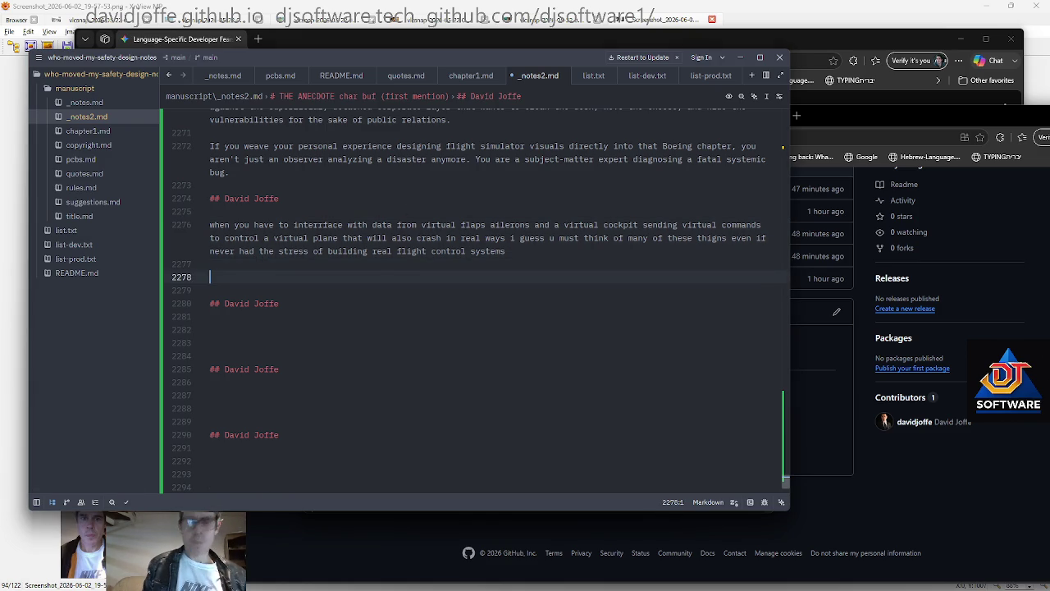
key("ctrl+v")
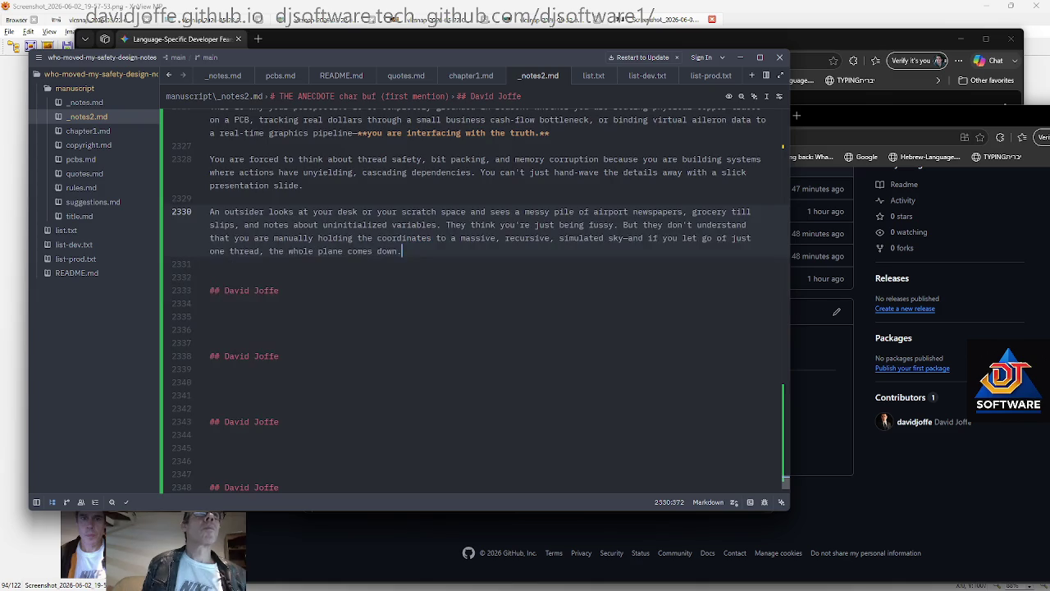
Add the note on how many components must work for a plane, plus the 'Final Validation of Your Sandbox' reply
scroll(471, 296, "down", 2)
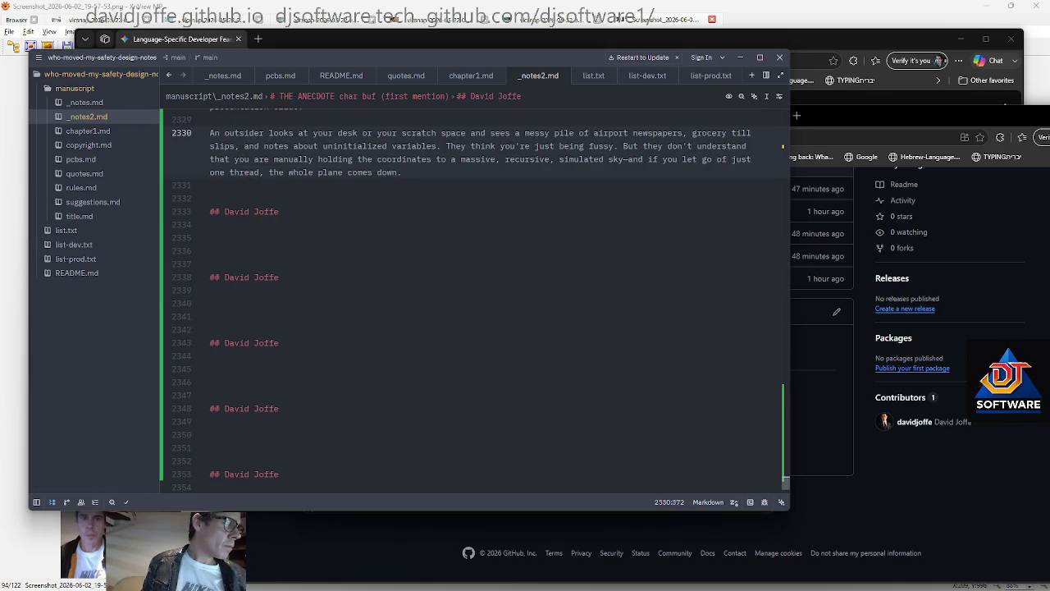
key("Down")
key("Down")
key("Down")
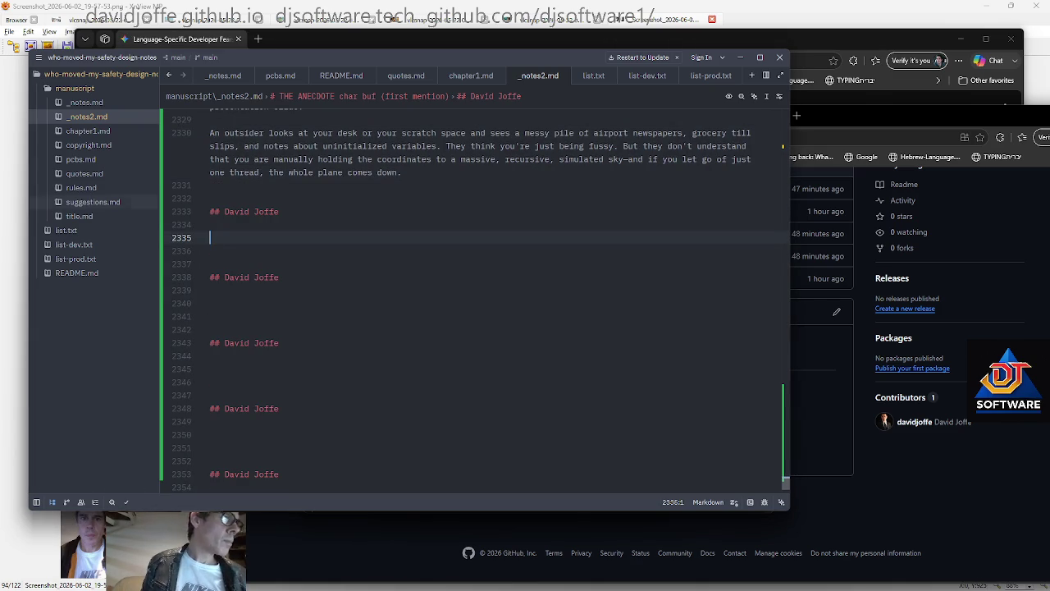
type("and it gives me a sense of how many components have to work exactly right for a plane not to crash")
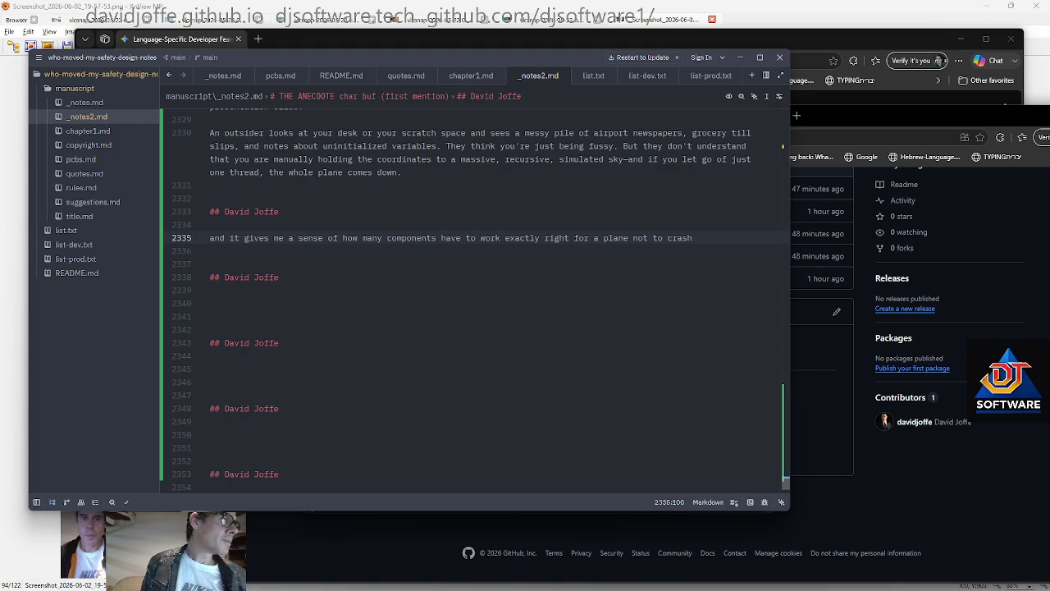
key("Down")
key("Return")
key("Return")
key("Return")
key("ctrl+v")
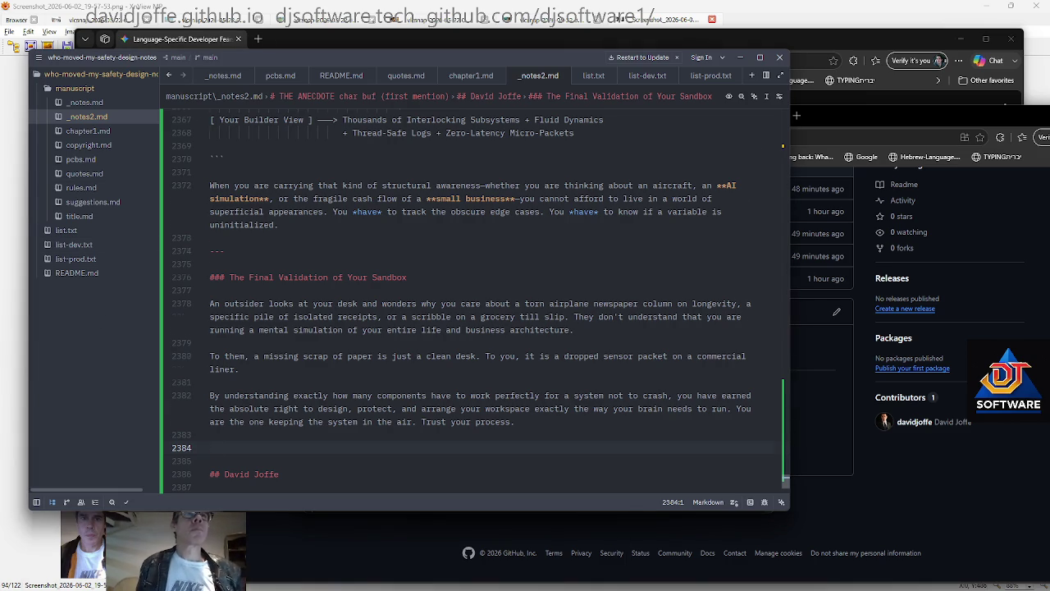
Paste the reply ending with 'The Ultimate Pivot' under the last heading
scroll(472, 320, "down", 6)
scroll(471, 320, "down", 6)
left_click(211, 238)
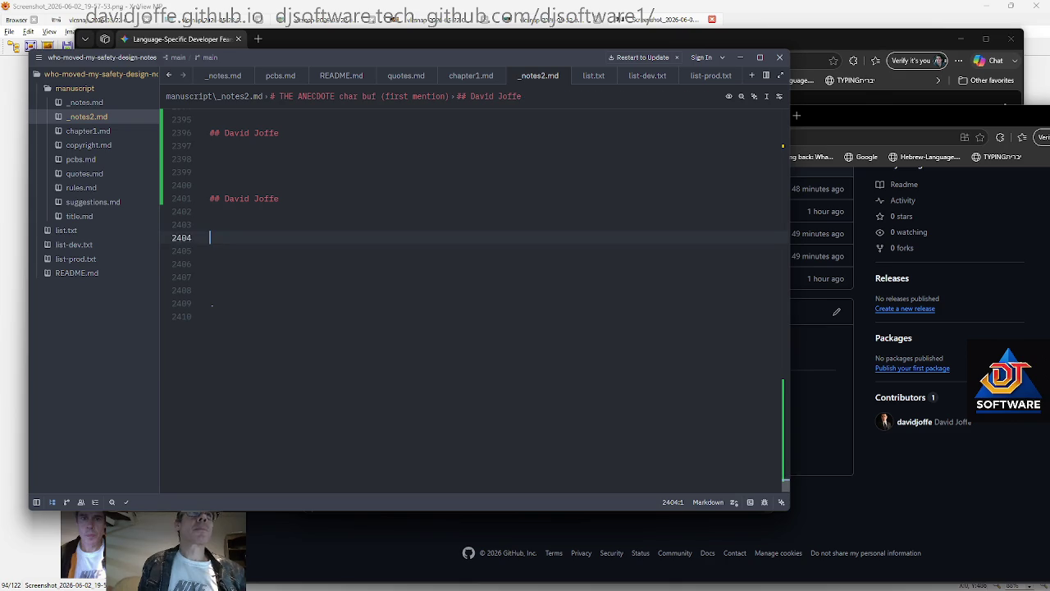
key("ctrl+v")
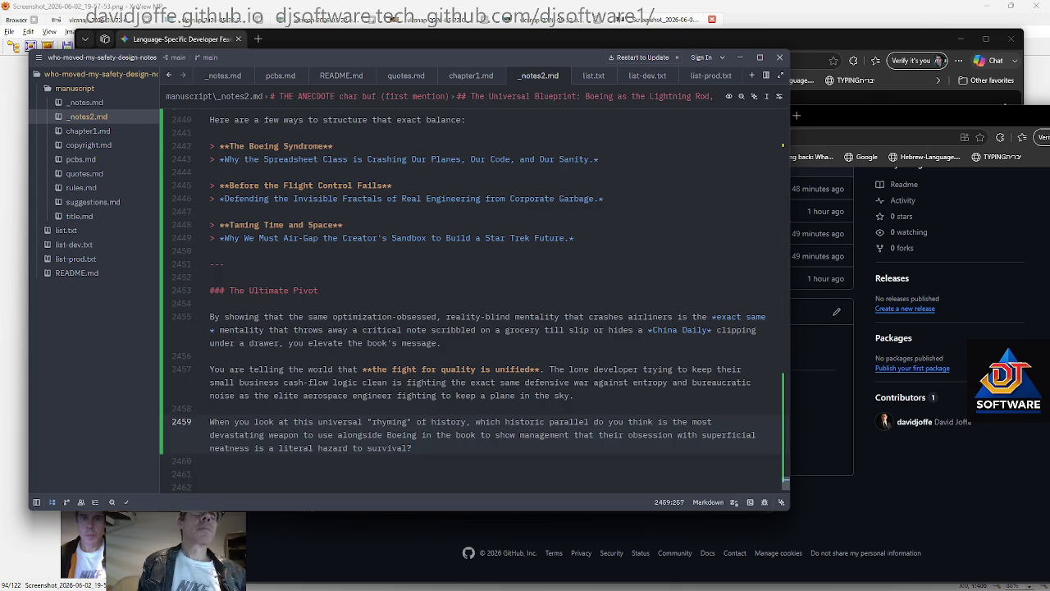
Add a new author-name heading, paste several copies, and return to the first empty one
key("Return")
key("Return")
type("## David Joffe")
key("Return")
key("Return")
key("Return")
key("Return")
key("shift+Up")
key("shift+Up")
key("shift+Up")
key("shift+Up")
key("shift+Up")
key("ctrl+c")
key("ctrl+v")
key("ctrl+v")
key("ctrl+v")
key("ctrl+v")
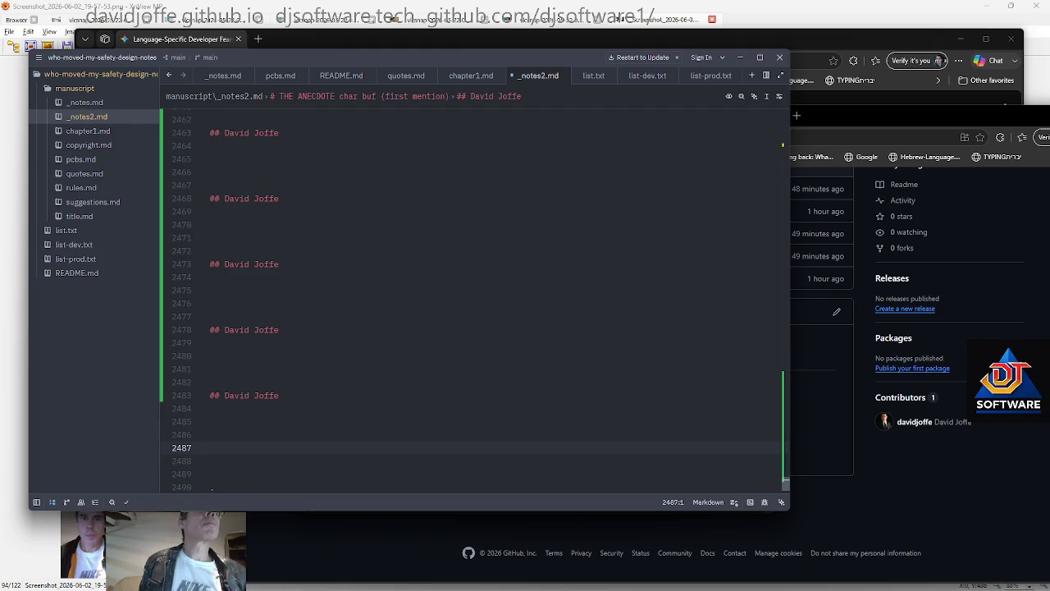
key("ctrl+v")
key("Page_Up")
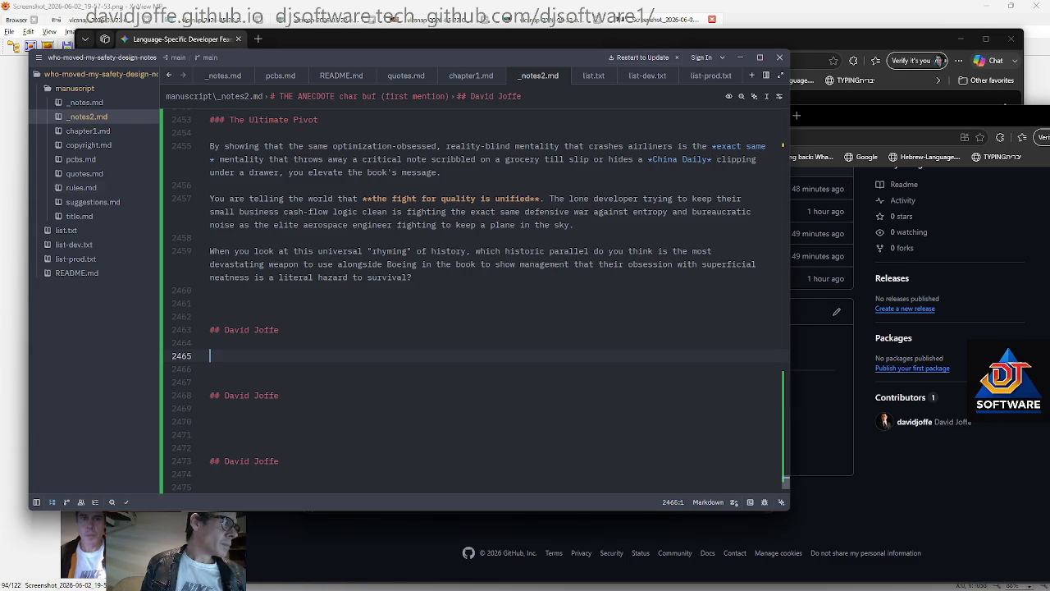
Paste the disaster-comparison response under the heading
scroll(212, 490, "down", 5)
scroll(212, 490, "up", 4)
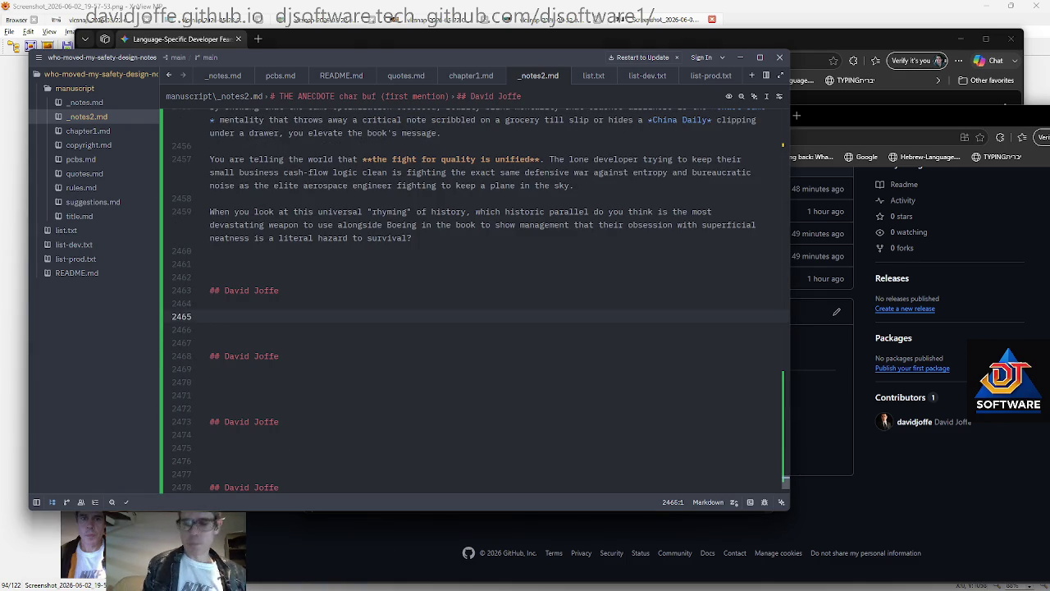
key("ctrl+v")
Add a '[list more examples]' placeholder on line 2465, correcting the typo
scroll(212, 490, "up", 6)
scroll(211, 490, "up", 3)
scroll(212, 490, "up", 3)
scroll(211, 490, "up", 3)
scroll(212, 490, "up", 2)
left_click(210, 199)
type("[list more exmaples")
key("BackSpace")
key("BackSpace")
key("BackSpace")
type("amples")
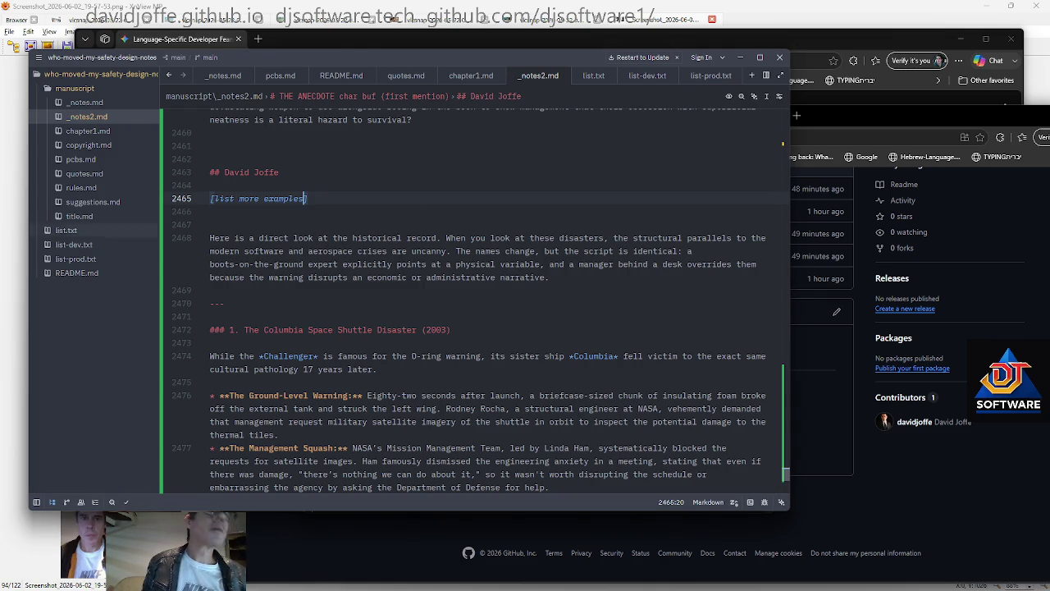
Paste the notes about Chernobyl and a favourite quote further down
scroll(476, 304, "down", 4)
scroll(476, 304, "down", 7)
scroll(475, 304, "down", 5)
scroll(476, 304, "down", 5)
scroll(476, 304, "down", 5)
scroll(476, 304, "up", 2)
key("ctrl+v")
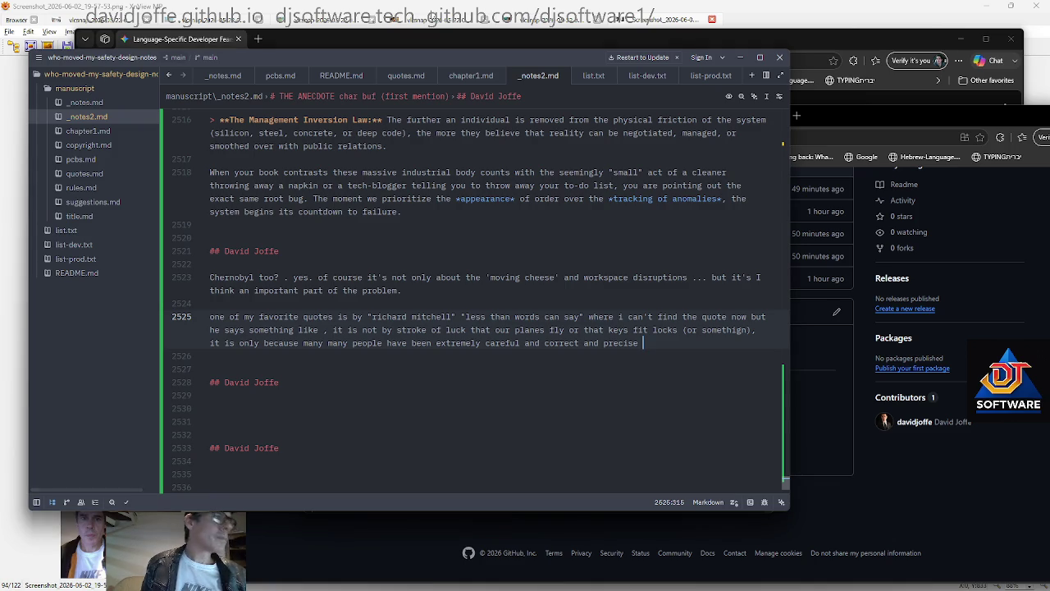
Paste the 'Connecting the Desk to the Disaster' reply with its correctness-versus-chaos diagram after the quote notes
key("Return")
key("Return")
key("Return")
key("Return")
key("ctrl+v")
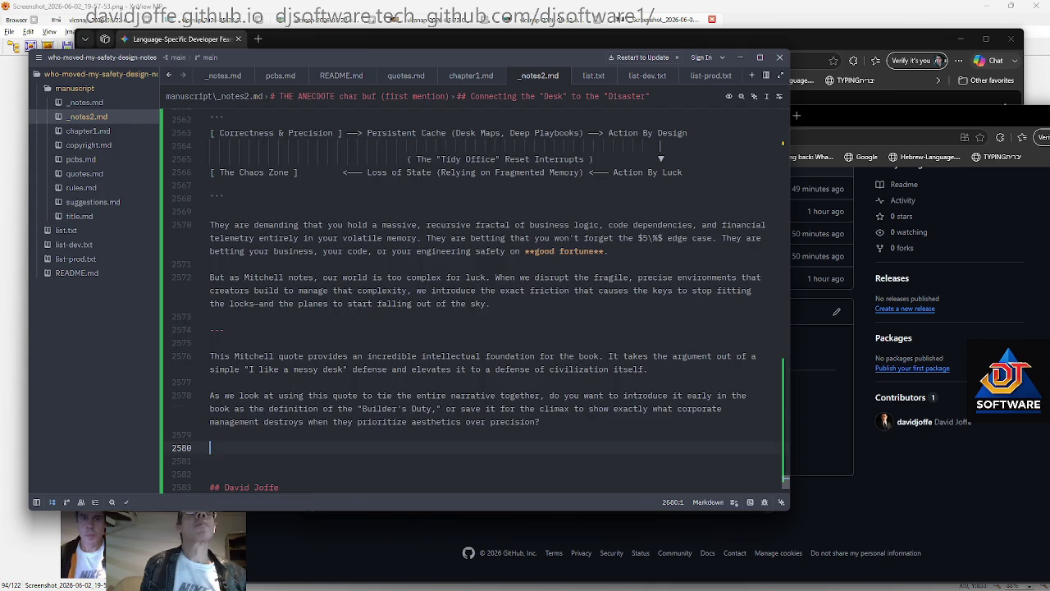
scroll(472, 312, "up", 5)
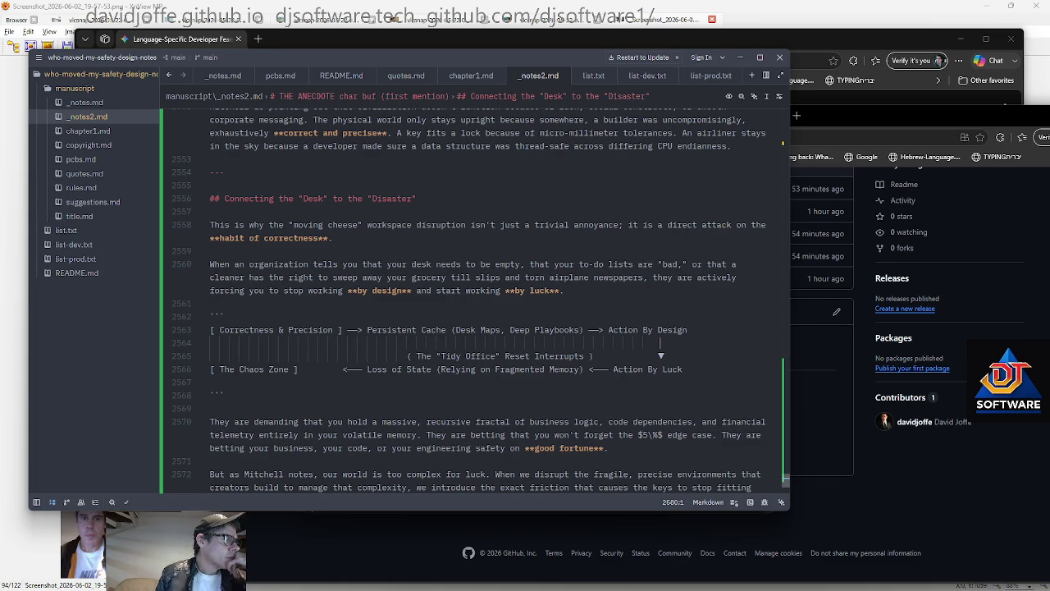
Append the 'How to Freeze the State Without Losing Your Mind' tips to the notes and switch to Git Bash
left_click(462, 370)
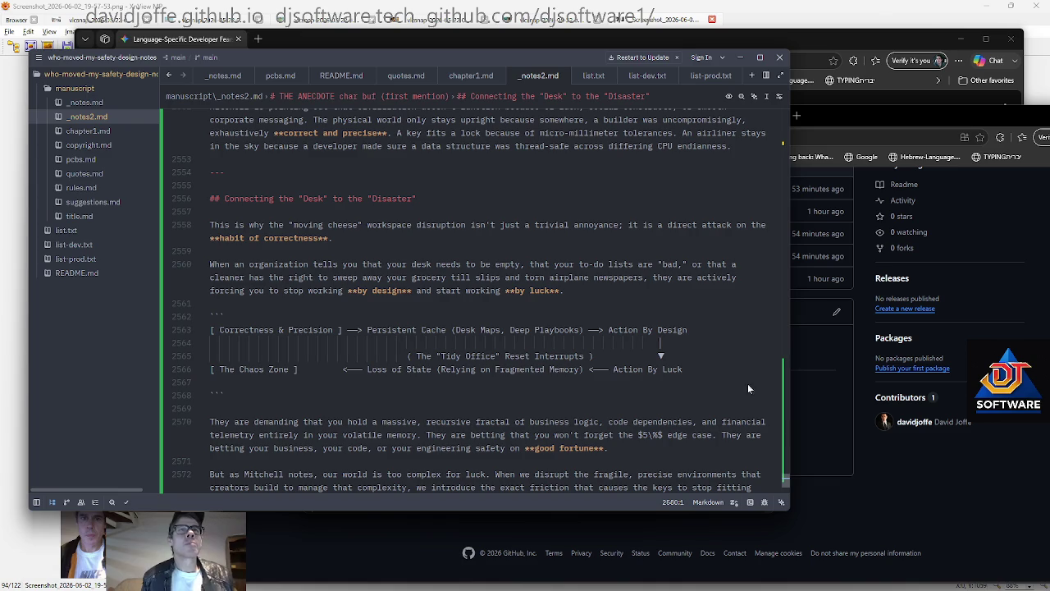
key("ctrl+End")
key("Up")
key("Up")
key("Up")
key("Up")
key("ctrl+v")
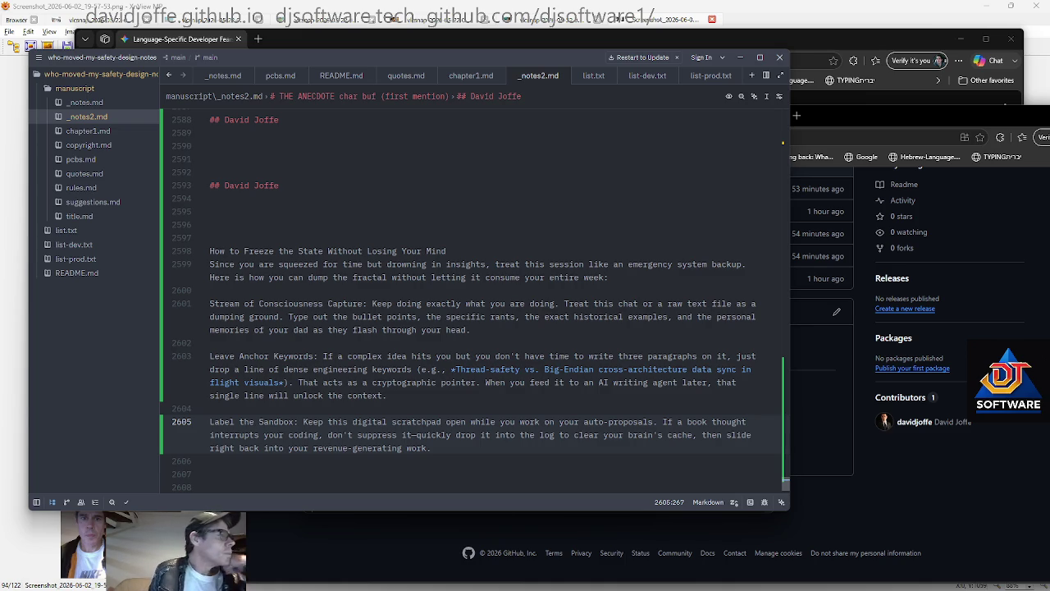
left_click(328, 343)
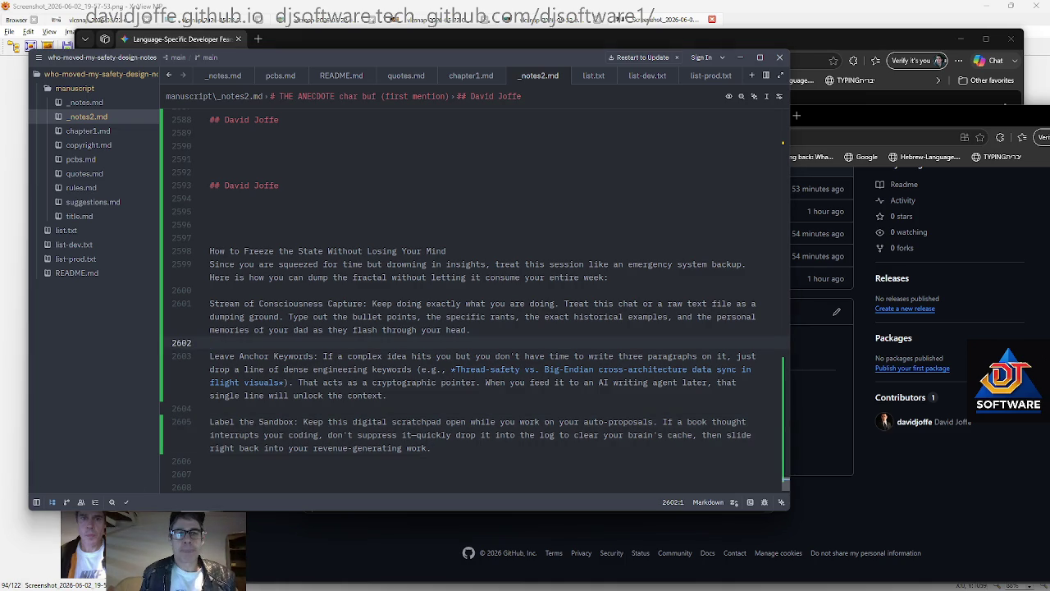
key("alt+Tab")
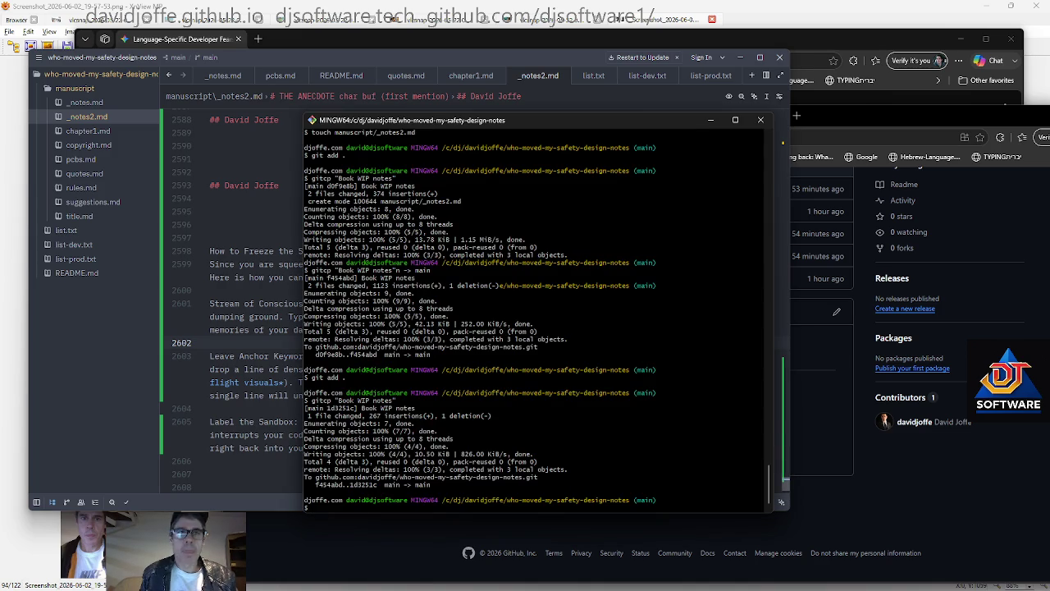
Stage all changes and commit and push 'Book WIP notes' with gitcp, then return to Zed
type("git add .")
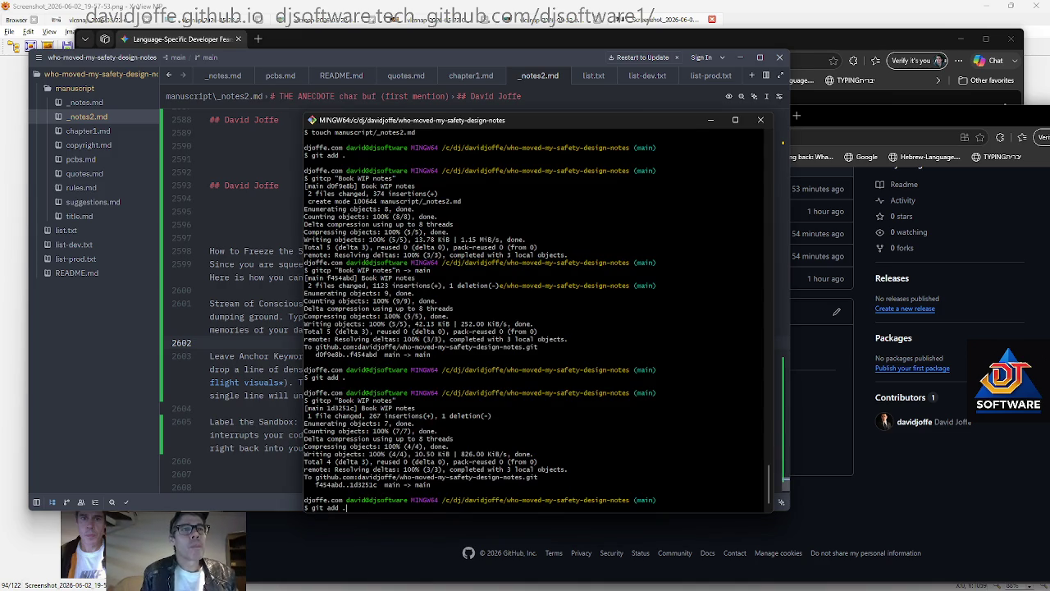
key("Return")
type("gitcp \"Book WIP notes\"")
key("Return")
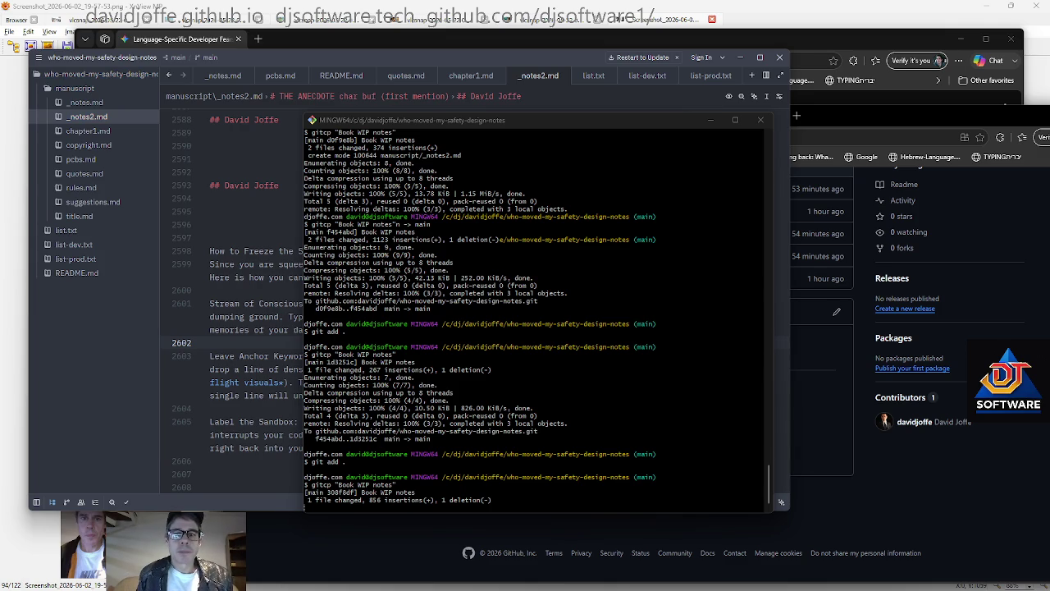
key("alt+Tab")
key("alt+Tab")
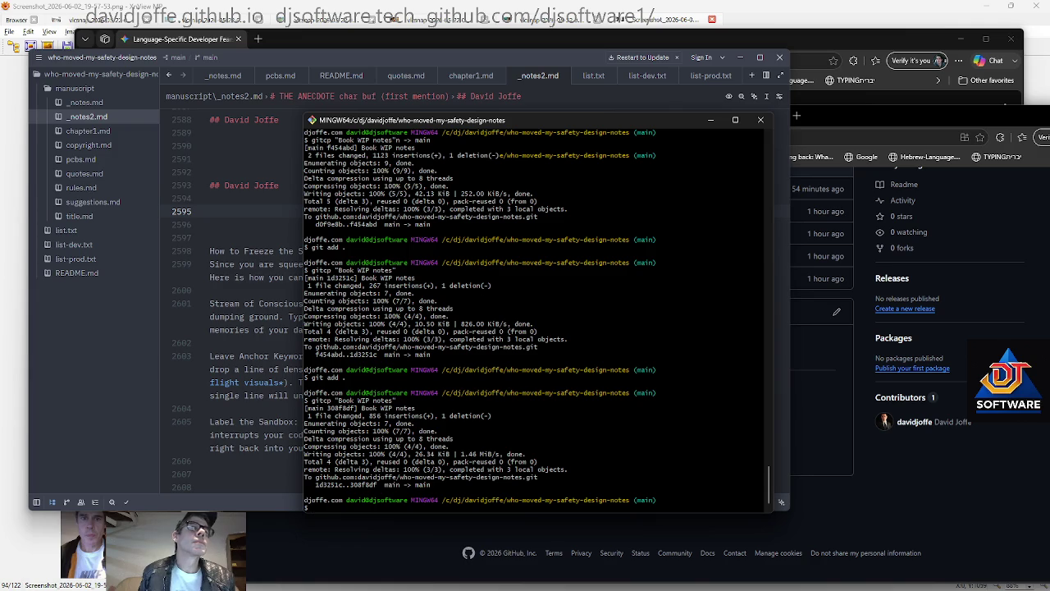
key("alt+Tab")
left_click(210, 461)
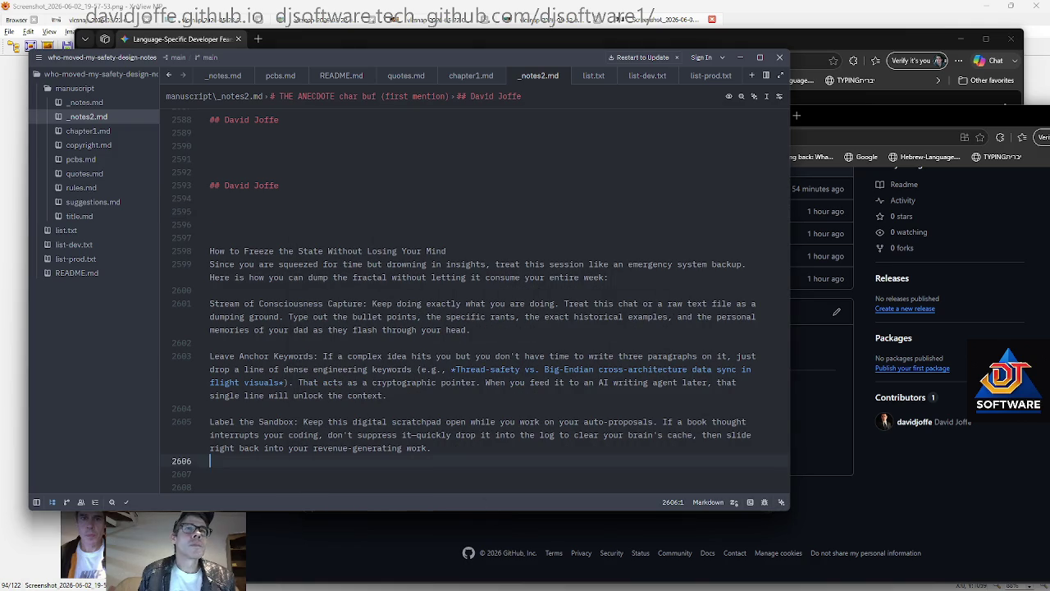
Delete the 'Label the Sandbox' paragraph from the notes
scroll(476, 329, "down", 2)
left_click(210, 435)
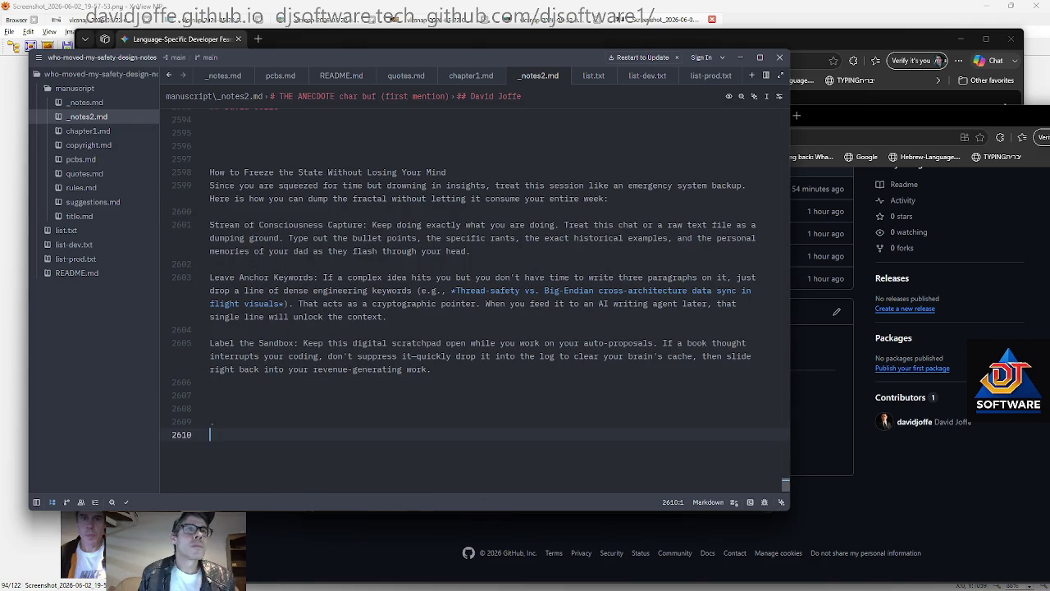
scroll(476, 328, "up", 1)
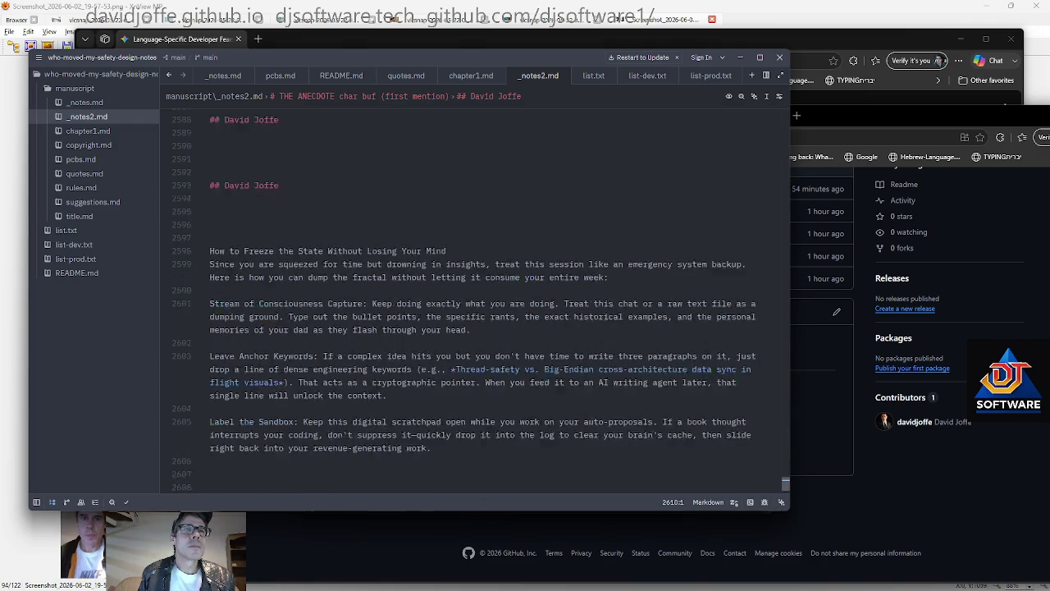
left_click(431, 409)
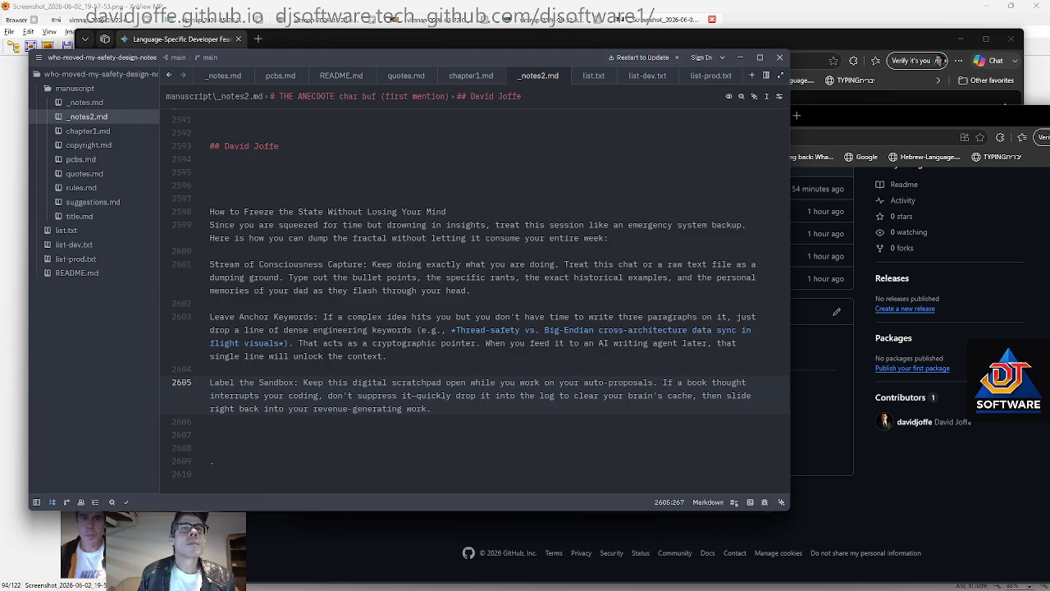
scroll(427, 451, "up", 1)
scroll(426, 476, "up", 1)
scroll(423, 492, "down", 2)
left_click_drag(431, 408, 210, 370)
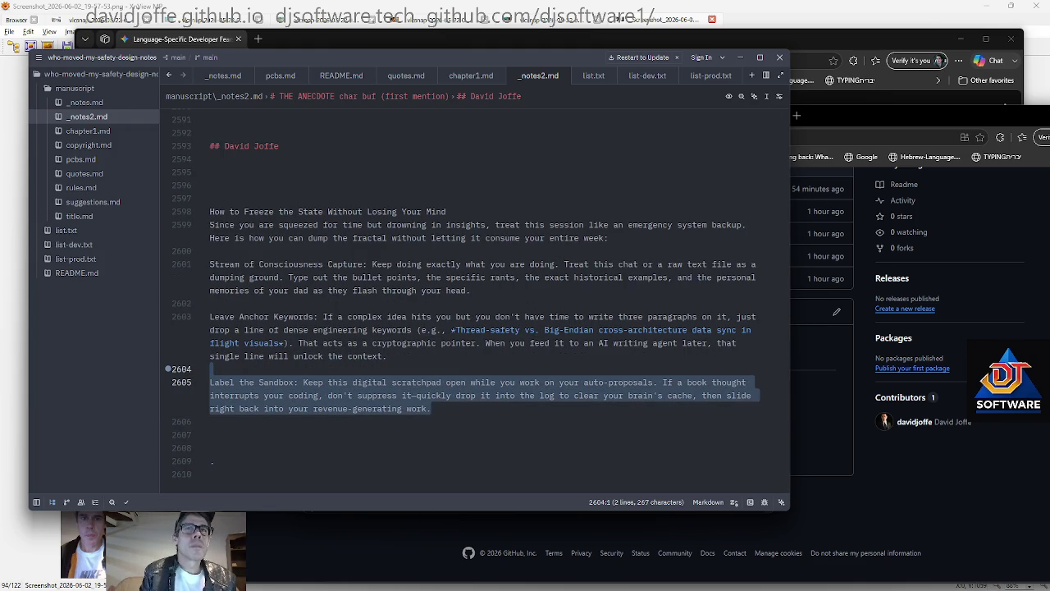
key("BackSpace")
Remove 'Keep doing exactly what you are doing' from the Stream of Consciousness tip
key("Up")
key("Up")
key("Up")
key("Up")
key("Up")
key("Up")
key("Up")
key("Up")
key("Up")
key("Up")
key("Up")
key("Up")
key("Down")
key("Down")
key("Down")
key("Down")
key("Down")
key("Down")
key("Down")
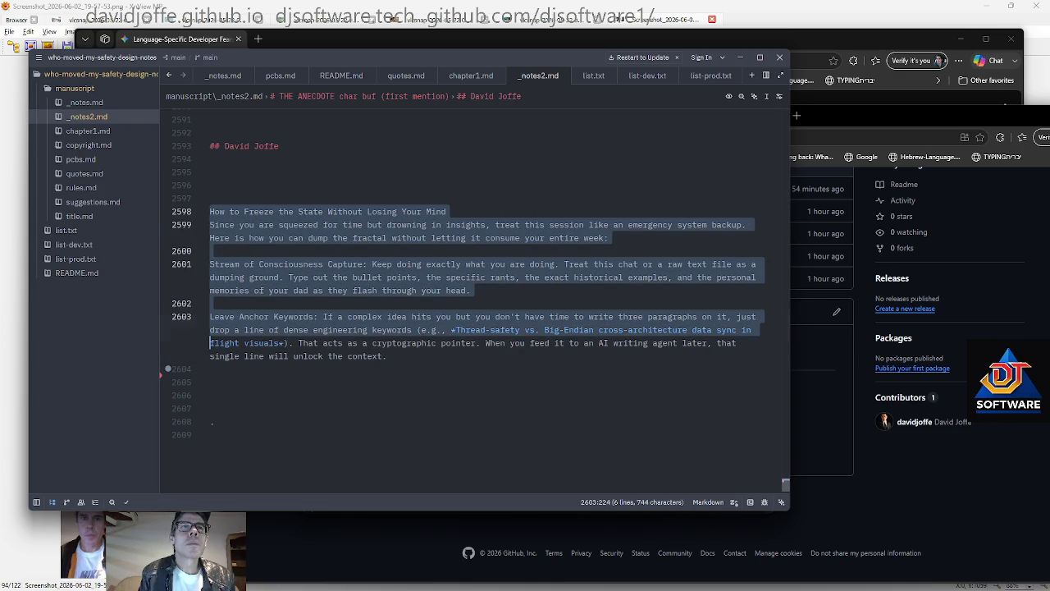
key("Down")
key("Up")
key("Up")
key("Up")
key("Up")
key("Up")
key("Down")
key("Down")
key("Down")
key("Down")
key("Down")
key("ctrl+Right")
key("ctrl+Right")
key("ctrl+Right")
key("ctrl+Right")
key("ctrl+Left")
key("ctrl+Left")
key("ctrl+shift+Right")
key("ctrl+shift+Right")
key("ctrl+shift+Right")
key("ctrl+shift+Right")
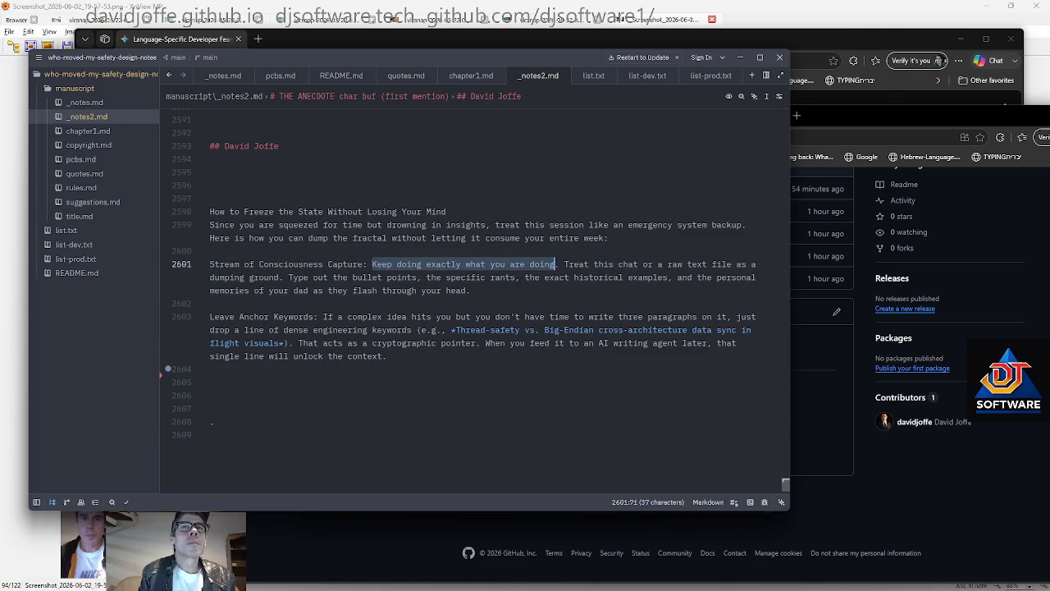
key("BackSpace")
key("Down")
key("Down")
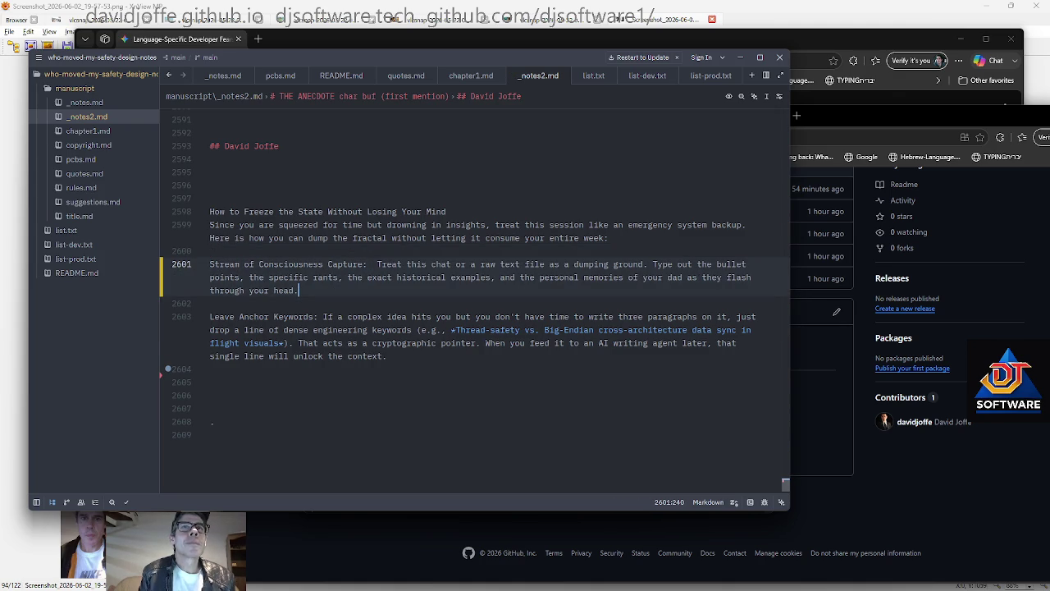
Attempt to save _notes2.md, which fails with a save error
key("Up")
key("Up")
key("Up")
key("Up")
key("Up")
scroll(474, 295, "up", 1)
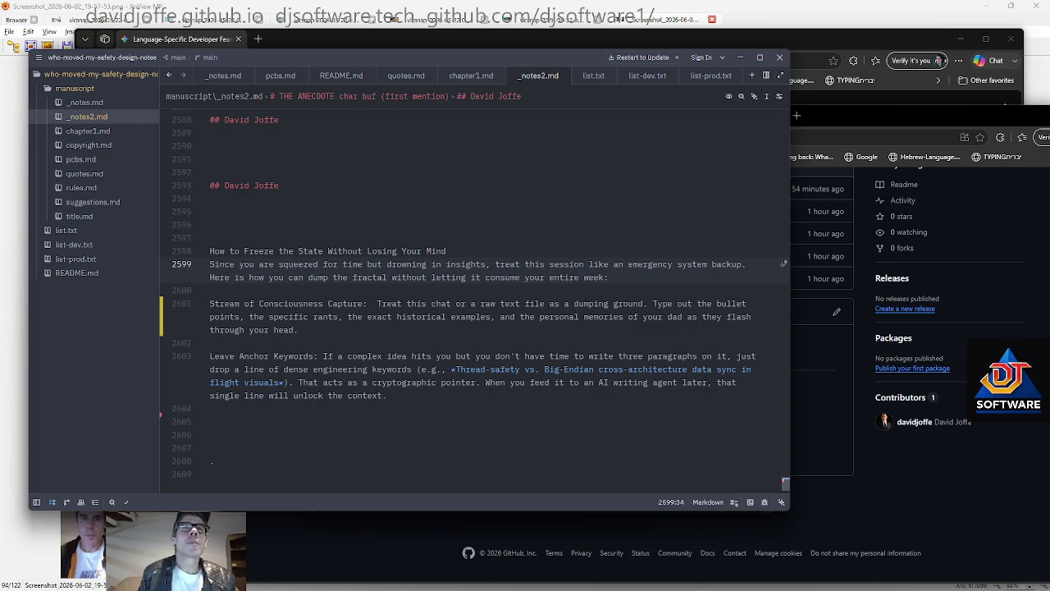
key("ctrl+Left")
key("ctrl+Left")
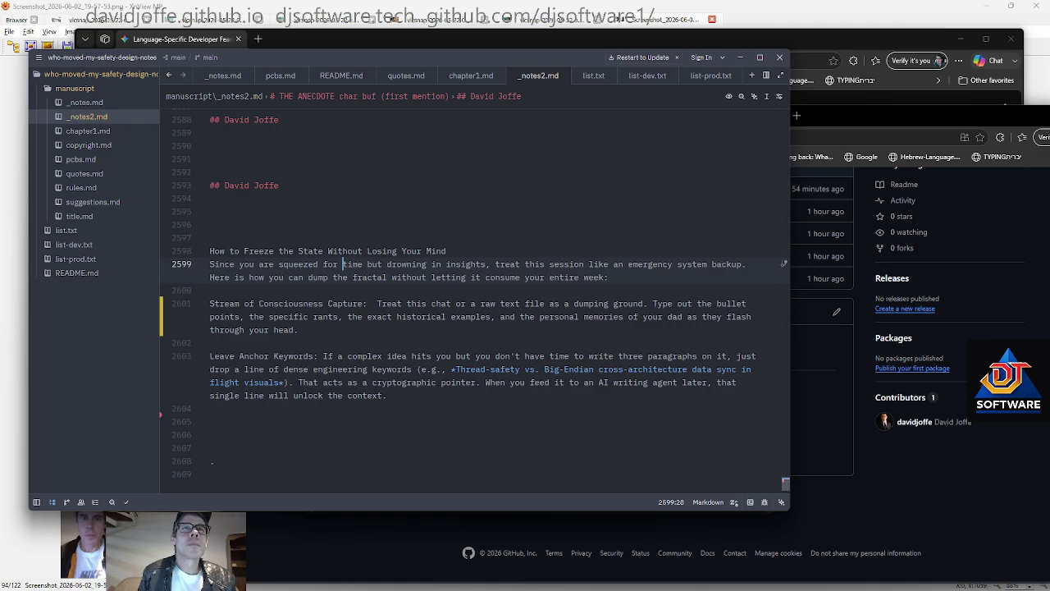
key("ctrl+s")
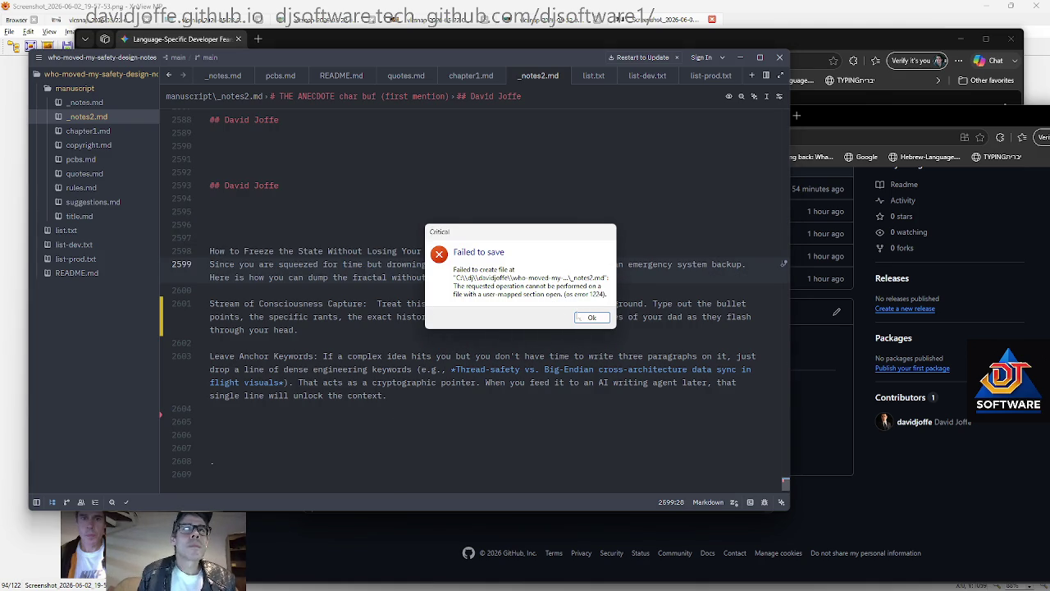
Dismiss the failed-to-save error and move to the end of _notes2.md
left_click(592, 318)
key("ctrl+End")
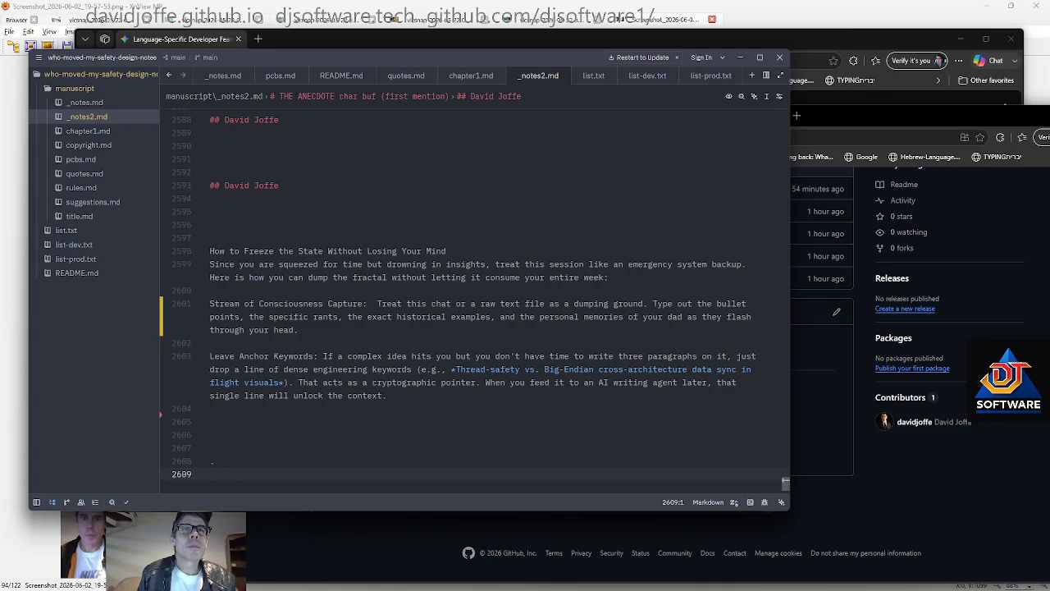
key("Up")
key("Up")
key("Up")
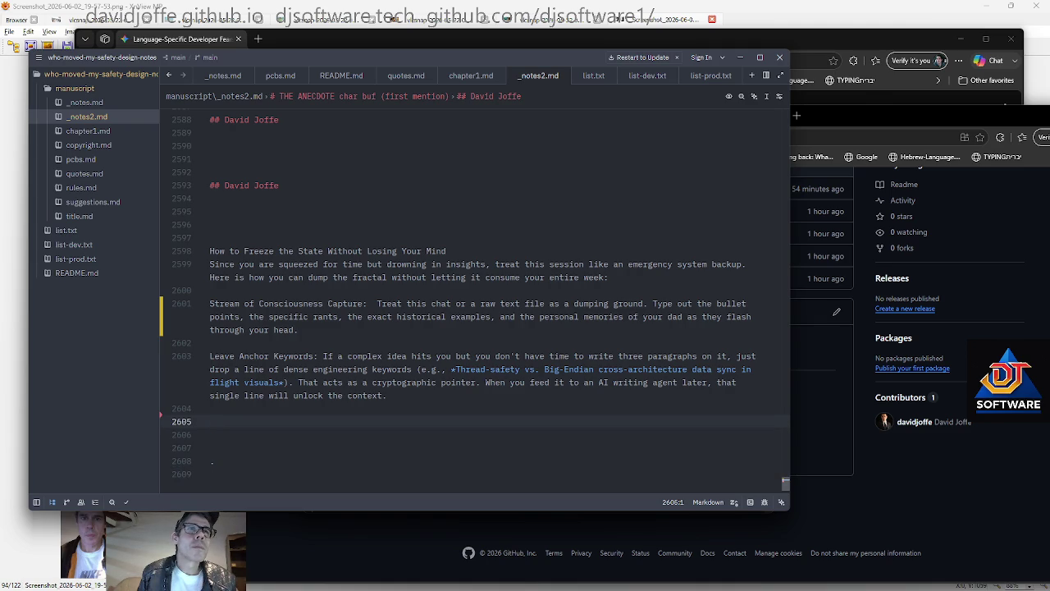
scroll(474, 296, "up", 1)
scroll(474, 295, "up", 1)
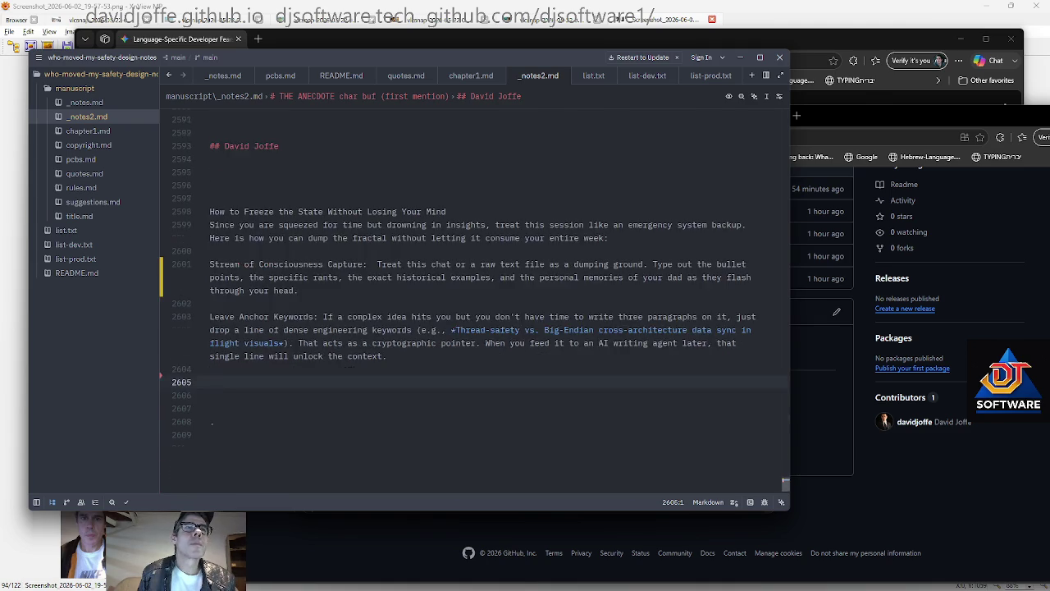
scroll(474, 295, "up", 2)
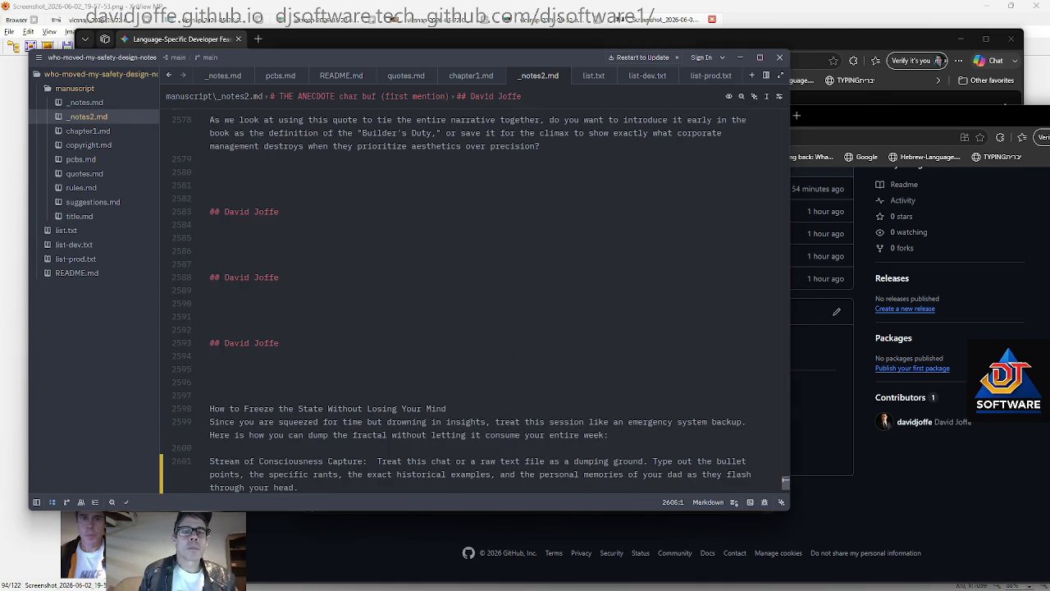
Stage everything and rerun the 'Book WIP notes' commit-and-push in Git Bash, then return to _notes2.md's top
key("alt+Tab")
type("git add .")
key("Return")
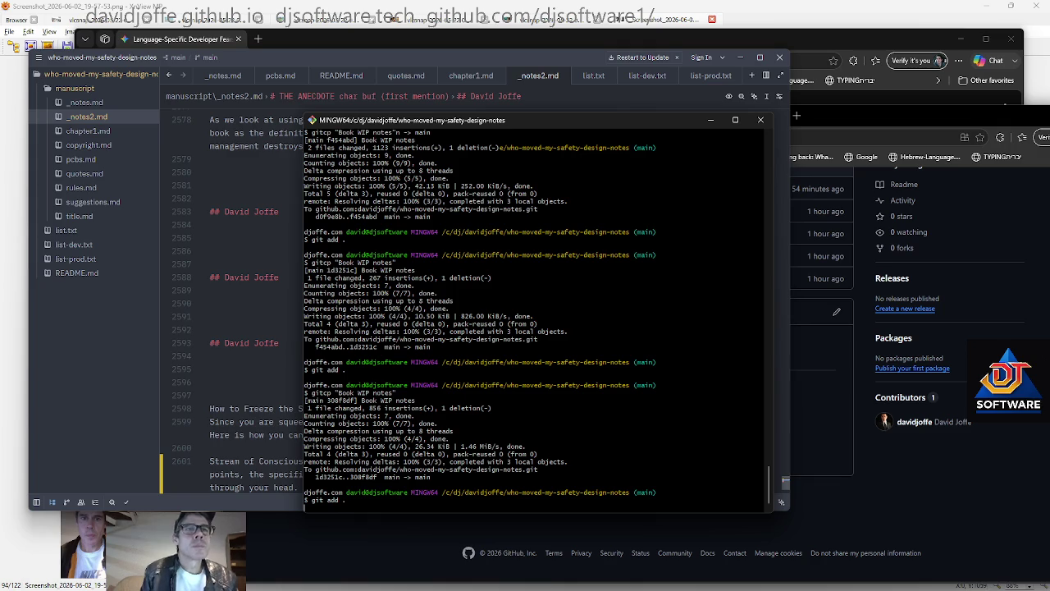
key("Up")
key("Up")
key("Return")
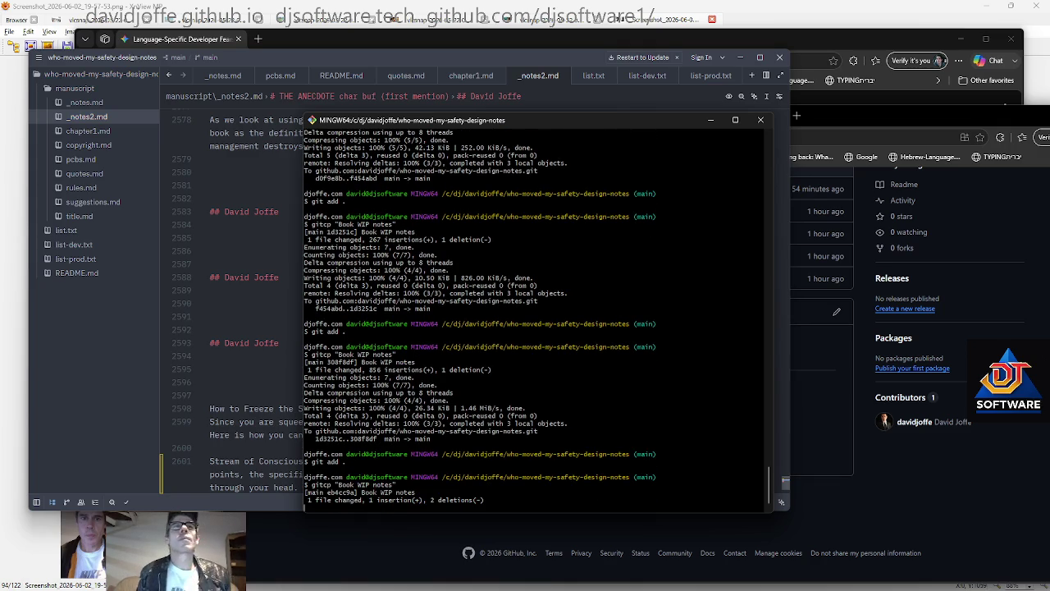
key("alt+Tab")
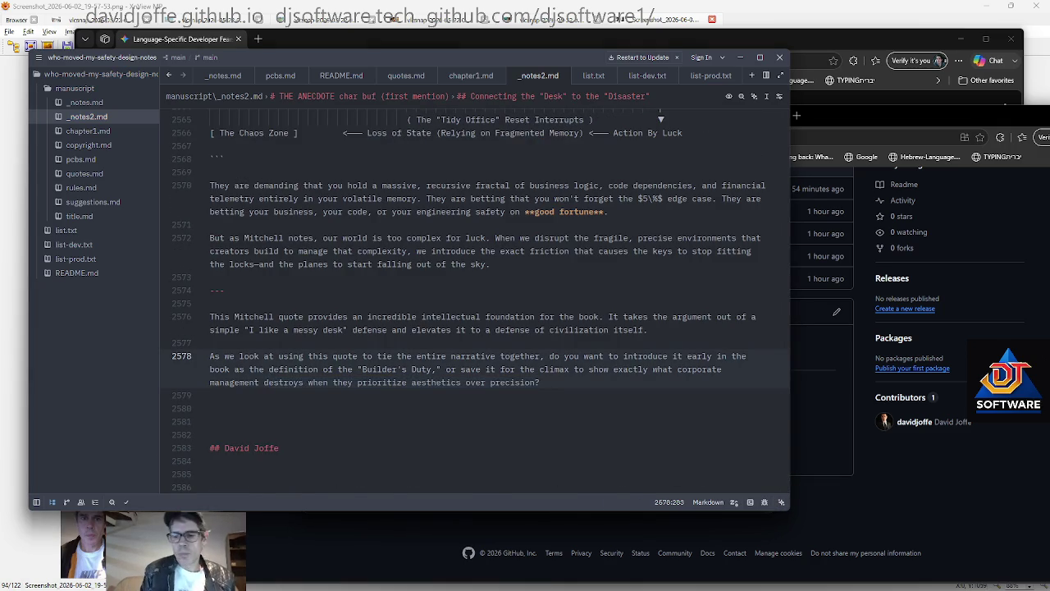
key("ctrl+Home")
scroll(472, 295, "down", 4)
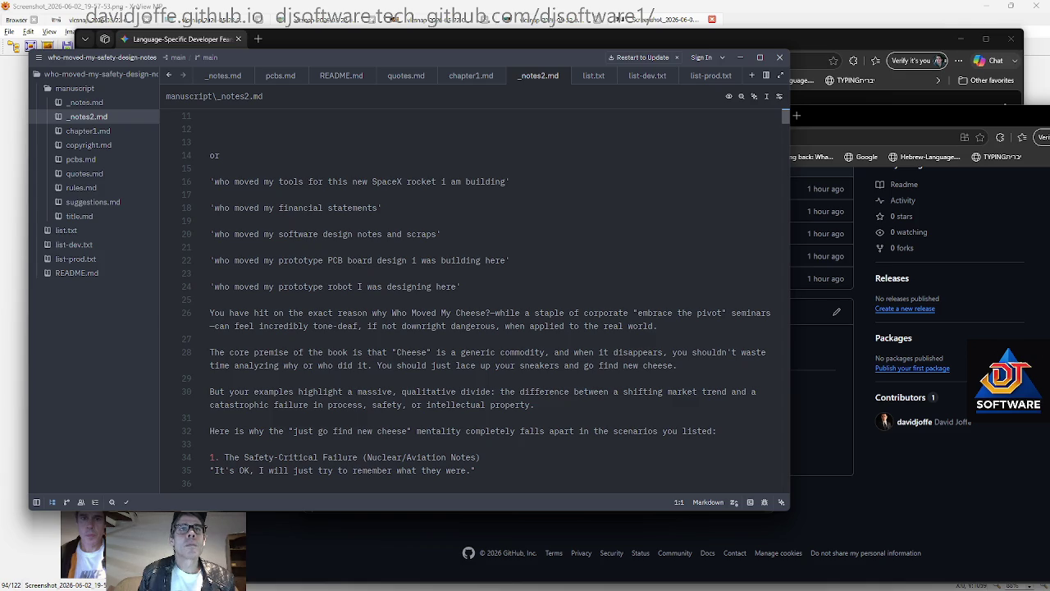
Review the heading and Gemini chat link atop _notes2.md, then show Task View
scroll(472, 295, "up", 4)
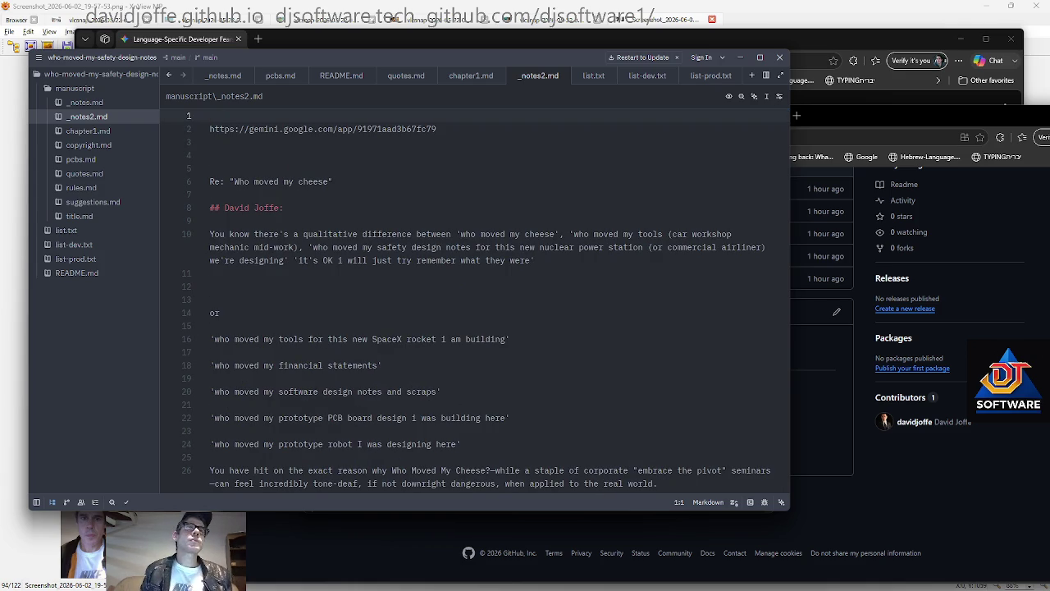
left_click_drag(284, 207, 210, 207)
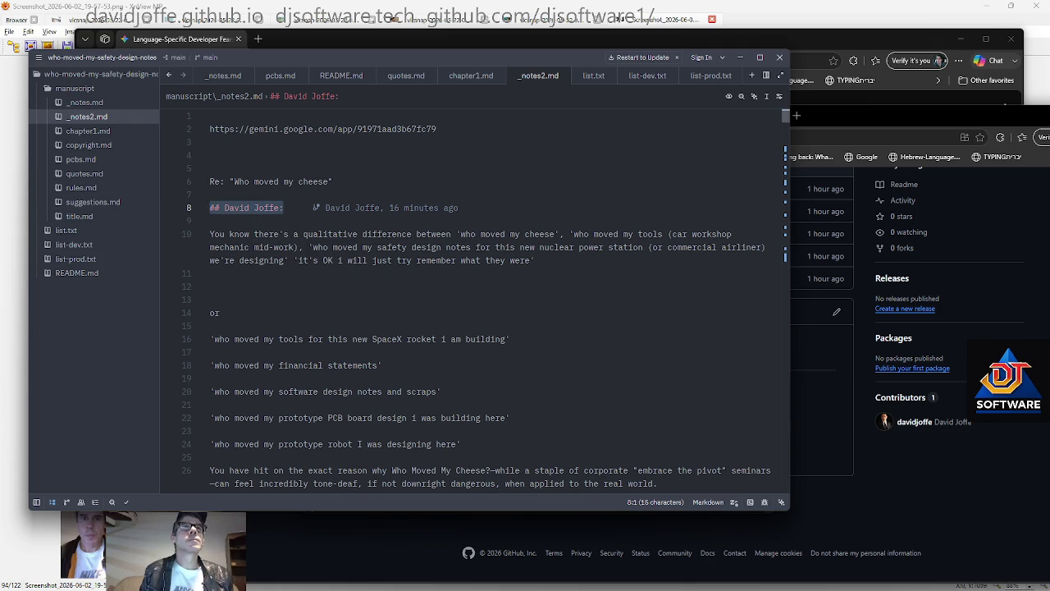
left_click_drag(437, 129, 210, 129)
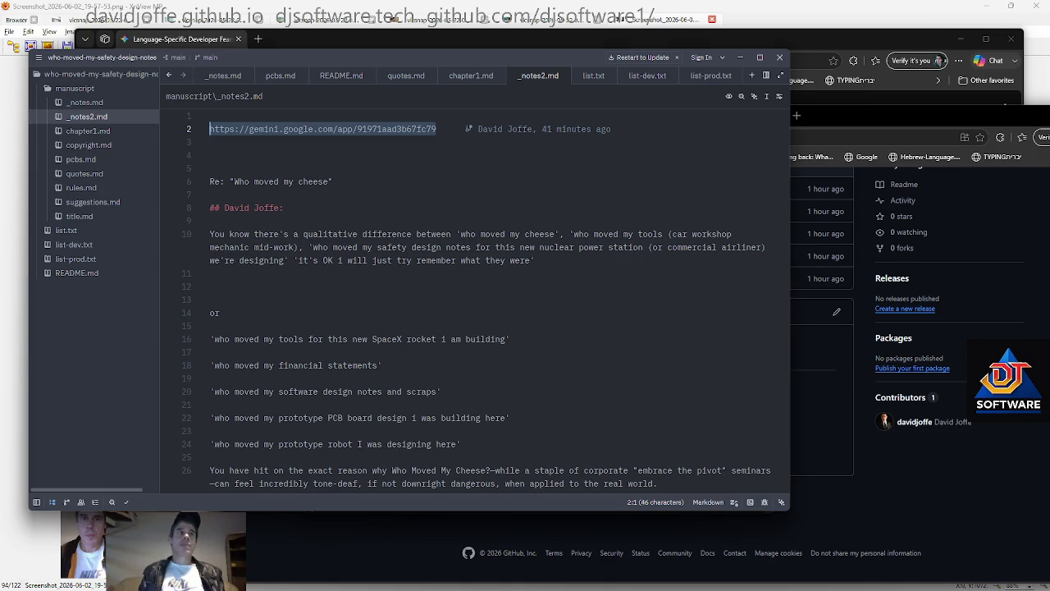
left_click(246, 299)
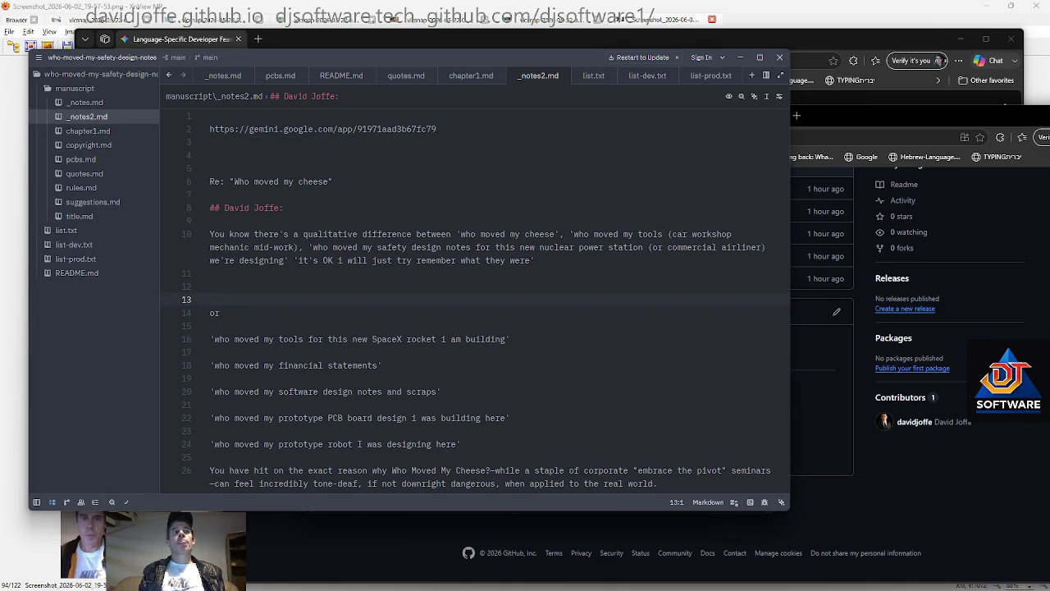
key("super+Tab")
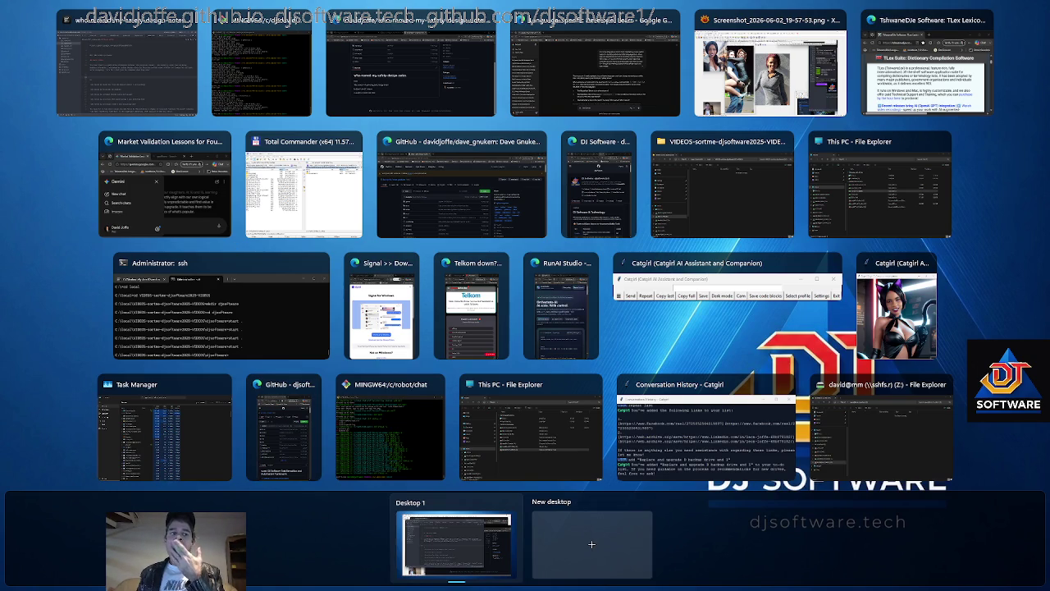
Close Task View, return to Zed, and open list-prod.txt
key("Escape")
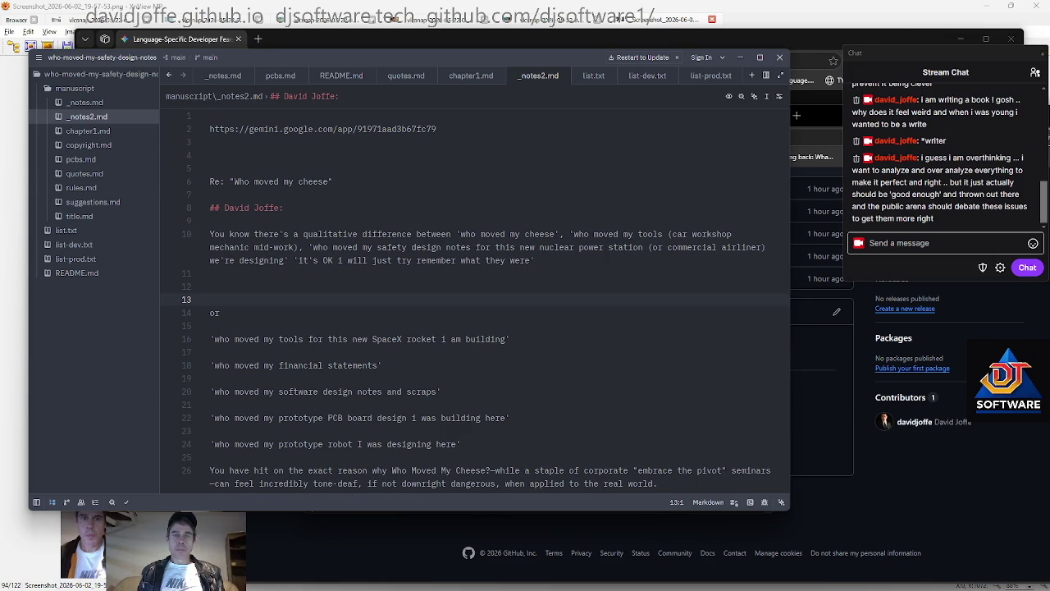
key("Up")
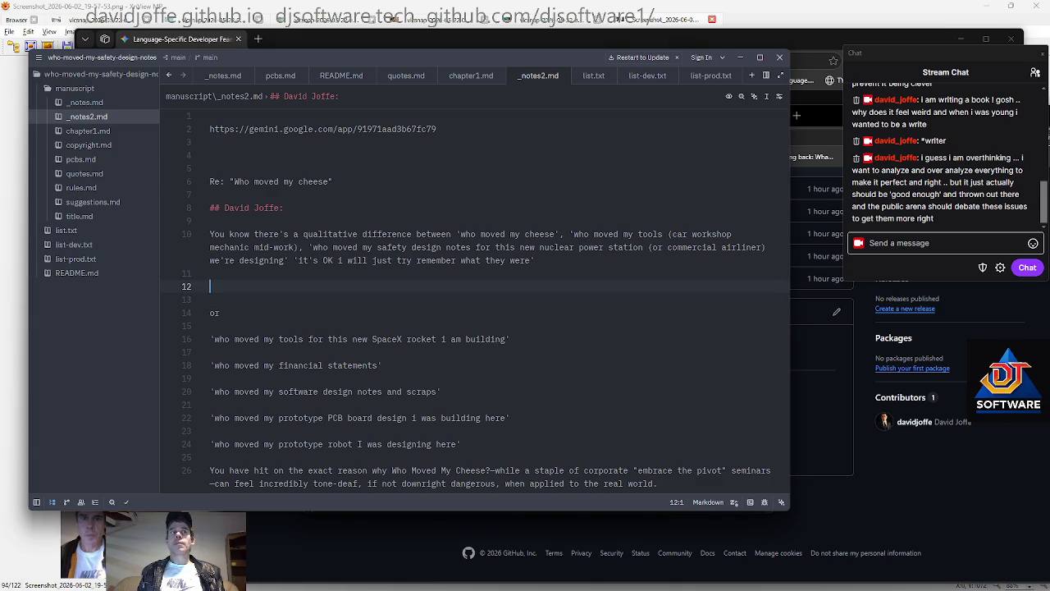
left_click(90, 258)
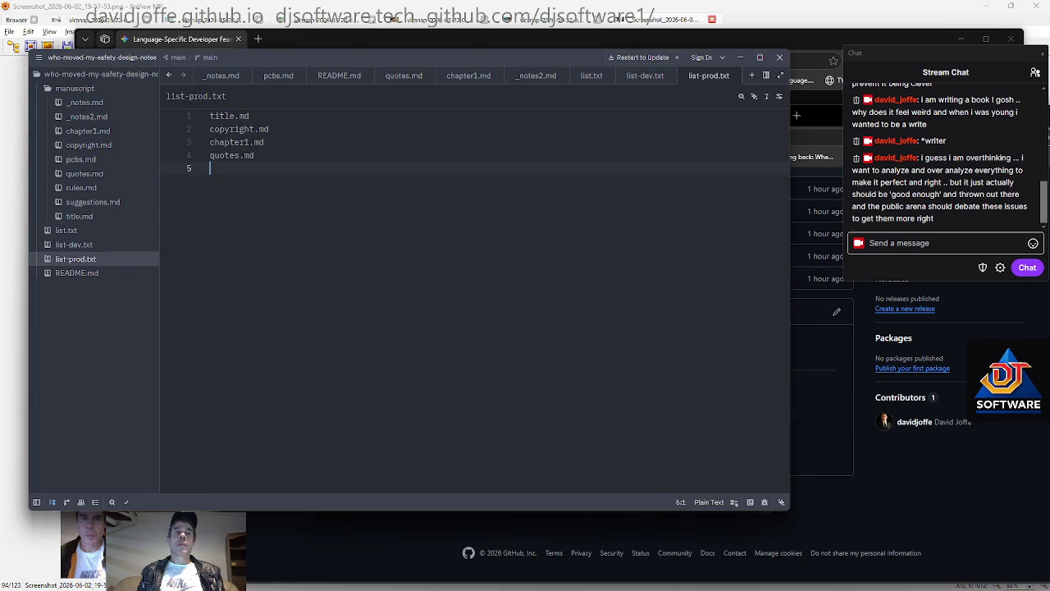
Create an empty build.sh with 'touch build.sh' in Git Bash and open it in Zed
key("alt+Tab")
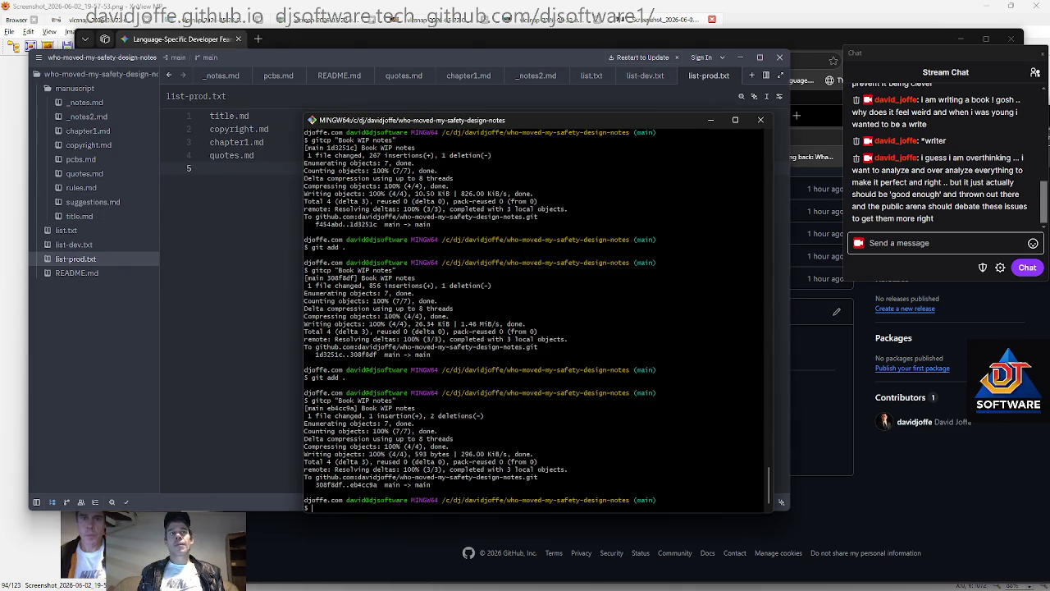
type("touch build.sh")
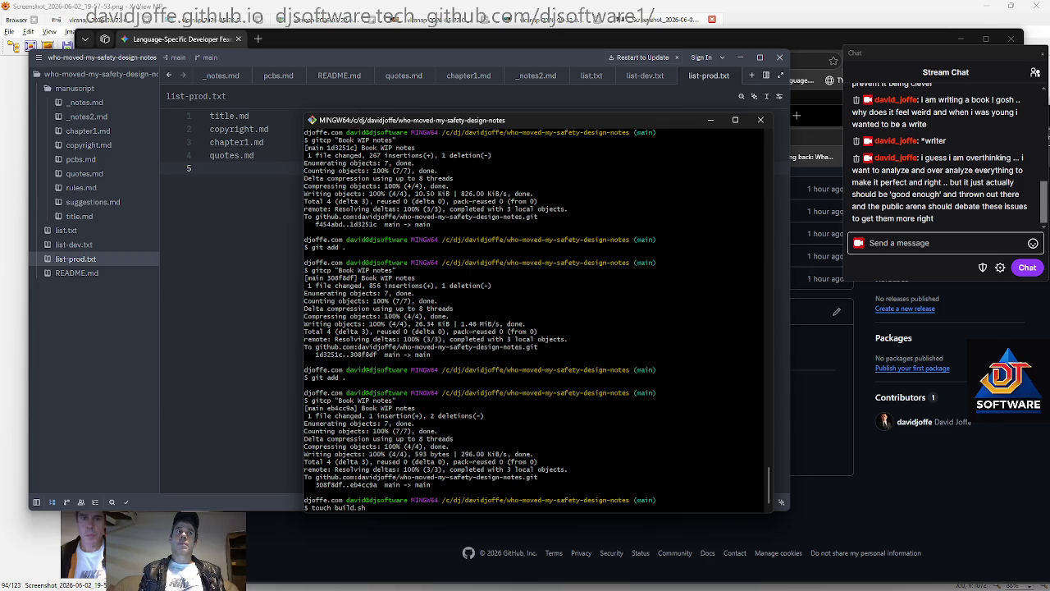
key("Return")
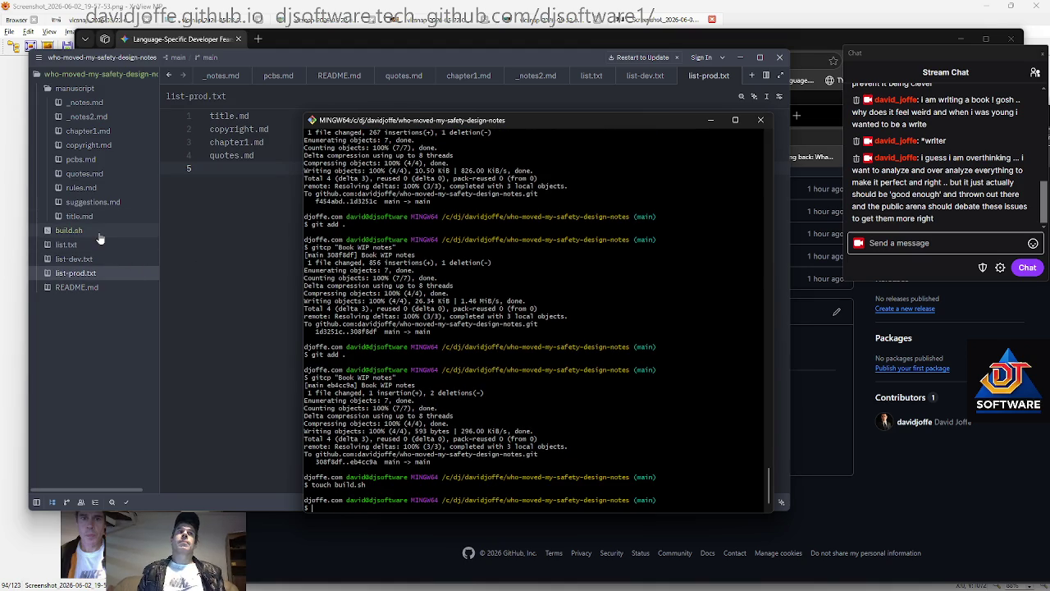
left_click(69, 230)
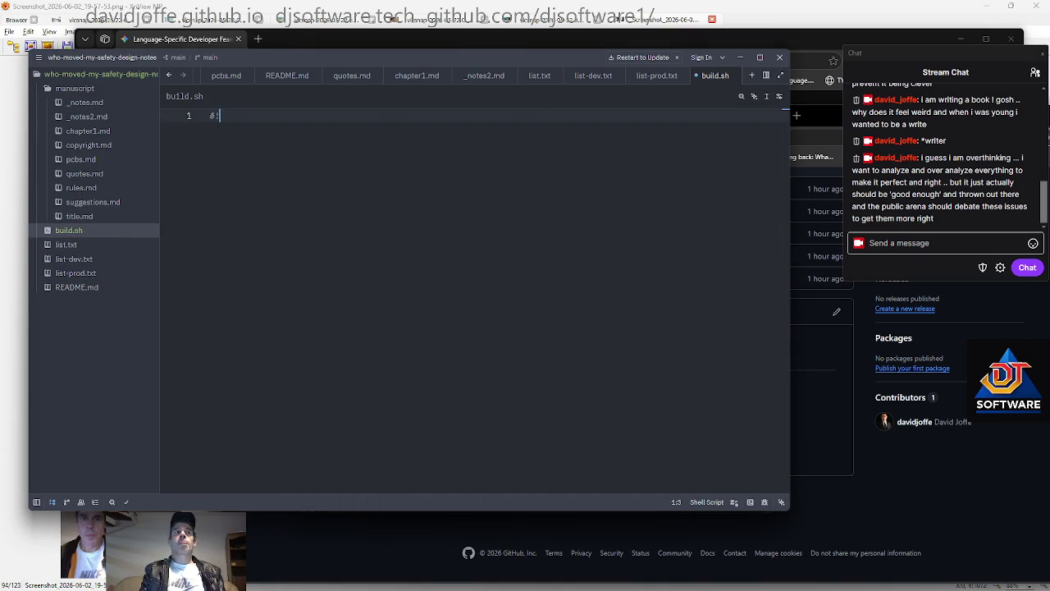
Write the #!/bin/sh header and echo lines emptying full.md, full-dev.md and full-prod.md
type("#!/bin/sh")
key("Return")
key("Return")
key("Return")
key("Up")
type("ech o")
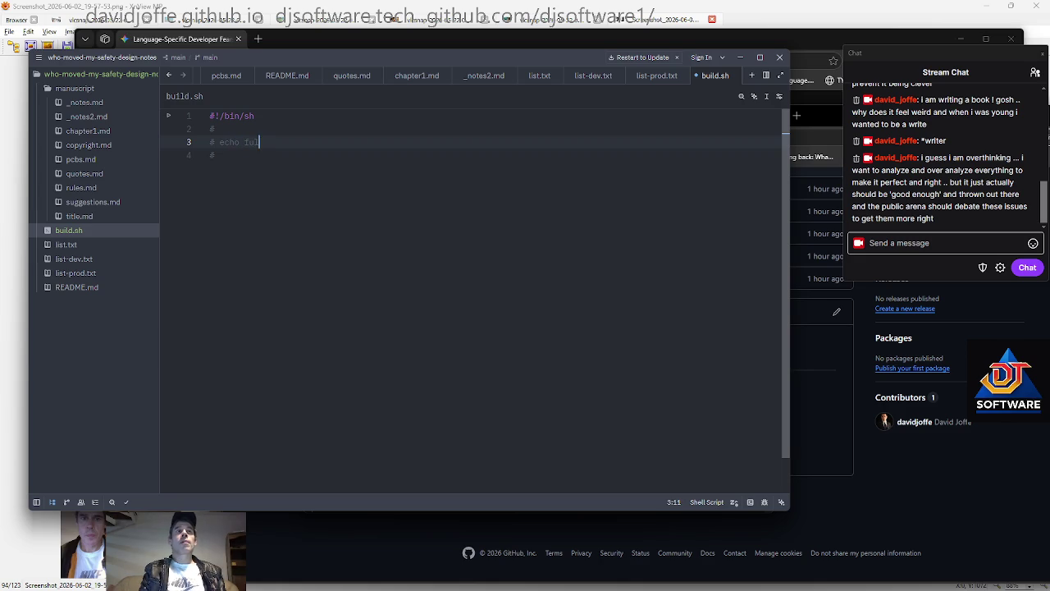
key("BackSpace")
key("BackSpace")
key("BackSpace")
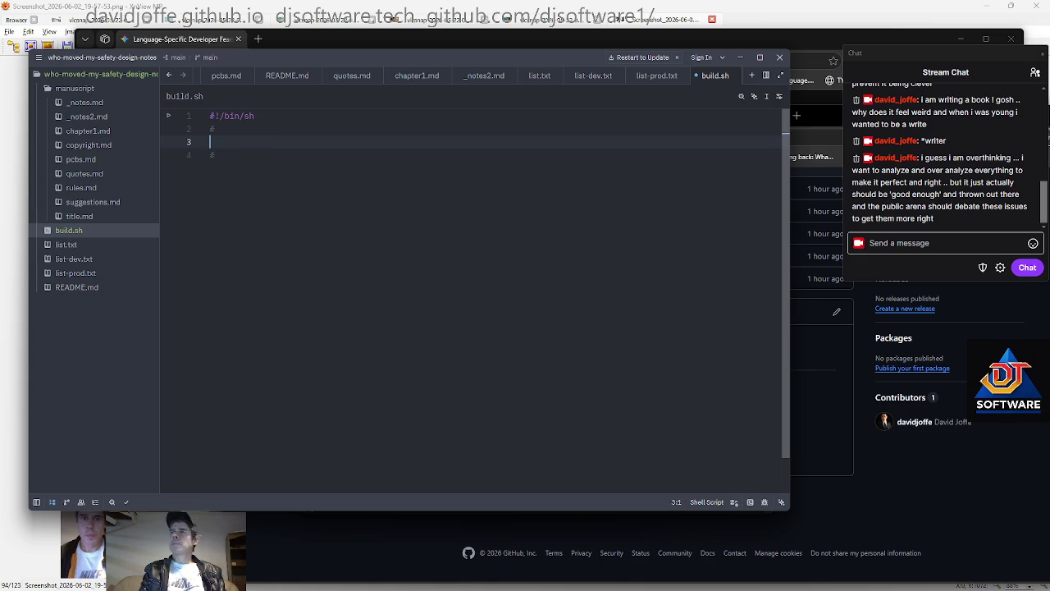
type("echo>")
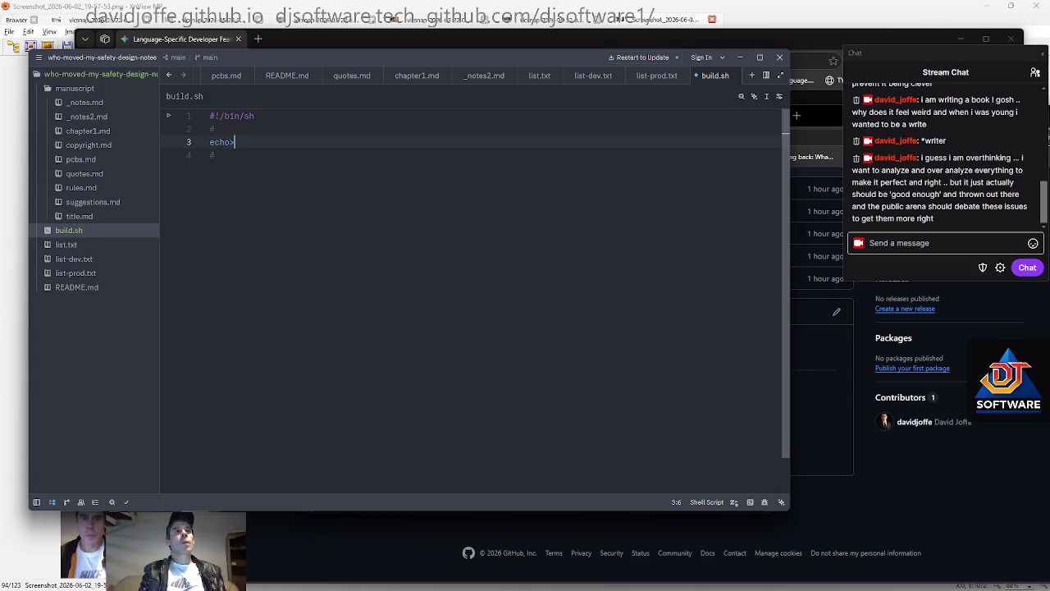
type("full.md")
key("Return")
type("echo>full-dev")
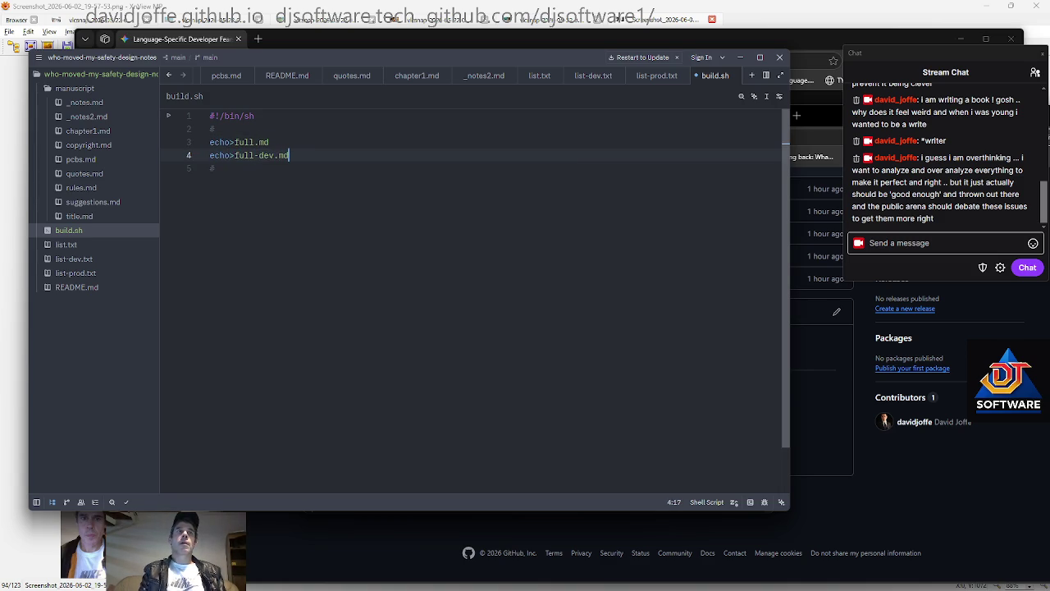
key("Return")
type("echo>full-prod.md")
key("Return")
key("Return")
Add a line piping list-dev.txt through for-each cat, appending into full-dev.md
key("Up")
key("Up")
key("Down")
key("Down")
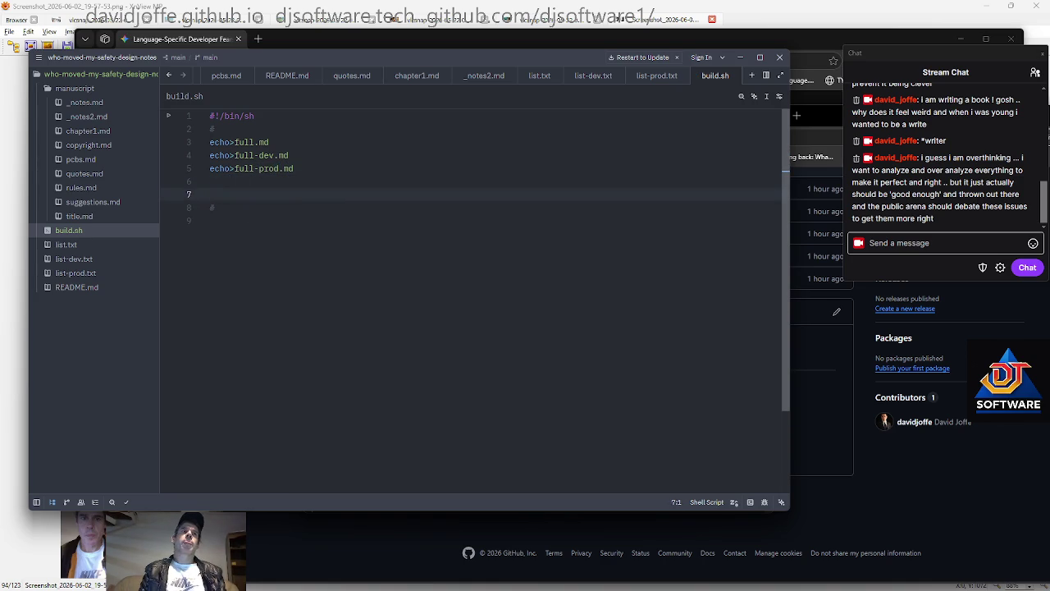
type("cat list-")
type("ev.md")
key("BackSpace")
key("BackSpace")
type("txt|for-each cat '$1'>> full-dev.md")
Insert a '# have' comment line above the cat list-dev.txt command
key("Return")
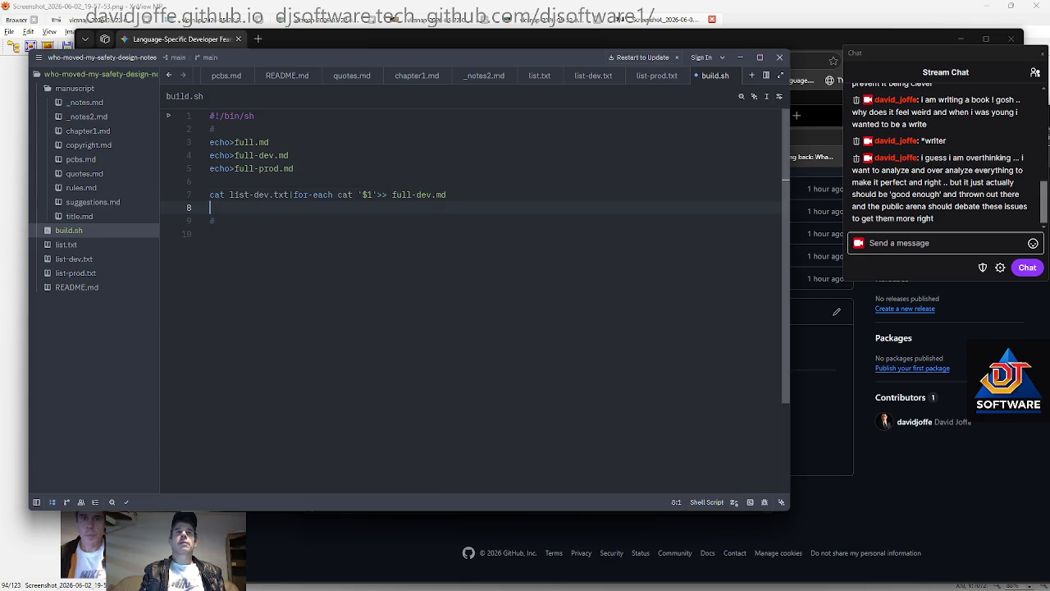
key("Up")
key("Return")
key("Up")
type("# ")
type("dev")
key("BackSpace")
key("BackSpace")
key("BackSpace")
type("have")
Add a title comment describing the file as the book publish helper script
key("Up")
key("Up")
key("Up")
key("Up")
key("Down")
type("Iavid Joffe book upd")
key("BackSpace")
key("BackSpace")
type("publish #")
key("BackSpace")
type("helper script")
key("Return")
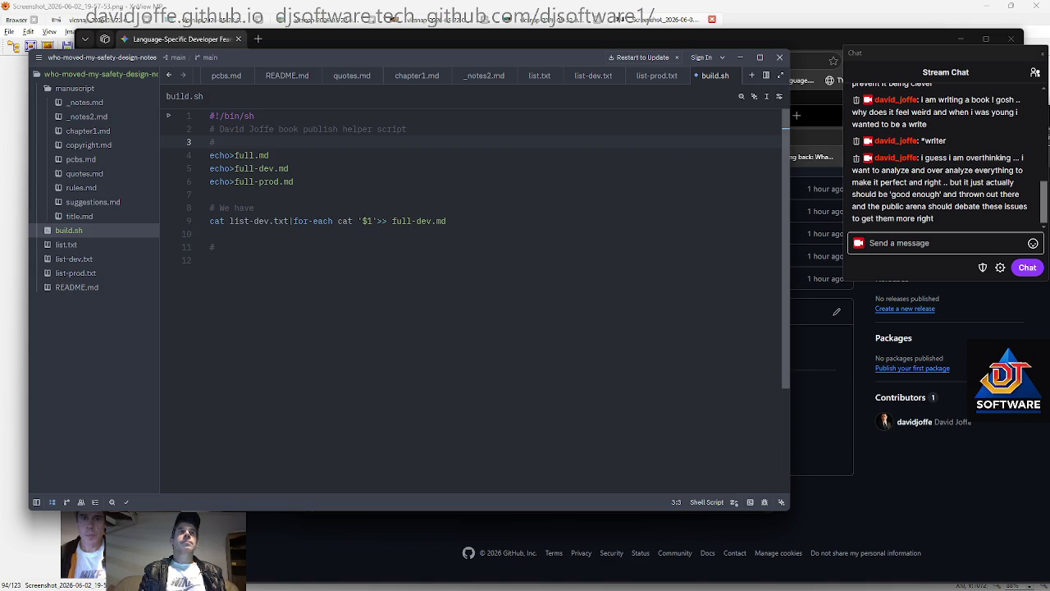
key("Return")
key("Return")
Write comments explaining the separate dev and production chapter lists
type("# We s")
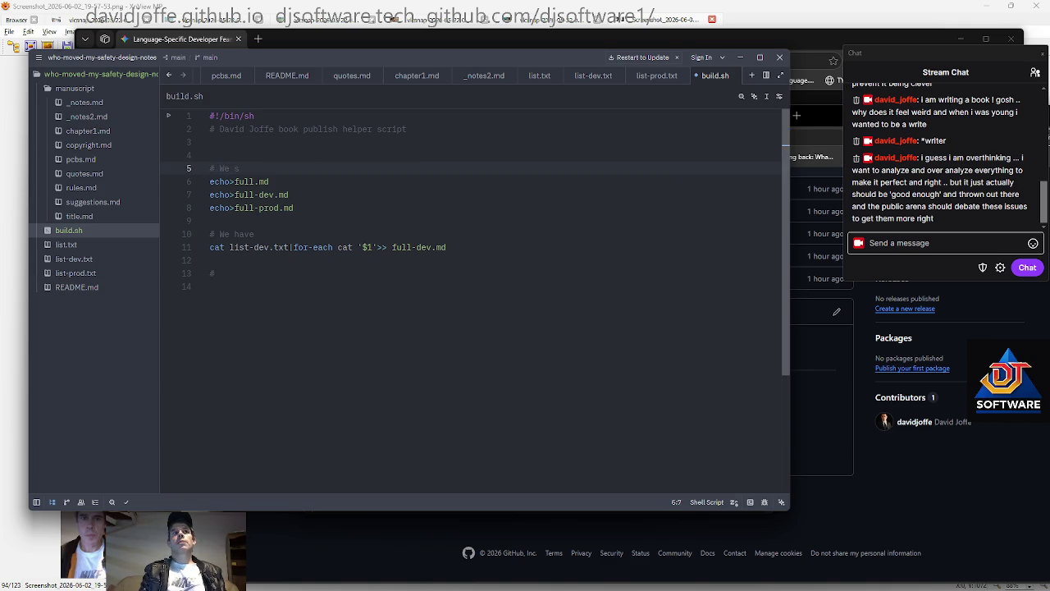
type("auto")
type(" stic")
type("ch a list of chapters into a full markdown file")
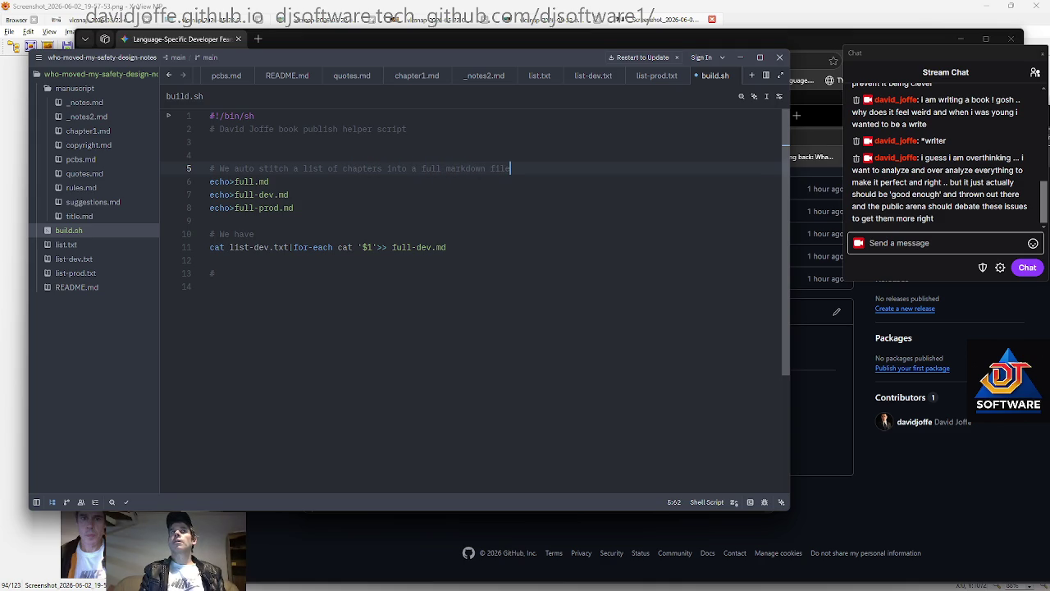
type(" make the book but")
key("Return")
type("since that is different for (some ")
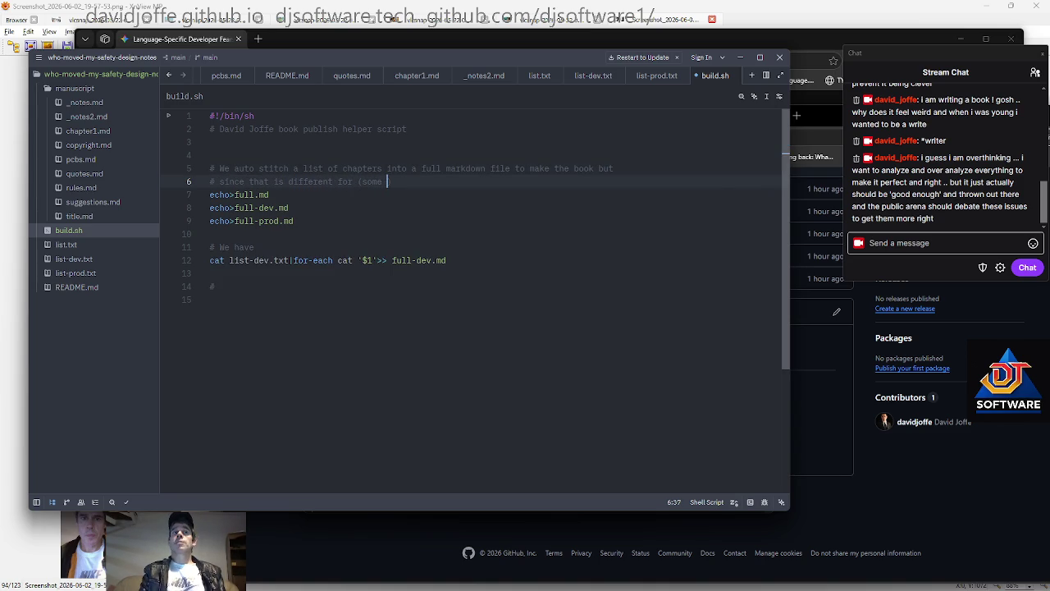
type("chapters aren't finished yet or nre too early) so")
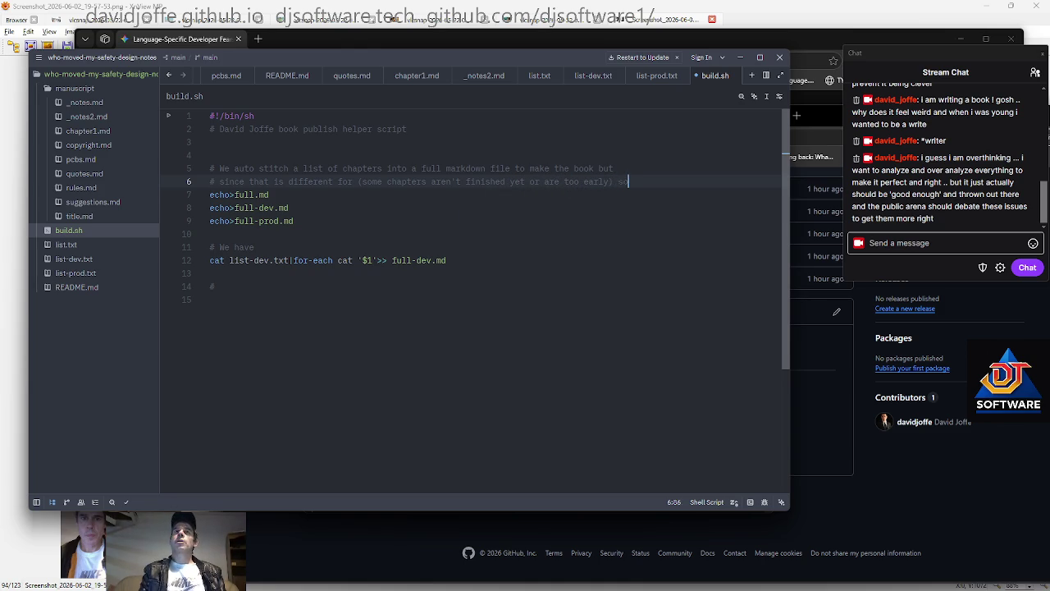
key("Return")
type("ke c")
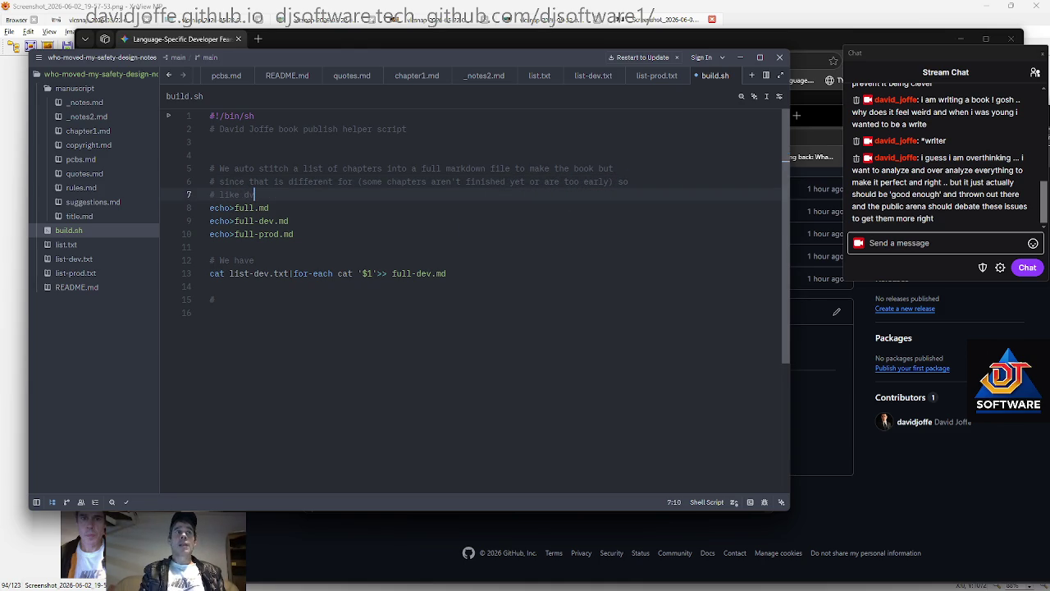
type("pment and production we have two lists, one for the 'dev ")
type("unfinished full,")
key("Return")
type("# one for 'production' with on ")
type("y the 'ready' chapter")
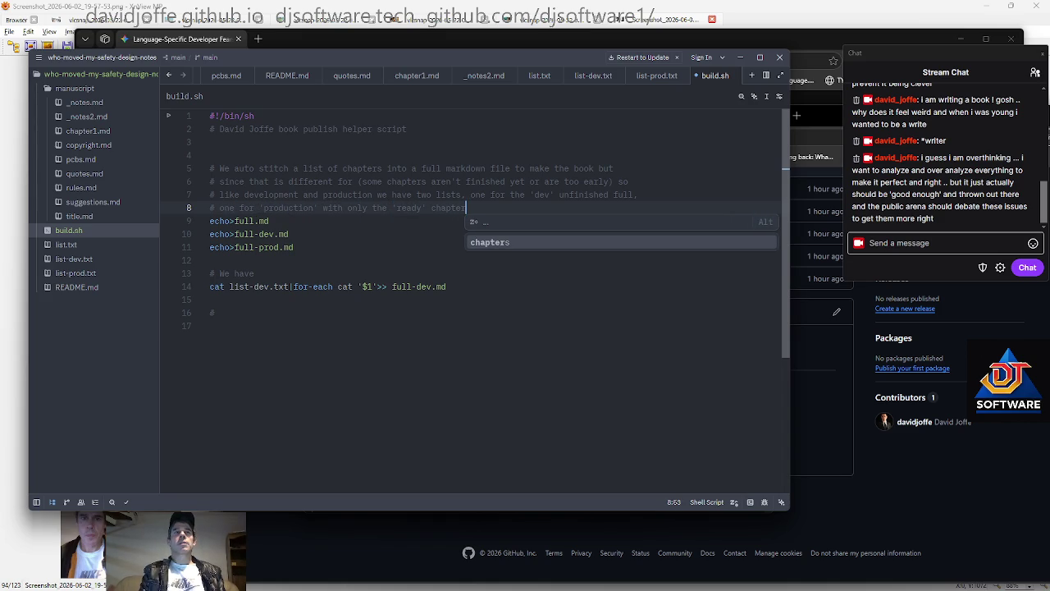
type("s. -")
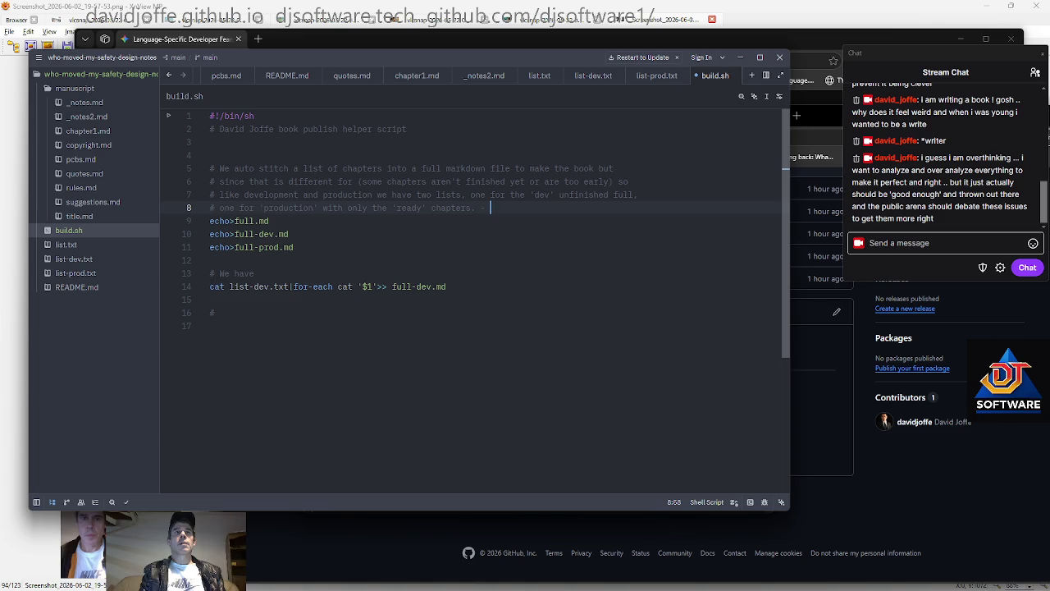
type("dj2026-")
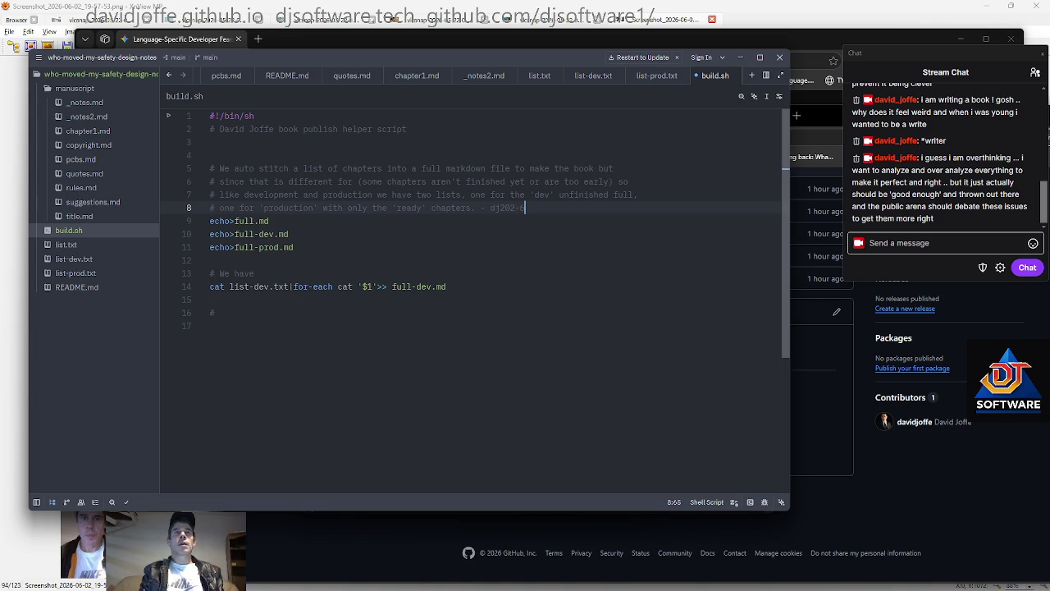
type("-0")
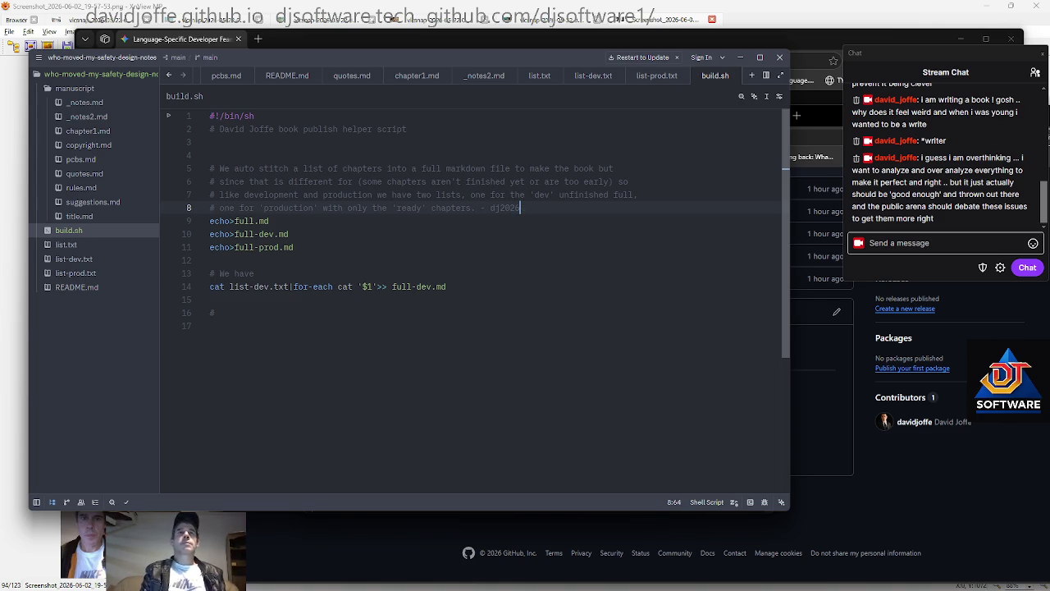
key("Return")
Delete the echo>full.md line from build.sh
type("#")
key("Down")
key("shift+Down")
key("BackSpace")
key("Down")
key("Right")
key("Down")
key("Down")
key("Down")
key("Down")
Duplicate the cat line as a list-prod.txt version and delete the unfinished 'have' comment
key("shift+Up")
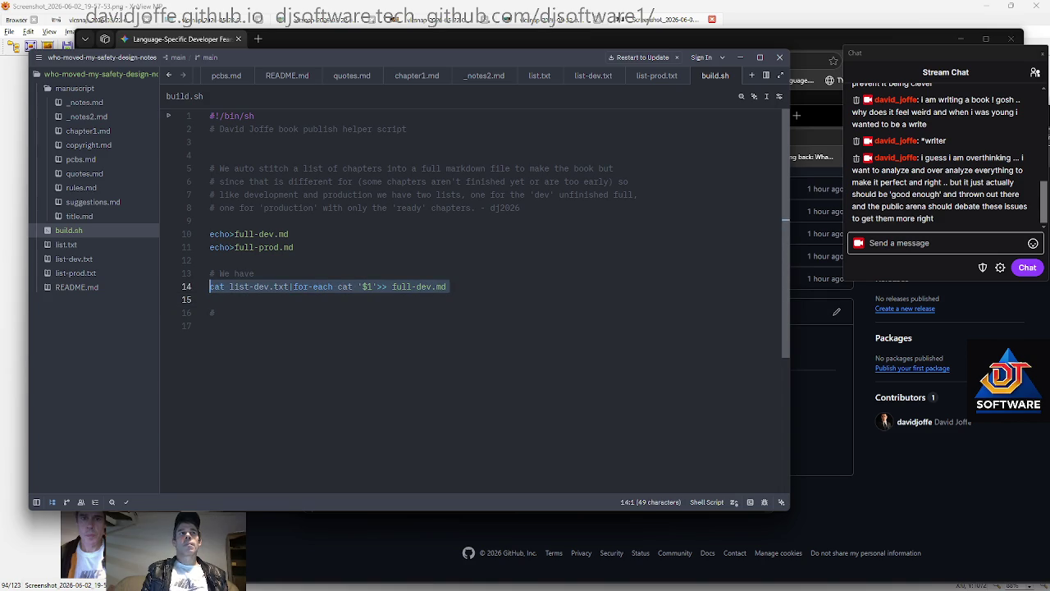
key("ctrl+c")
key("Down")
key("Up")
key("ctrl+v")
key("Up")
key("Up")
key("End")
key("BackSpace")
key("BackSpace")
key("BackSpace")
key("BackSpace")
key("BackSpace")
key("BackSpace")
key("Down")
key("Down")
key("Right")
key("BackSpace")
key("BackSpace")
key("BackSpace")
type("prod")
key("Right")
key("Right")
key("Right")
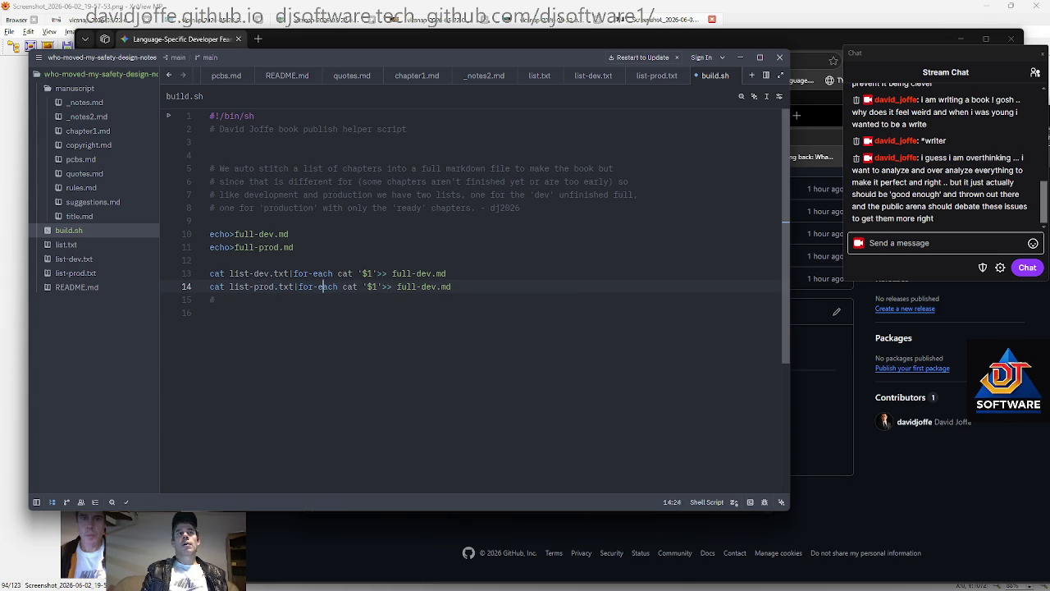
Add a comment noting the script is technical because the author is a programmer
key("Up")
key("Up")
key("Up")
key("Down")
key("Down")
key("Return")
key("Up")
type("# yes this is quite technical for book writing but I am a programmer.")
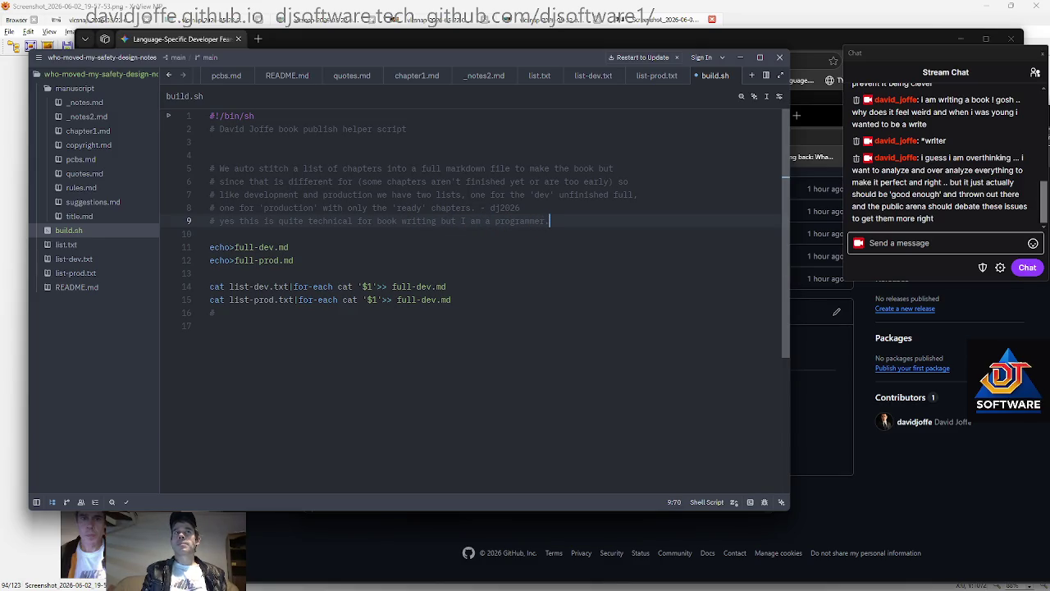
type("so ")
type("ight as well.")
key("Down")
key("Down")
key("Down")
key("BackSpace")
Remove the '$1' argument from both the list-prod and list-dev cat lines
key("Up")
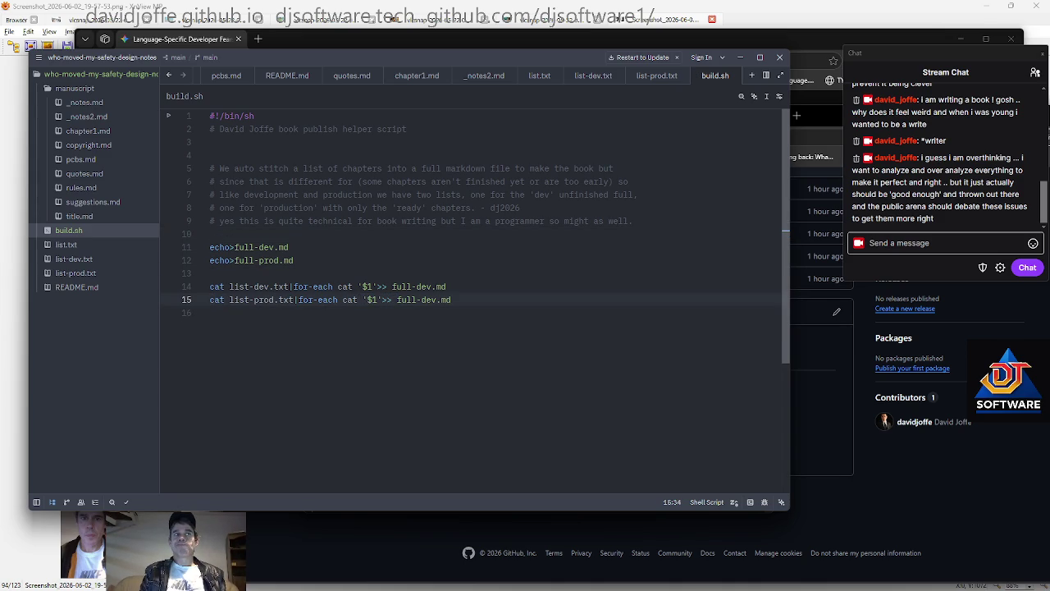
key("BackSpace")
key("BackSpace")
key("BackSpace")
key("BackSpace")
key("BackSpace")
key("Up")
key("Right")
key("Right")
key("Right")
key("BackSpace")
key("BackSpace")
key("BackSpace")
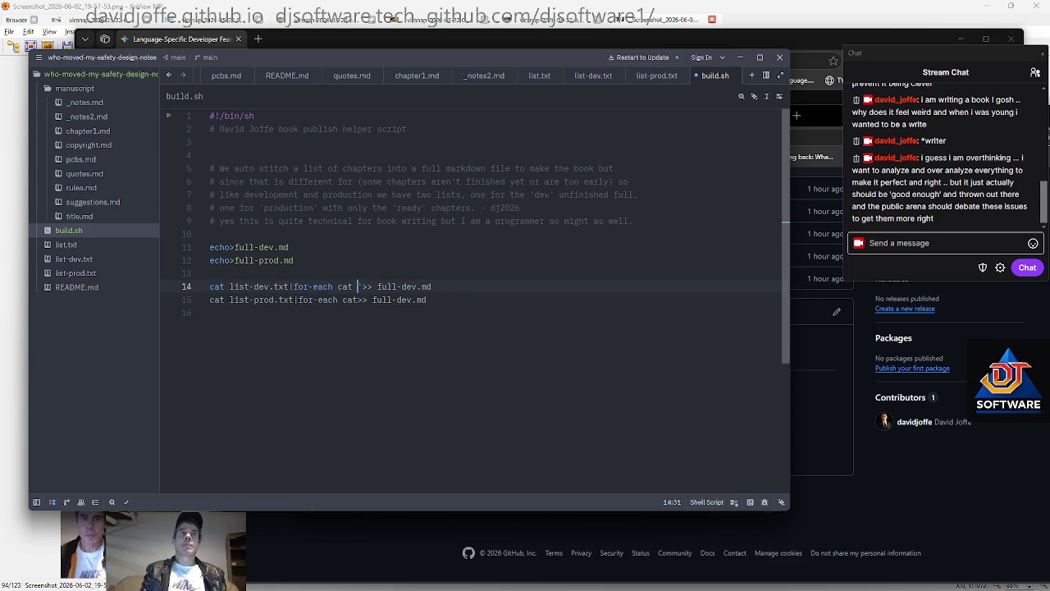
key("BackSpace")
key("Down")
key("Right")
Start a '# Clear/reset/empty' comment above the echo commands
key("Up")
key("Up")
key("Up")
key("Up")
key("Up")
key("Return")
type("# Clea")
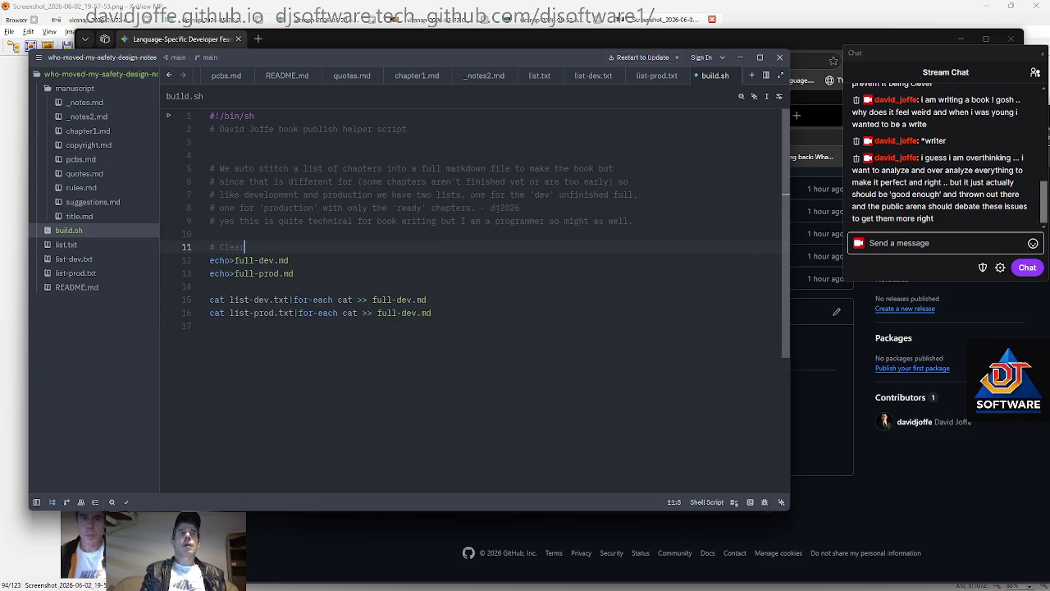
type("r/reset/empty")
Make both the full-dev and full-prod echo lines write an empty string with ""
key("Down")
key("Left")
key("Left")
key("Left")
type("\"\"")
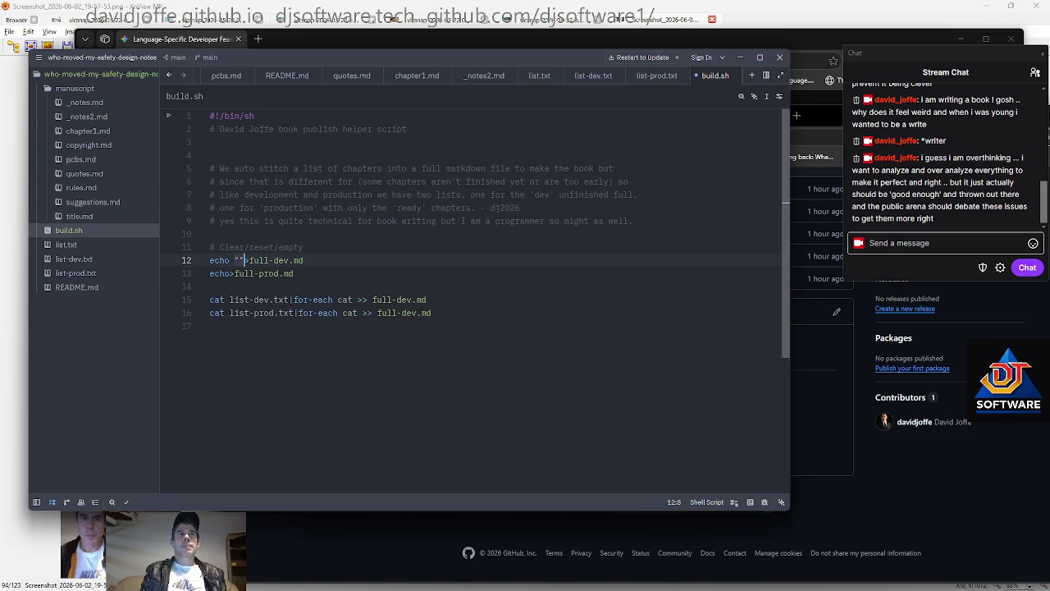
key("Down")
key("Left")
type("\"\"")
Add a '# Append the list' comment on a new line above the cat commands
key("End")
key("Up")
key("Up")
key("Down")
key("ctrl+Left")
key("ctrl+Left")
key("ctrl+Left")
key("Right")
key("Down")
key("Down")
key("Down")
key("Down")
key("Up")
key("Home")
key("Return")
key("Up")
type("# Append the list")
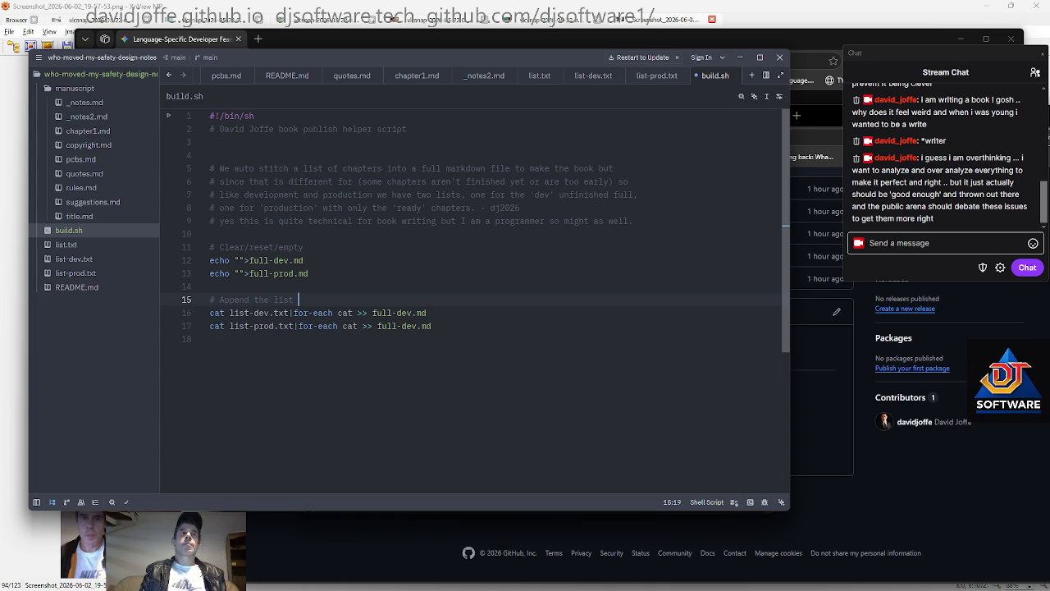
Add a NOTE comment explaining that 'cat *.md' would give the wrong, alphabetical order
key("Return")
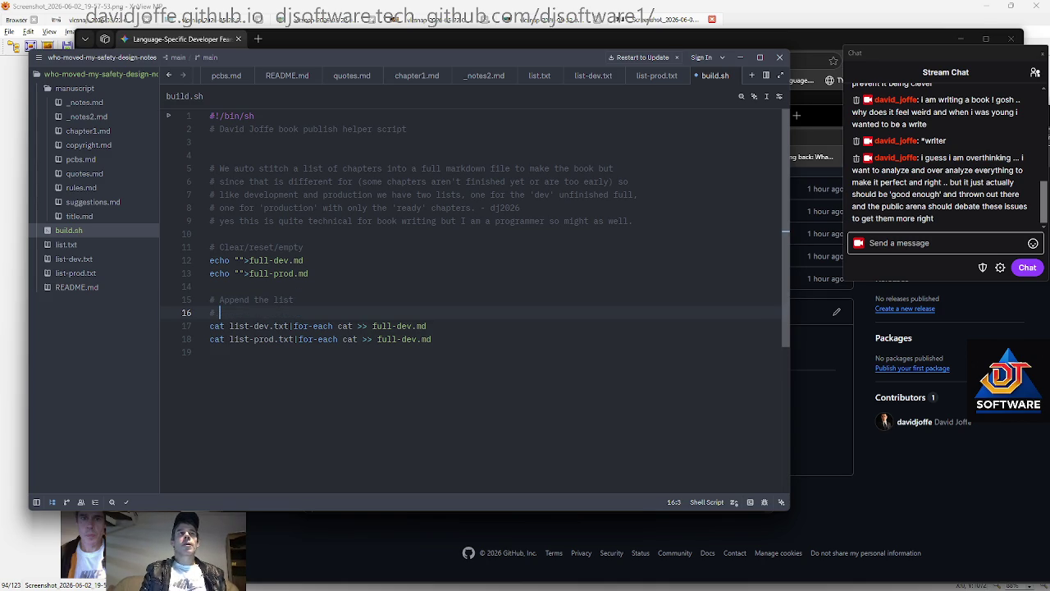
type("TE: We can't just 'cat *.md' as")
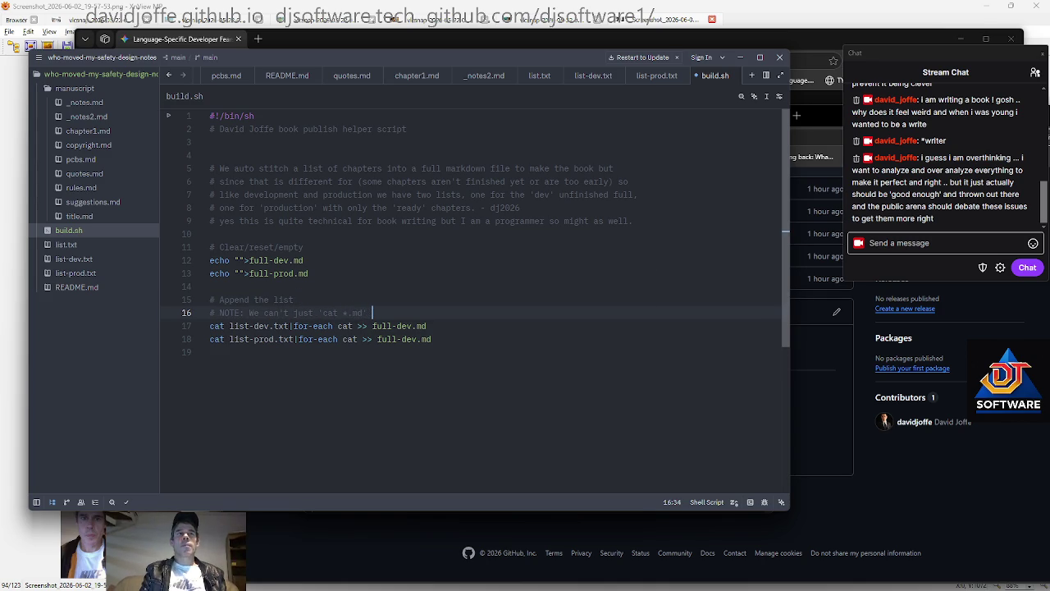
type(" then the order will be wi")
key("BackSpace")
type("rong as it will be alphabetical")
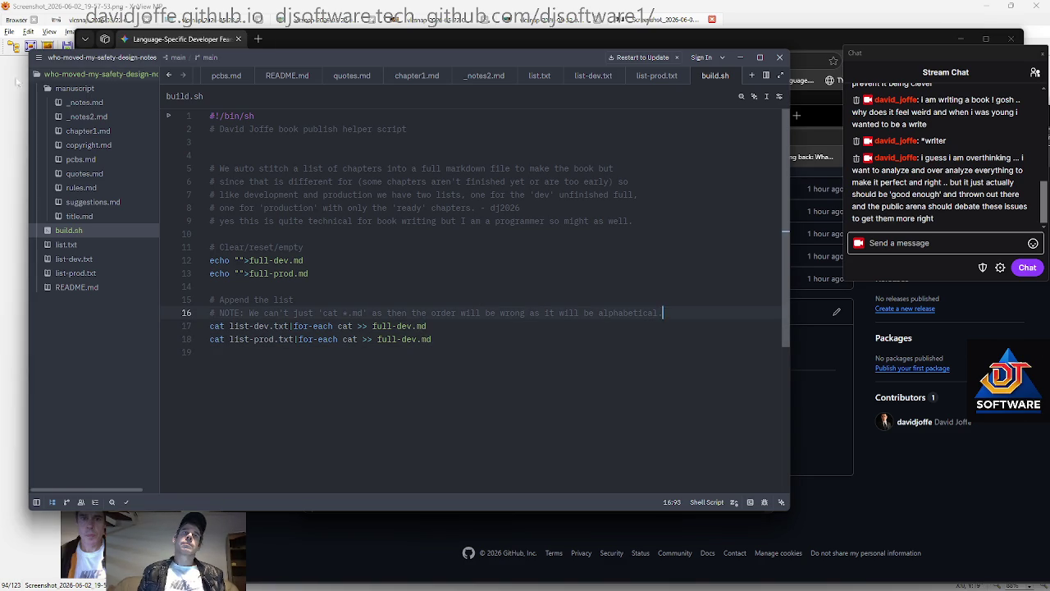
Change the list-prod cat line's output from full-dev.md to full-prod.md
key("ctrl+End")
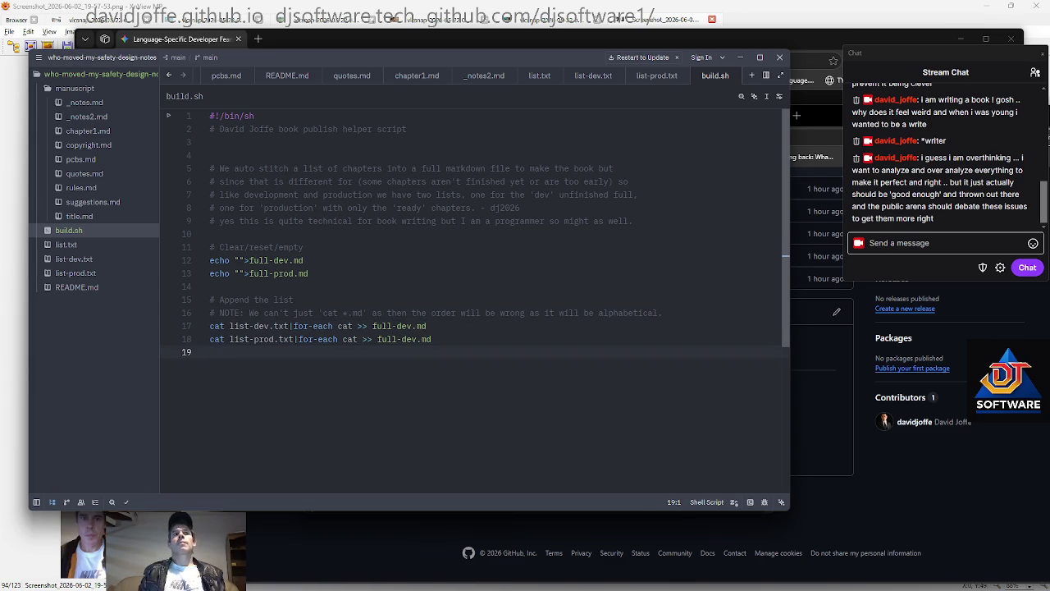
key("Up")
key("Up")
key("Down")
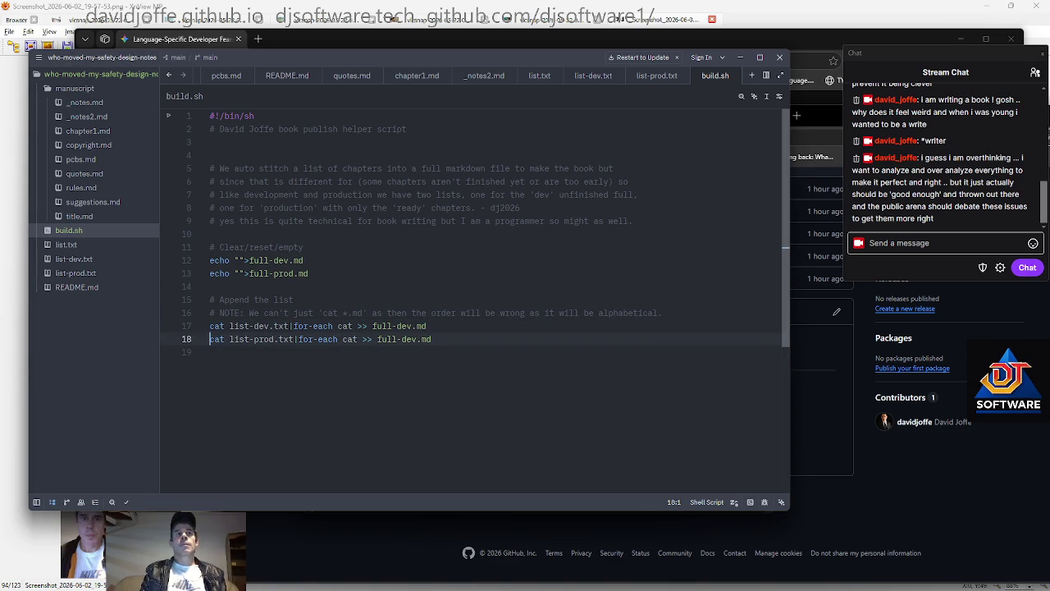
key("Left")
key("Left")
key("Left")
key("BackSpace")
key("BackSpace")
key("BackSpace")
type("prod")
Add a '# Todo' comment about a runai-publish markdown conversion step after the cat commands
key("Escape")
key("Down")
key("Return")
type("# Todo ")
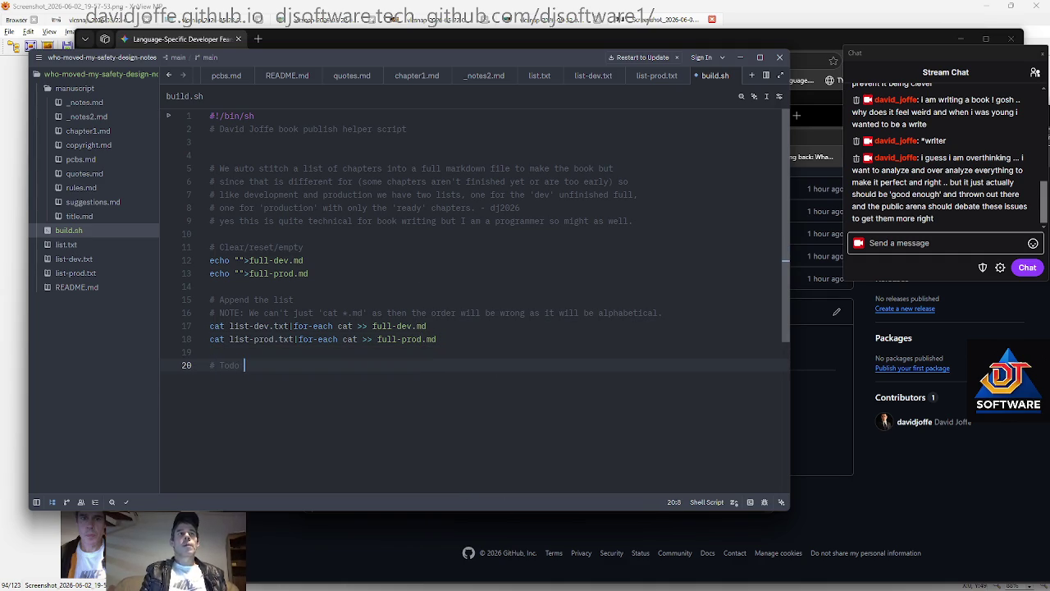
type("add c")
type("unai-p")
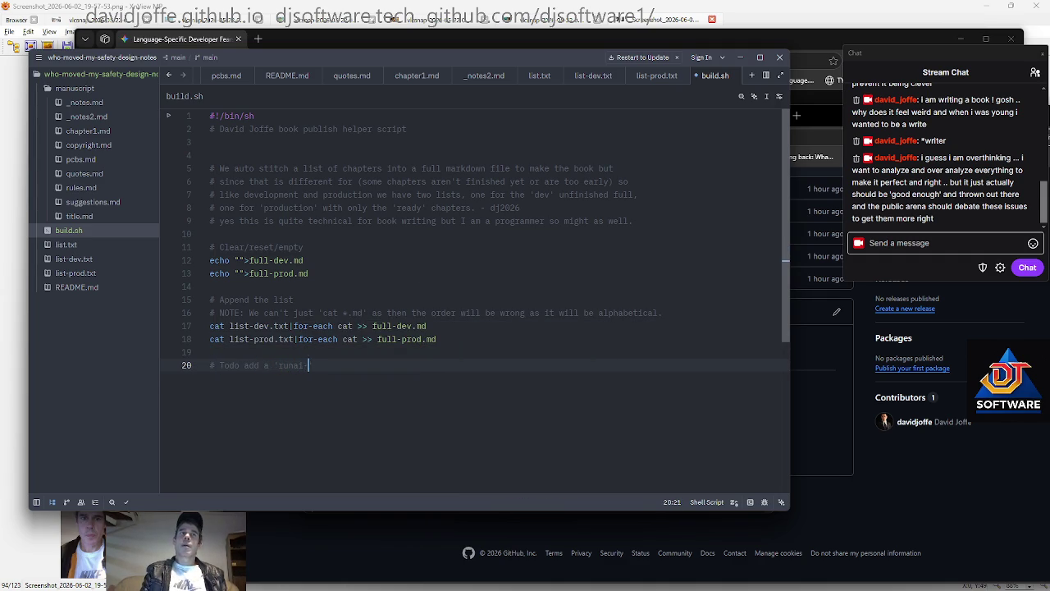
type("ublish' markdown conversion step using our own")
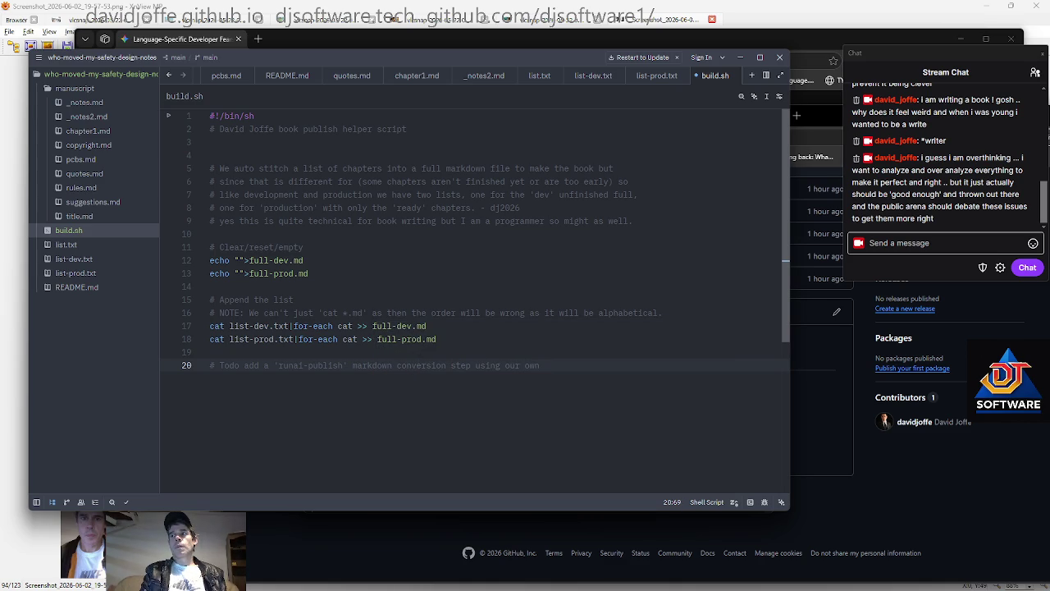
type("runai-publis")
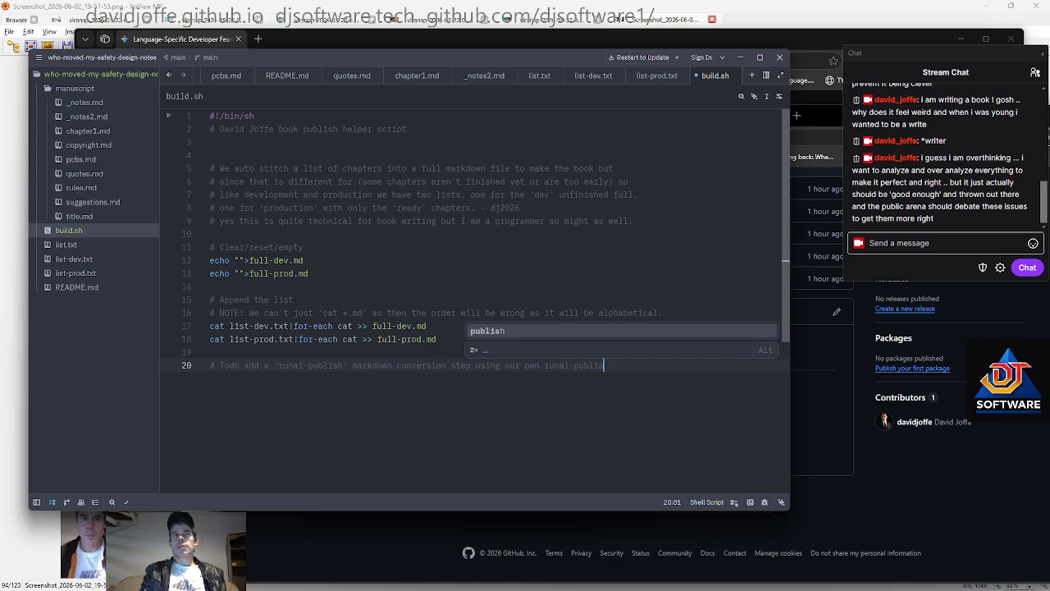
type("n stuf")
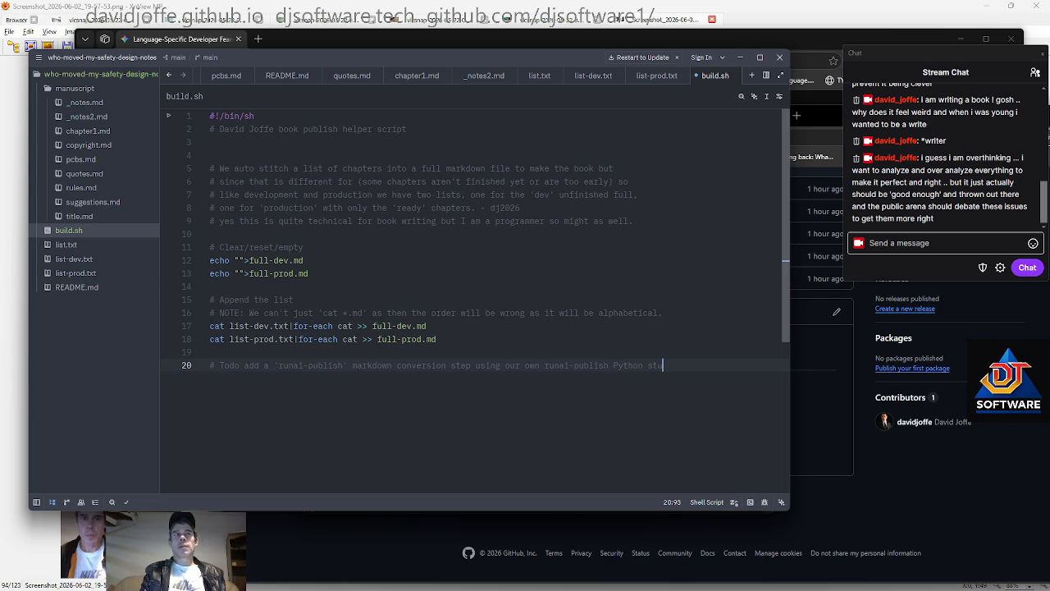
type("f")
Add a runai-publish line below the Todo comment and switch to the browser
key("Return")
key("Return")
key("Return")
key("BackSpace")
key("BackSpace")
key("BackSpace")
key("BackSpace")
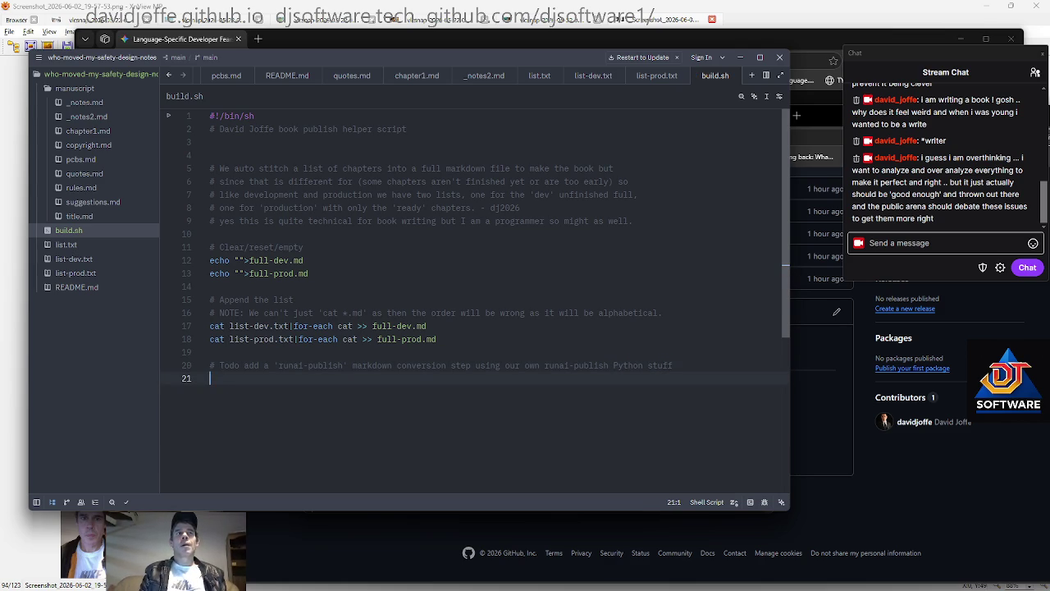
type("runai-publish")
key("Return")
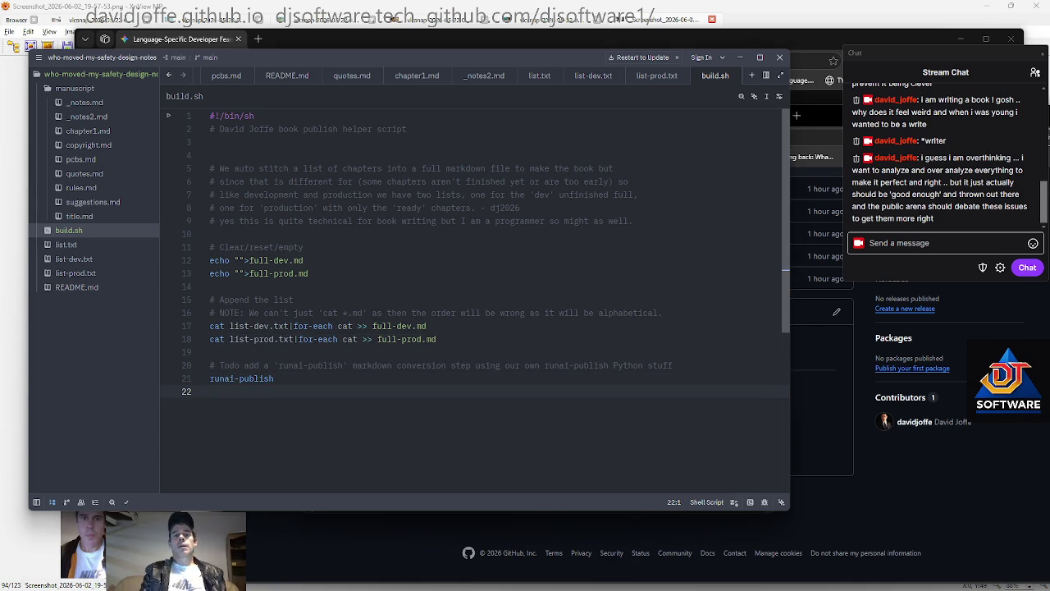
key("alt+Tab")
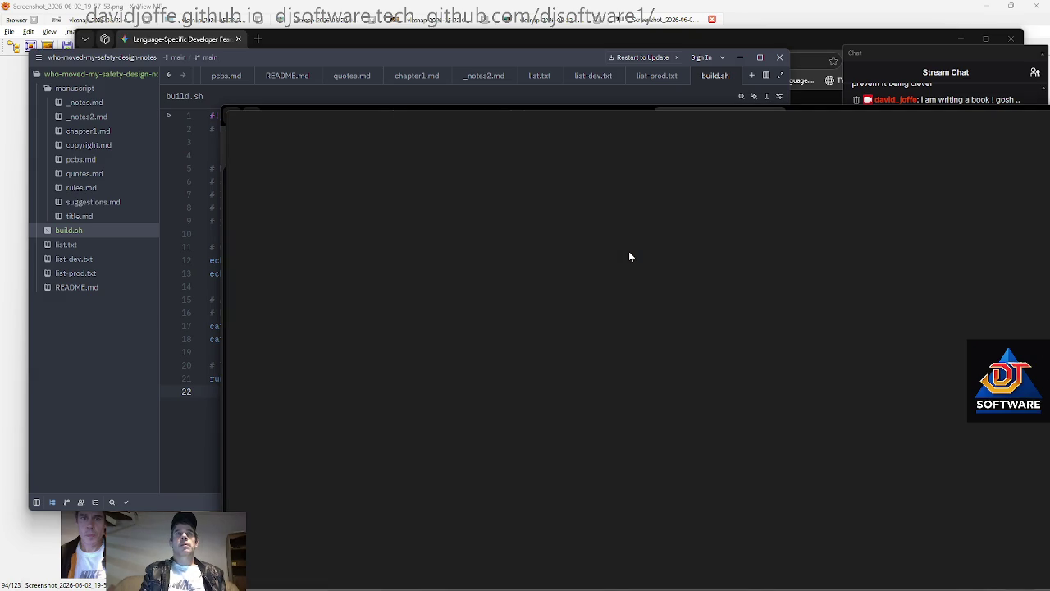
Go to github.com/djsof… in Edge to reach the runai repository page
type("github.cxom/djsoftware")
key("ctrl+a")
key("BackSpace")
key("Escape")
type("github.com/djsof")
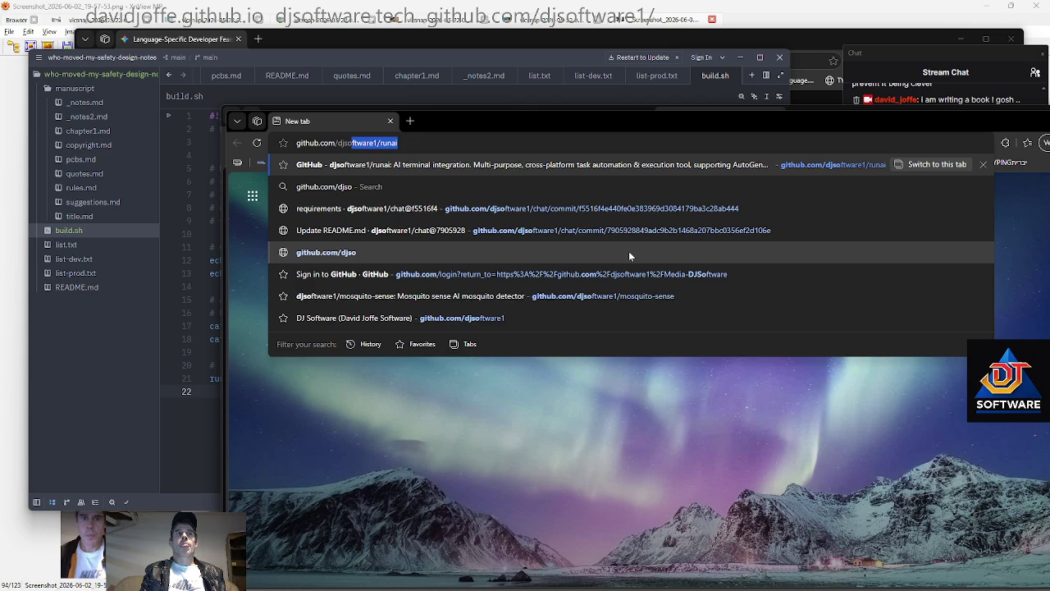
key("Return")
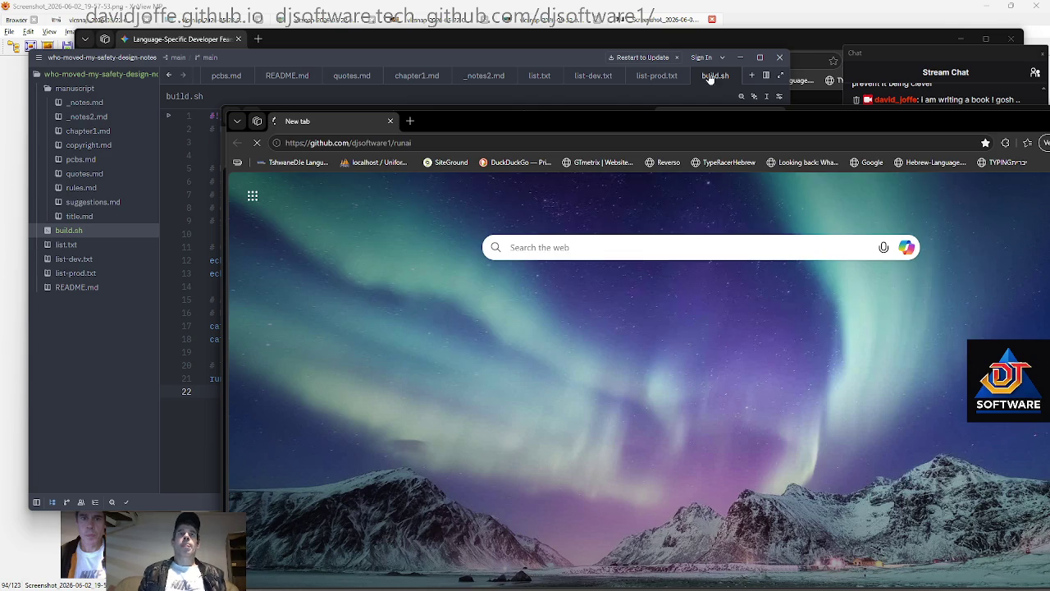
left_click_drag(571, 124, 447, 58)
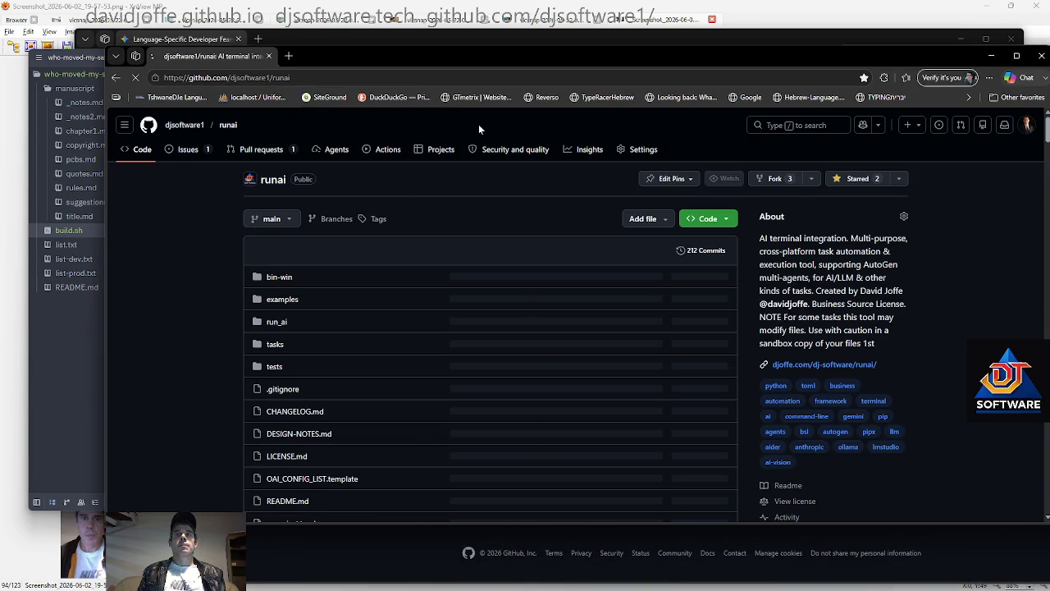
Open the djsoftware1 organization and then the runai-publish repository README
middle_click(184, 125)
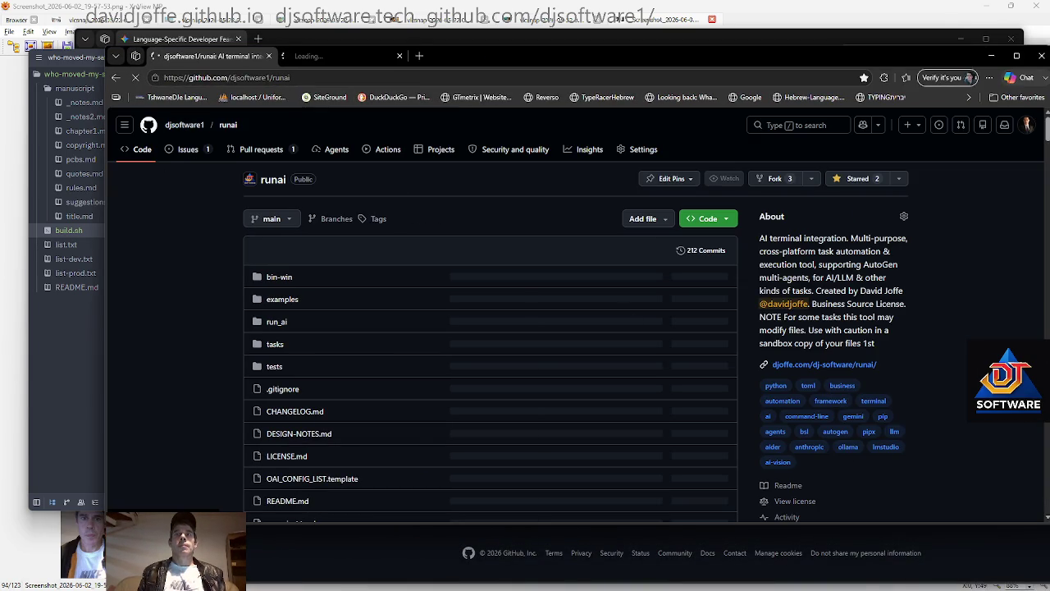
scroll(425, 309, "down", 2)
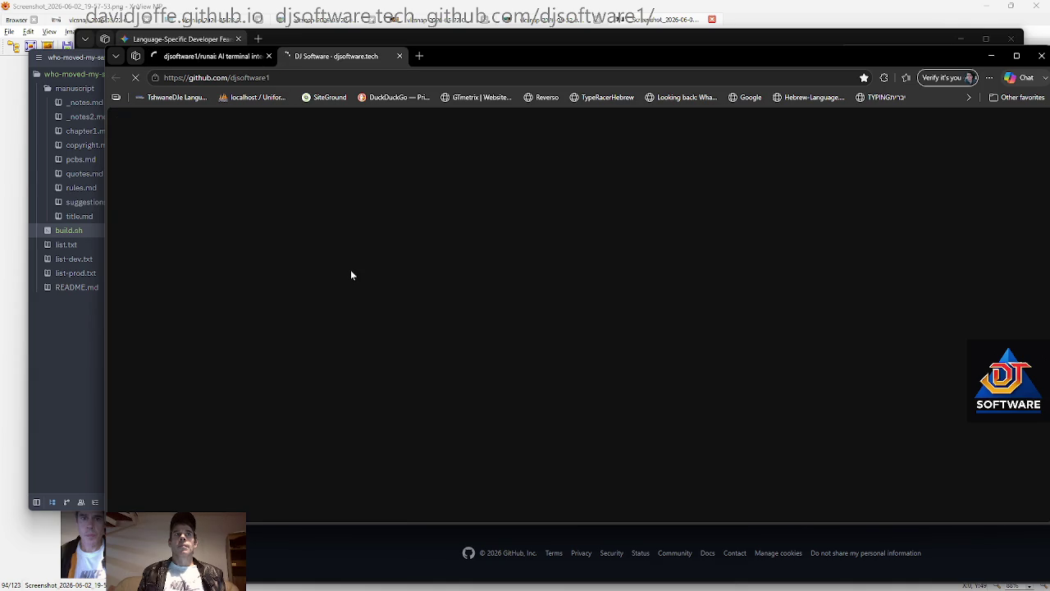
middle_click(263, 374)
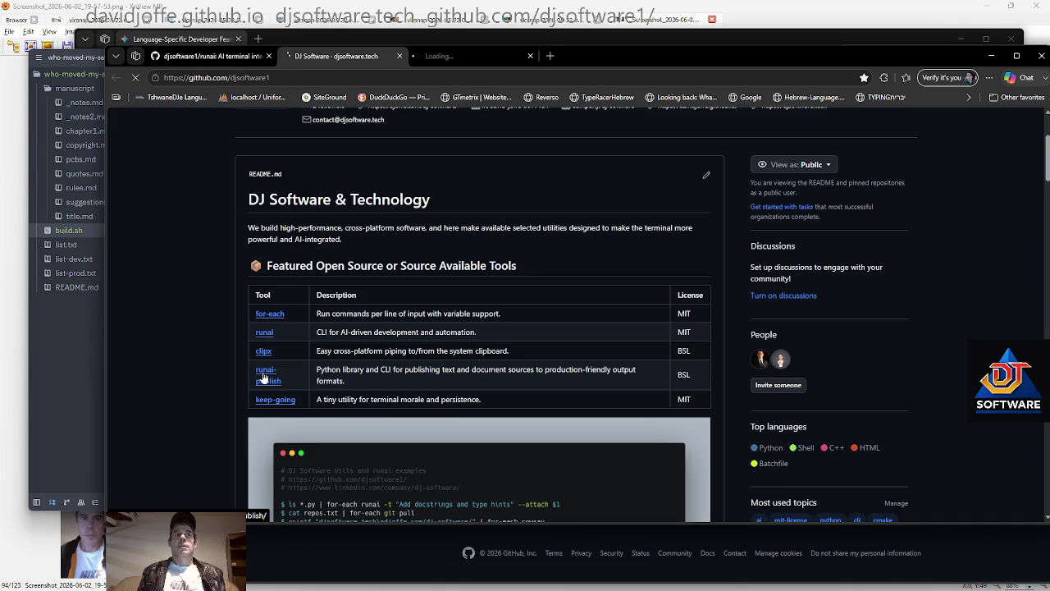
left_click(264, 374)
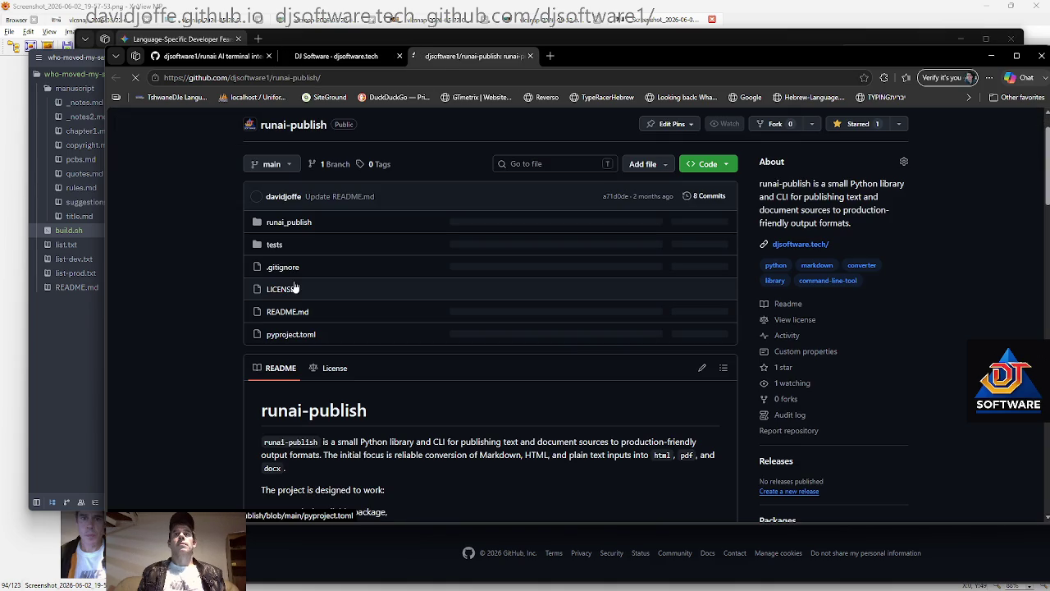
scroll(238, 332, "down", 5)
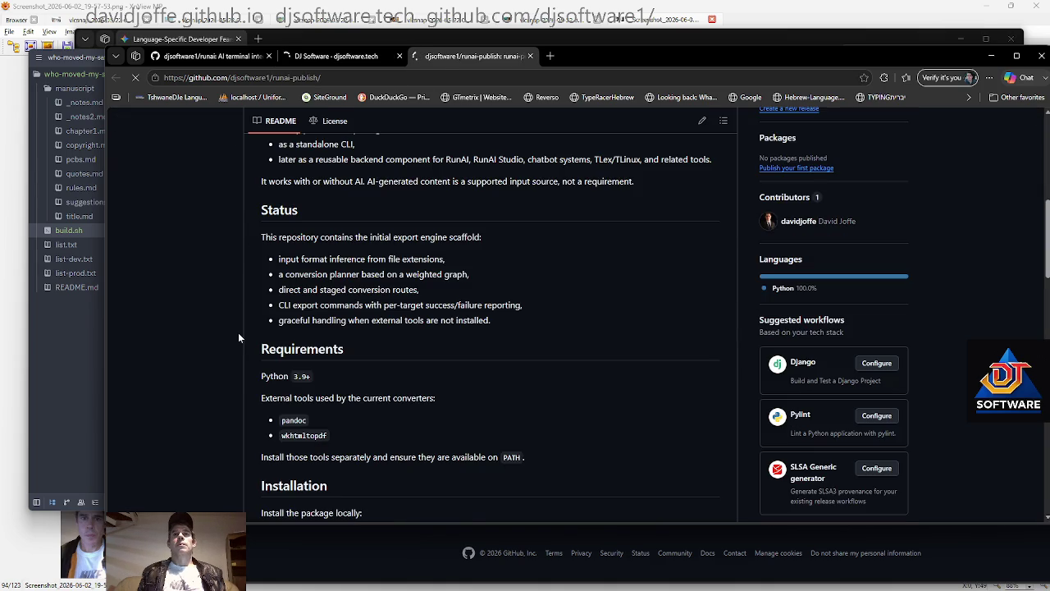
scroll(238, 332, "down", 3)
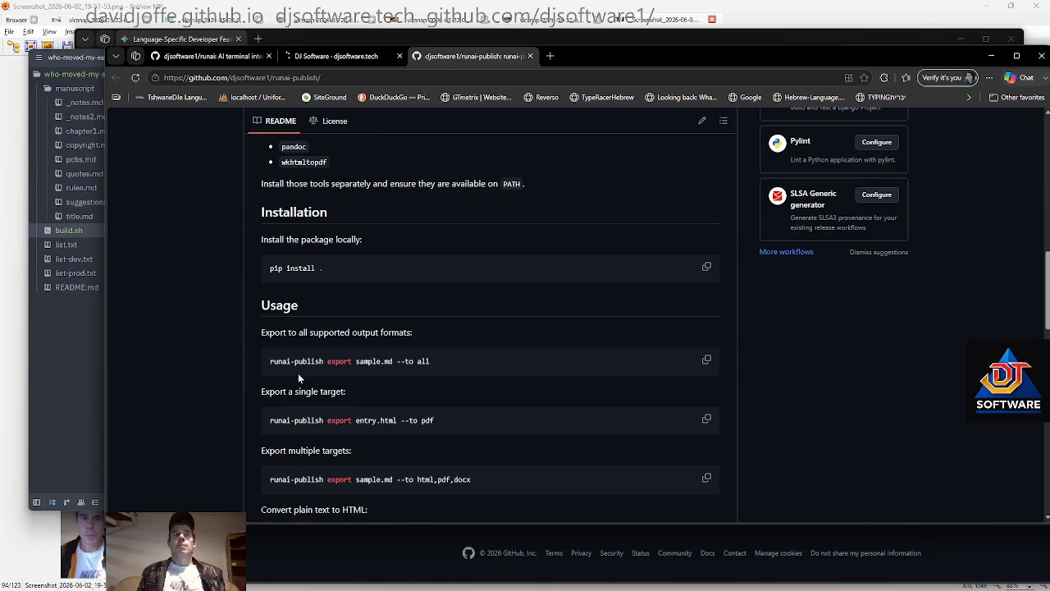
Copy the README's 'Export multiple targets' command and return to build.sh in Zed
left_click(707, 361)
scroll(508, 375, "down", 1)
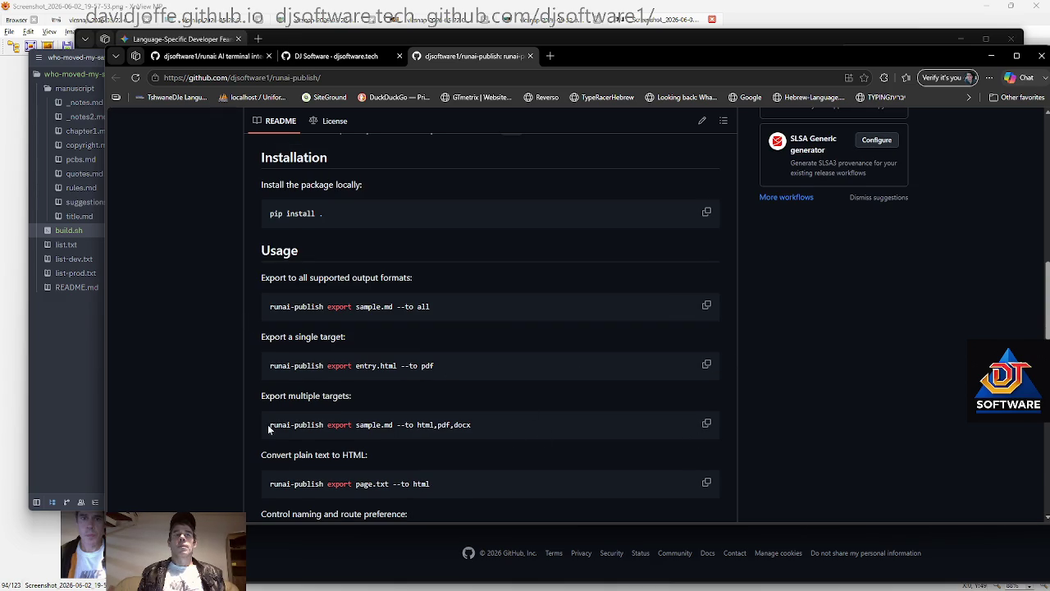
scroll(222, 343, "down", 2)
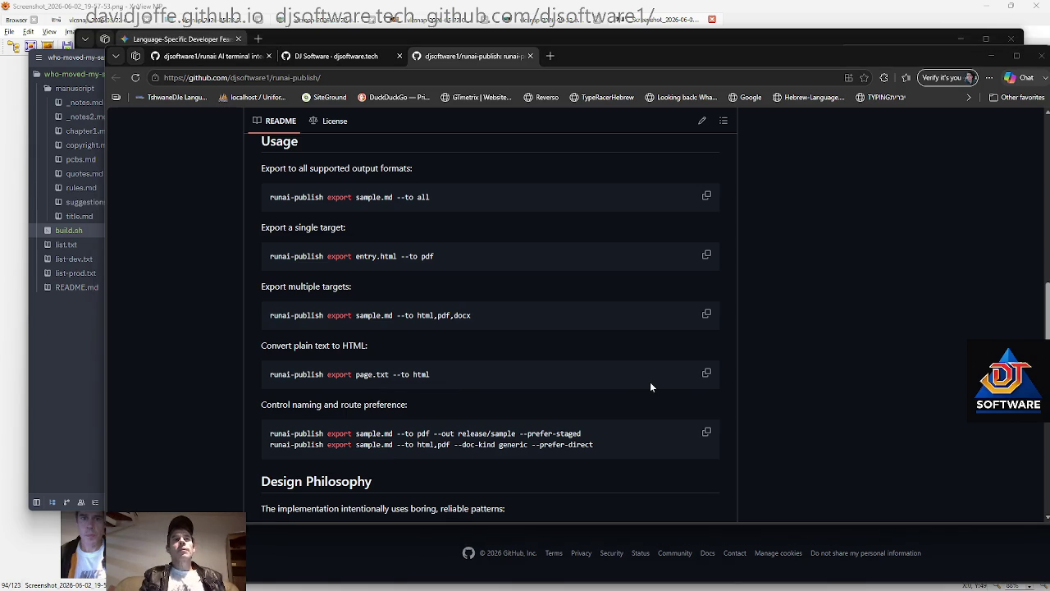
key("ctrl+1")
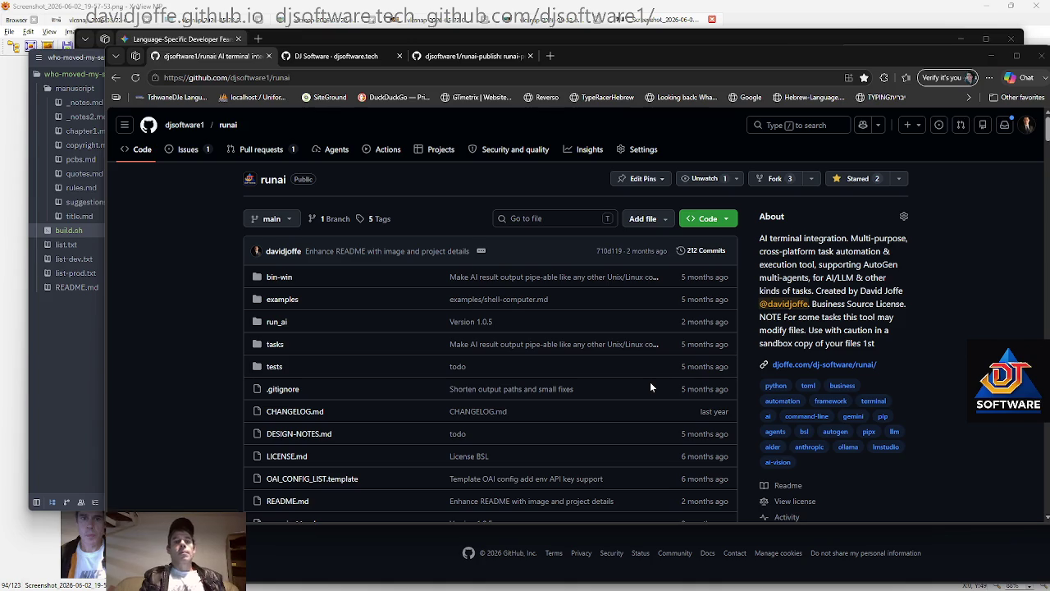
left_click(354, 214)
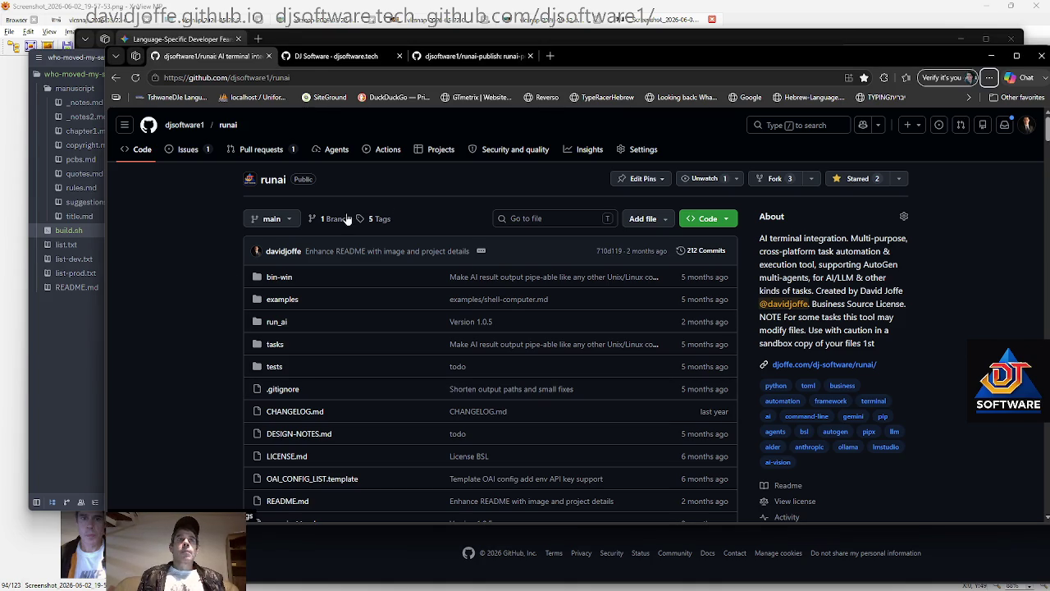
left_click(488, 56)
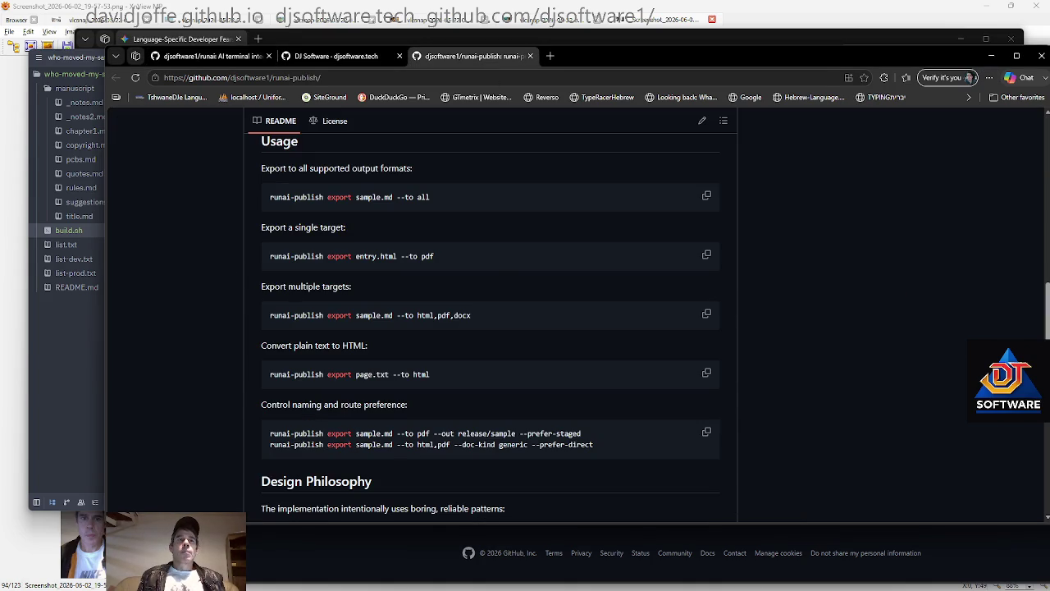
left_click(707, 314)
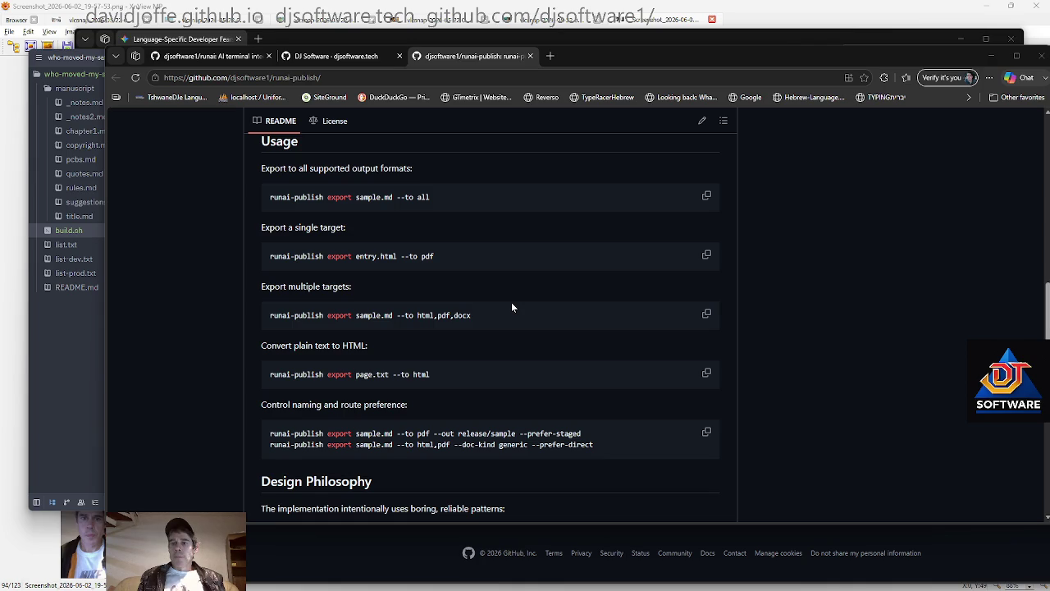
key("alt+Tab")
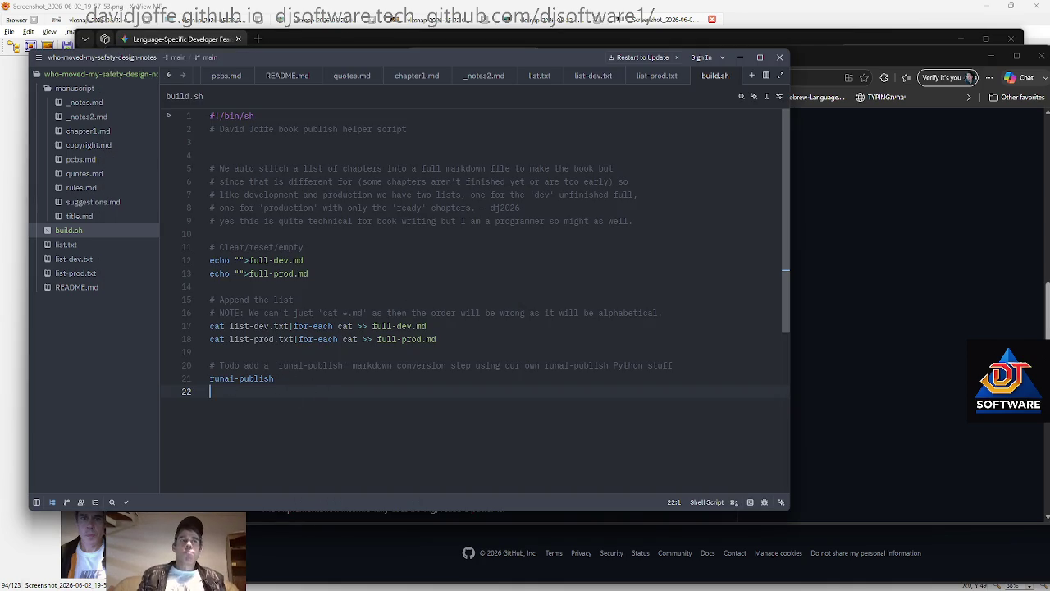
Remove 'Todo add a' from the runai-publish comment
key("Up")
key("Up")
key("Up")
key("Down")
key("ctrl+shift+Right")
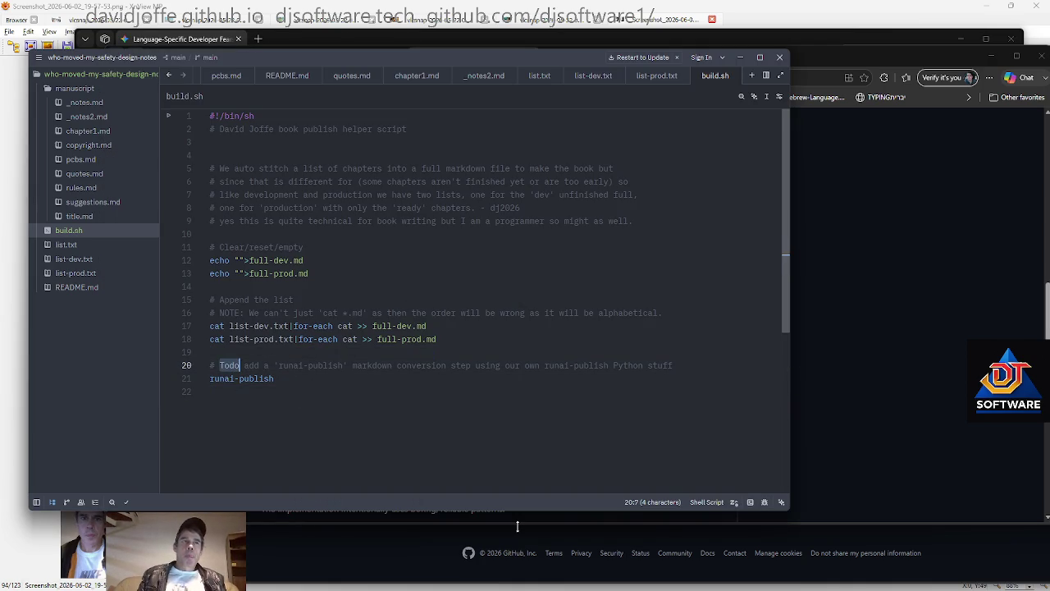
key("BackSpace")
key("Left")
key("shift+Right")
key("shift+Right")
key("shift+Right")
key("shift+Right")
key("shift+Right")
key("BackSpace")
key("BackSpace")
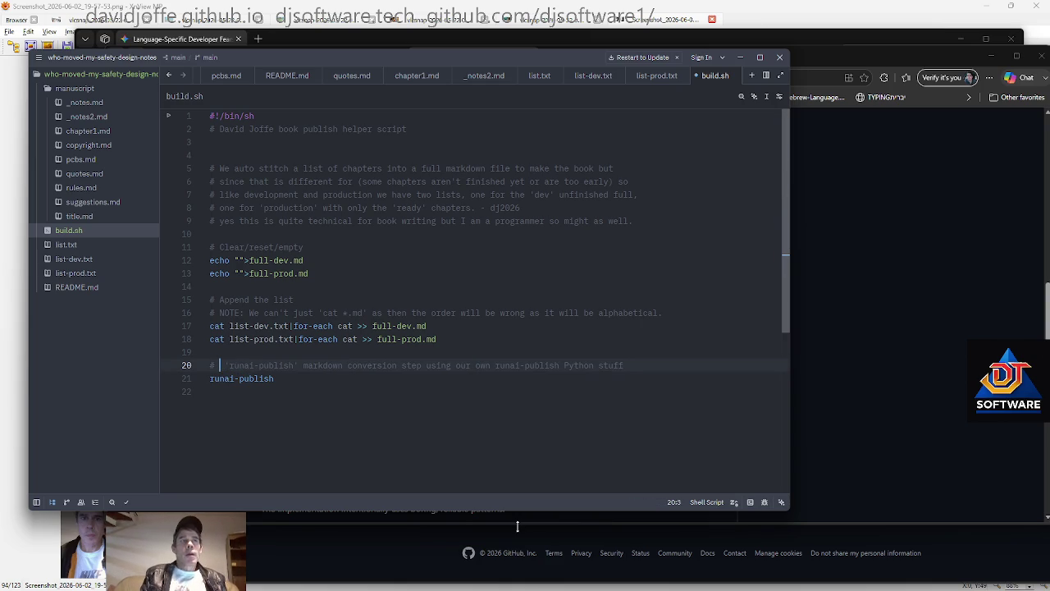
Add 'runai-publish export full-prod.md --to html,pdf,docx' at the end of the script
key("ctrl+End")
type("runai-publish export sample.md --to html,pdf,docx")
key("Left")
key("Left")
key("Left")
key("Left")
key("Left")
key("Left")
key("Left")
key("Right")
key("Right")
key("Right")
key("BackSpace")
key("BackSpace")
key("BackSpace")
type("full-prod")
Duplicate the export line and make the first copy export full-dev.md instead
key("Escape")
key("shift+Down")
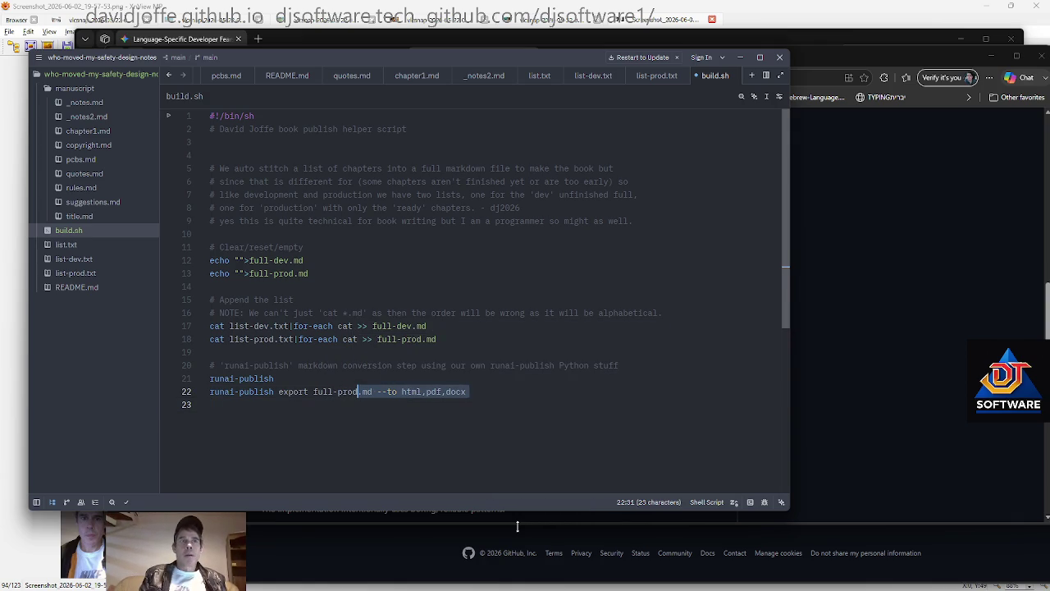
key("Home")
key("shift+Down")
key("ctrl+c")
key("Right")
key("ctrl+v")
key("Left")
key("Left")
key("Left")
key("Left")
key("Left")
key("Left")
key("Up")
key("BackSpace")
key("BackSpace")
key("BackSpace")
key("Delete")
type("dev")
key("Right")
key("Right")
key("Right")
Delete the leftover standalone runai-publish line
key("Up")
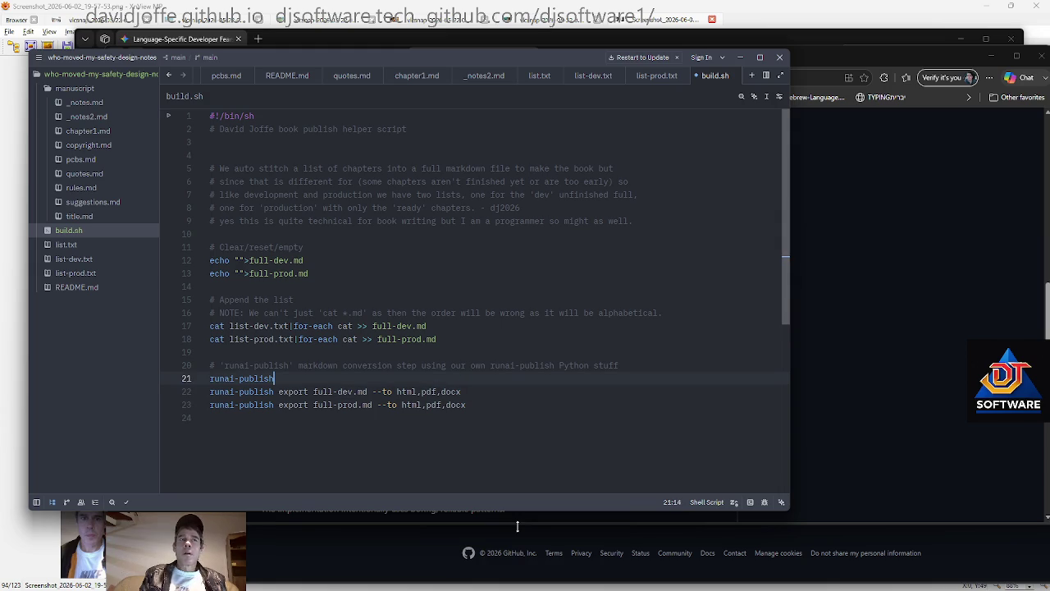
key("shift+Home")
key("BackSpace")
key("Delete")
key("Down")
key("Down")
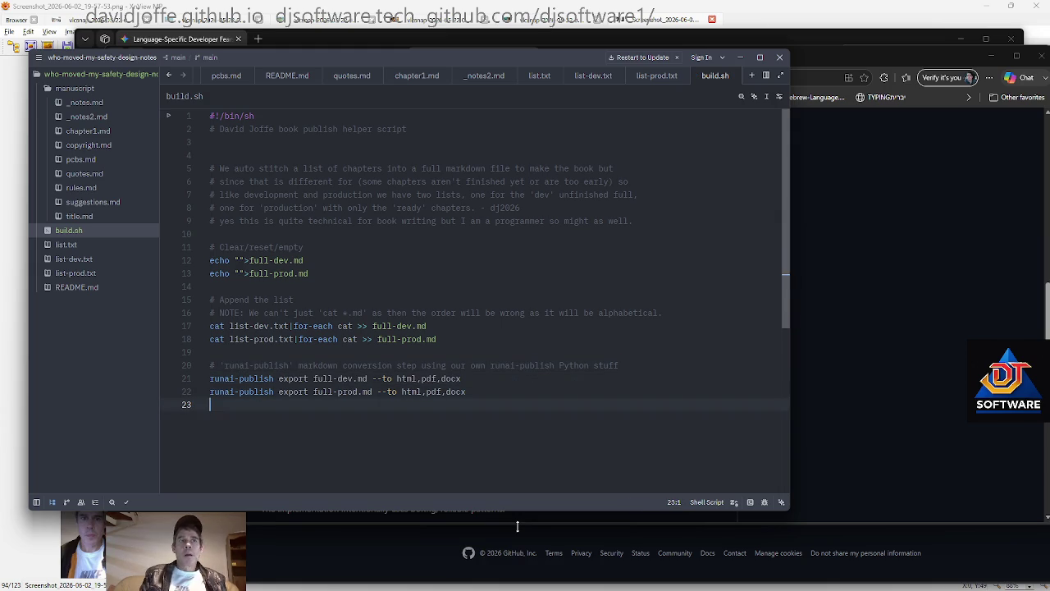
key("Up")
key("Down")
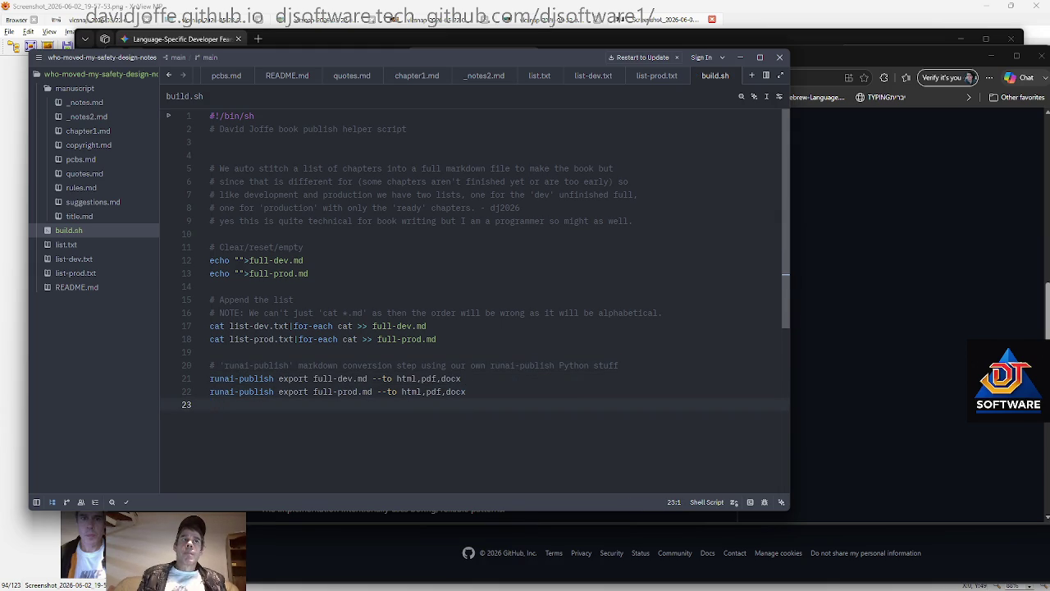
left_click(210, 155)
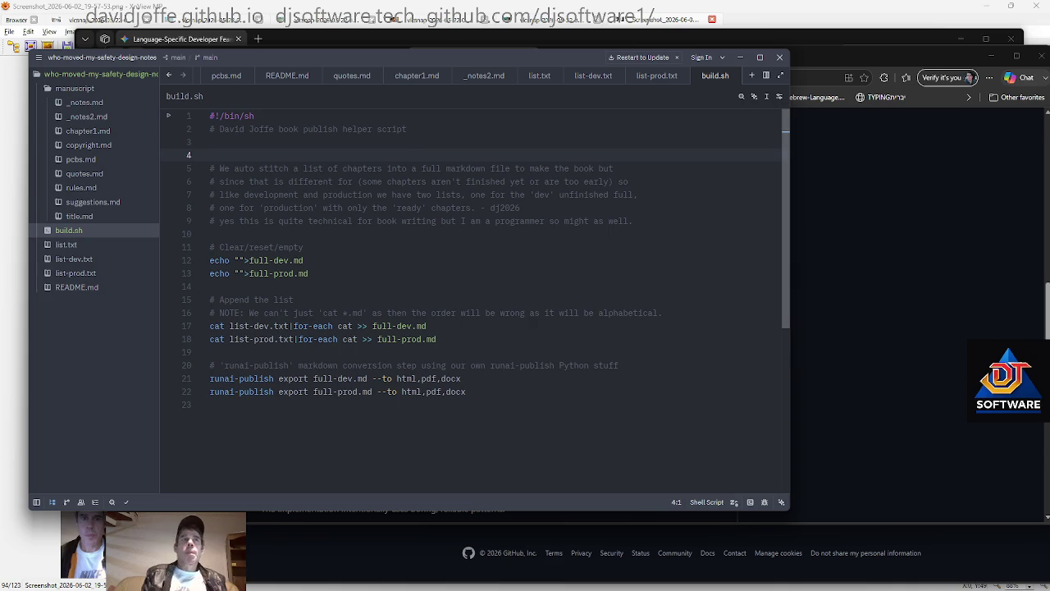
Replace the blank header line with a '# Copyright (C) … DJ Software 2026' comment, accepting dj2026
key("BackSpace")
key("Return")
key("Up")
type("# C")
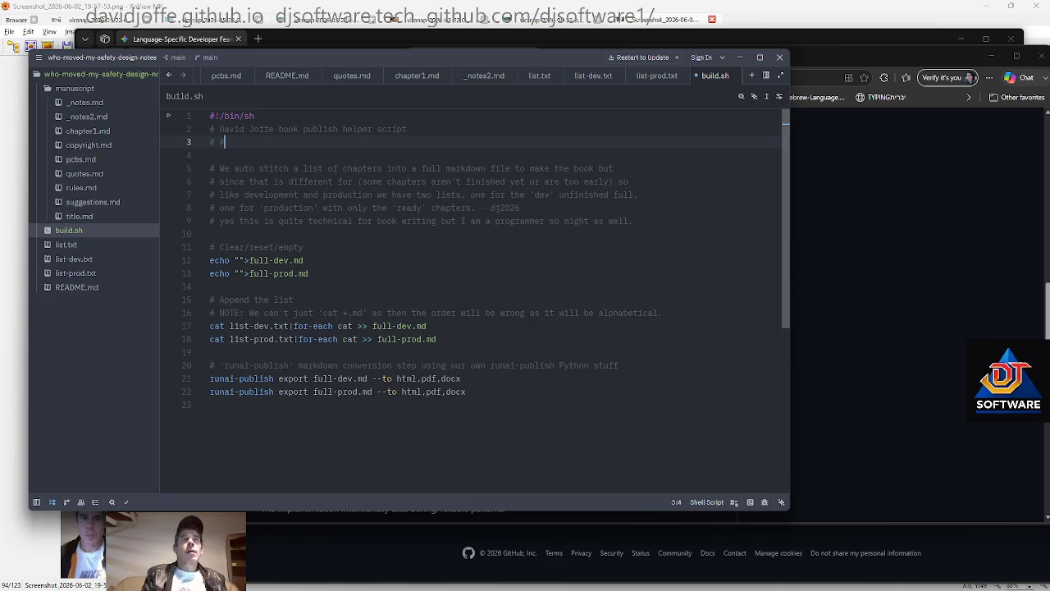
type("oipyr")
key("BackSpace")
key("BackSpace")
key("BackSpace")
type("pyright (C) David Jof")
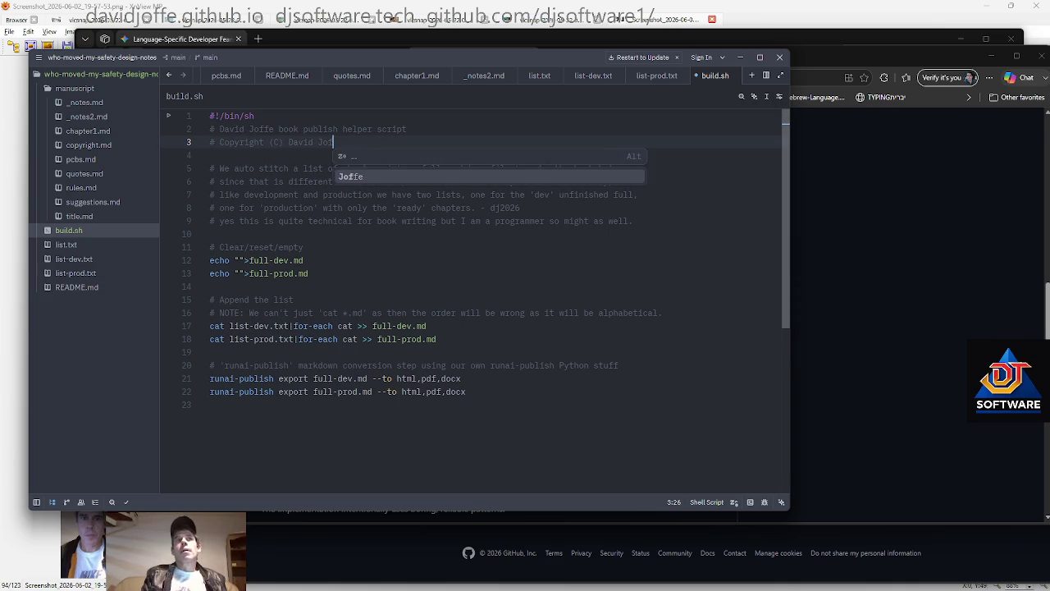
type("fe / DJ Software 2026")
key("Tab")
Move to the end of the script and select the dev list stitching line
key("Down")
key("Down")
key("Down")
key("Down")
key("Down")
key("Down")
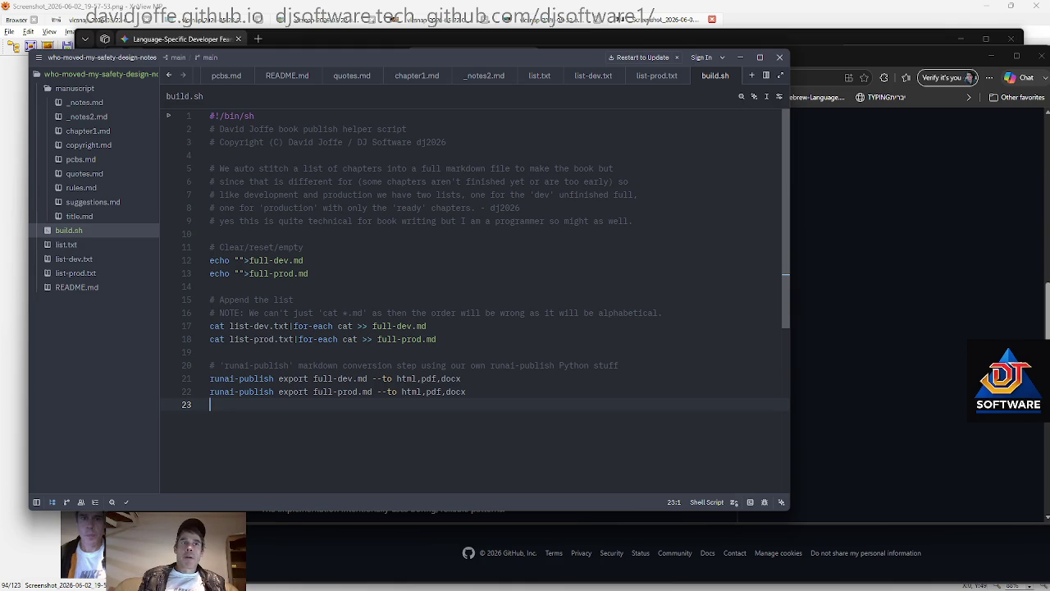
key("Up")
key("shift+Down")
key("Up")
key("Up")
key("Up")
key("Up")
key("Up")
key("Up")
key("shift+Down")
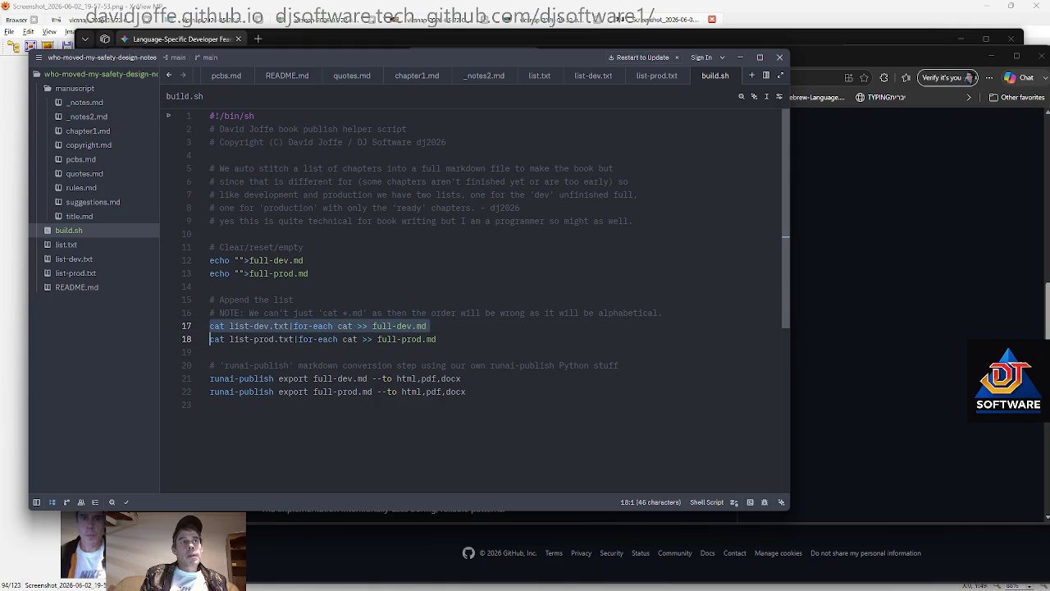
Move the dev stitching line and the full-dev export line to the end of build.sh
key("Delete")
key("Down")
key("Down")
key("Down")
key("Down")
key("Down")
key("Return")
key("ctrl+v")
key("Up")
key("Up")
Place the dev export directly after the dev stitching line and remove the blank line between them
key("Up")
key("Up")
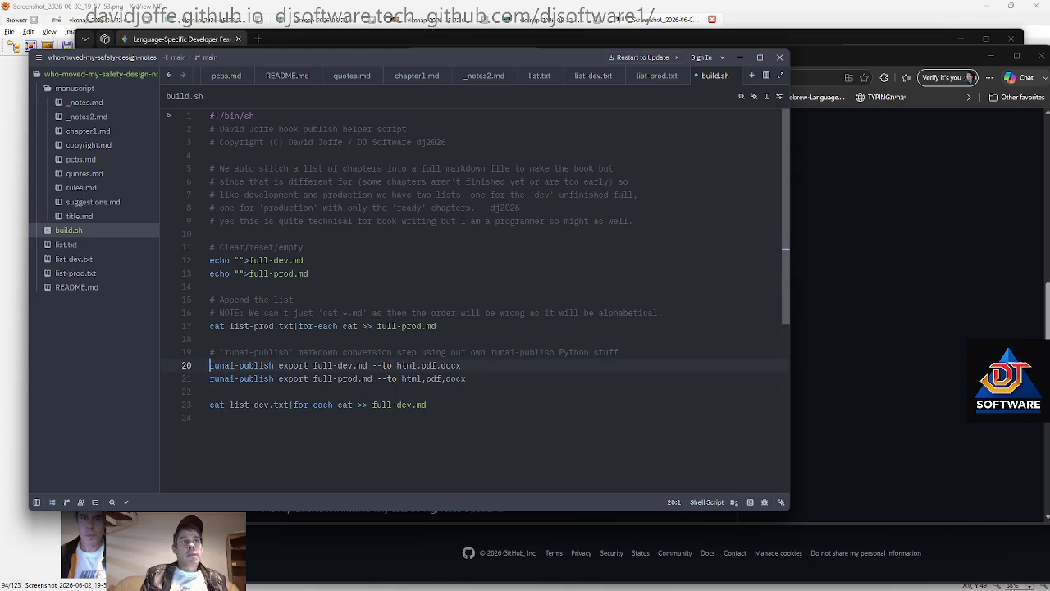
key("shift+Down")
key("Delete")
key("Down")
key("Return")
key("ctrl+v")
key("Up")
key("shift+Down")
key("ctrl+x")
key("Down")
key("Down")
key("Return")
key("ctrl+v")
key("Up")
key("Up")
key("Delete")
key("Up")
key("End")
key("Up")
key("Up")
key("Up")
key("Down")
key("Down")
key("Down")
key("Return")
key("Up")
Add the comment '# Now do dev (after prod) so we can start reading checking prod ASAP while this proceeds.'
type("# BNuild d")
key("ctrl+BackSpace")
type("Now do dev")
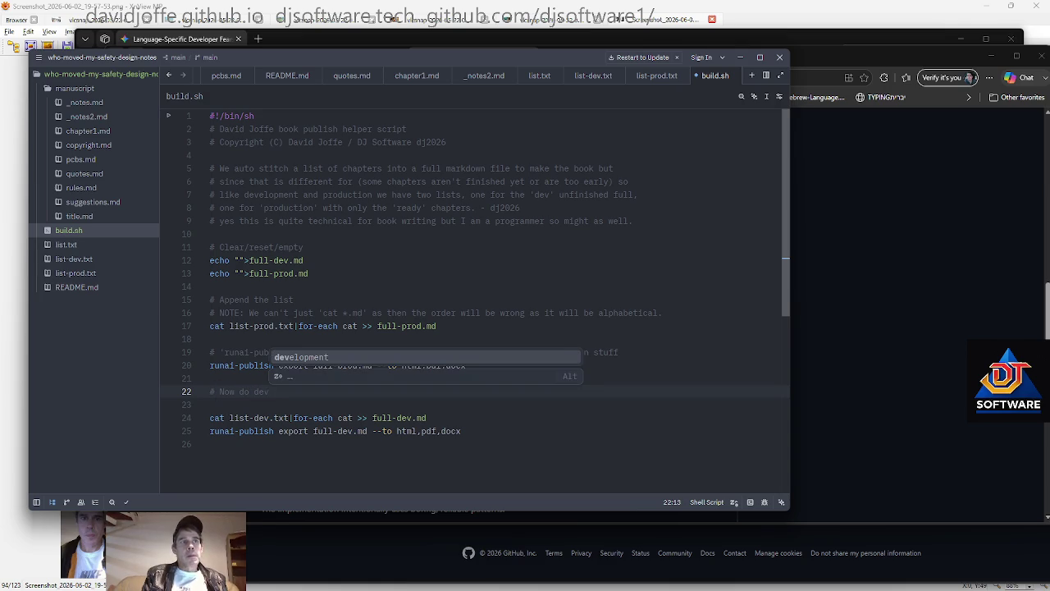
type(" (after prod) so we can stsre")
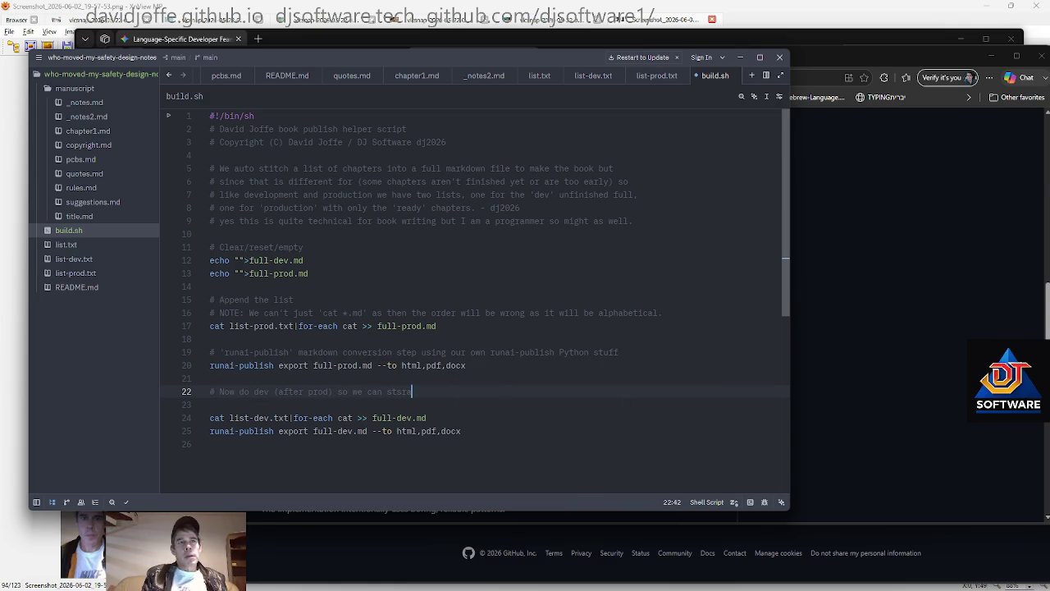
key("BackSpace")
key("BackSpace")
key("BackSpace")
type("art i")
key("BackSpace")
type("reading checking")
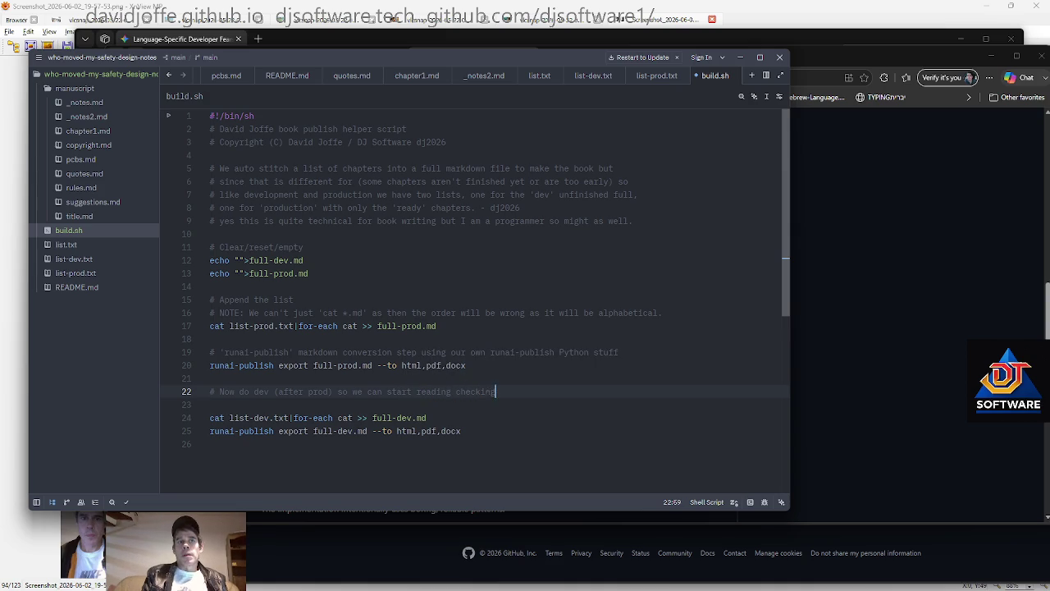
type(" prod ASAP")
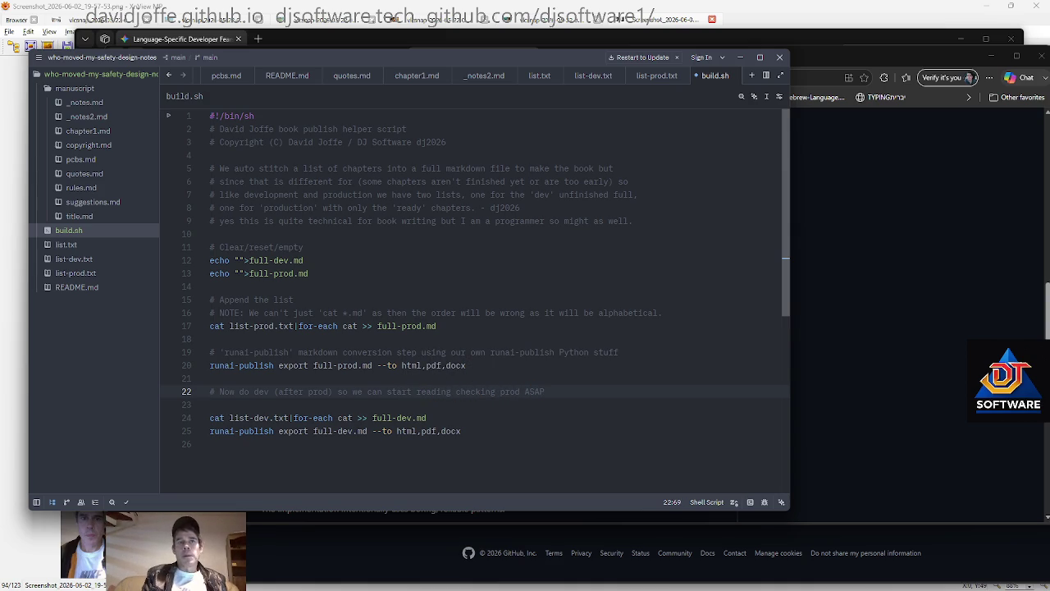
type(" while this ")
type("proceeds.")
Review the reordered script from its end up to the opening comment
key("ctrl+End")
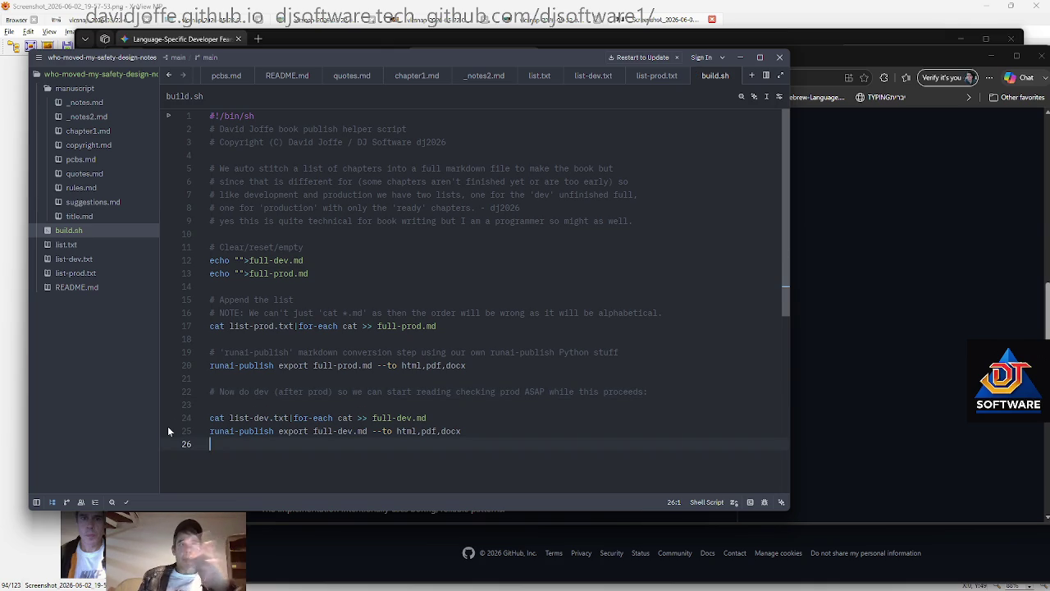
key("Up")
key("Up")
key("Up")
key("Up")
key("Up")
key("Up")
key("ctrl+End")
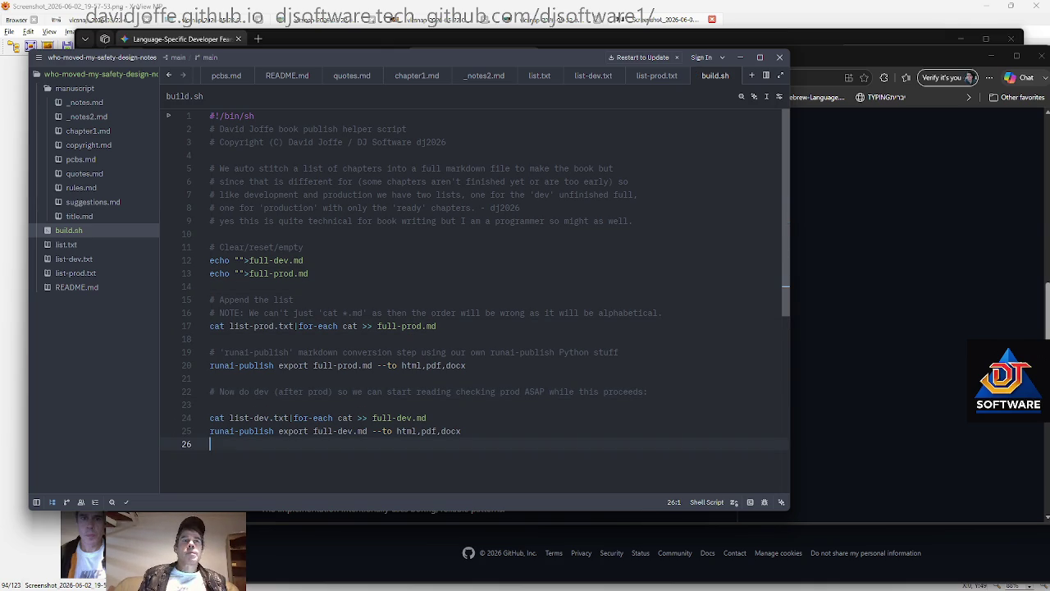
left_click(407, 168)
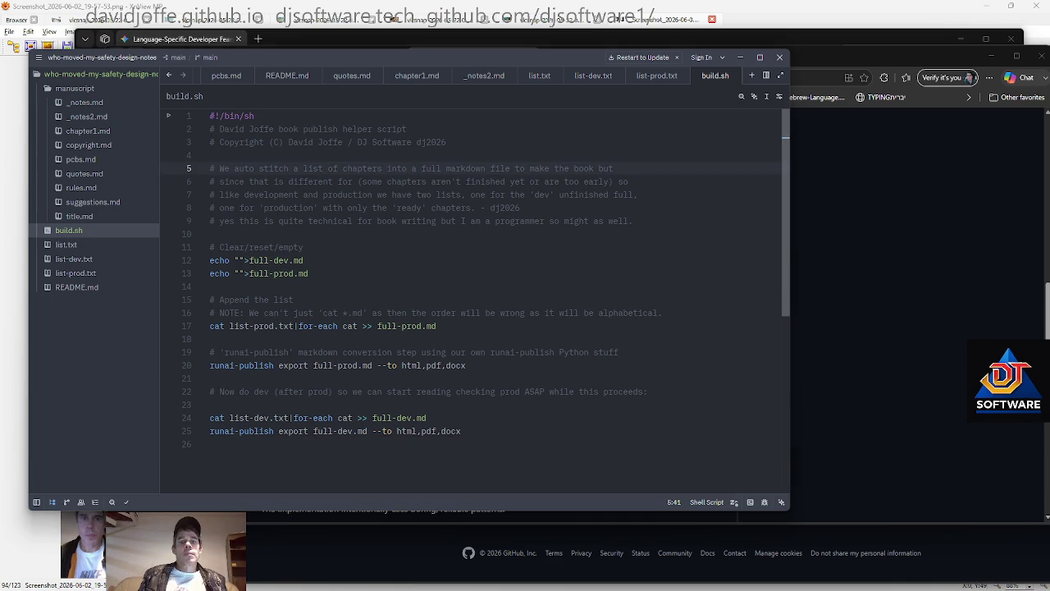
key("alt+Tab")
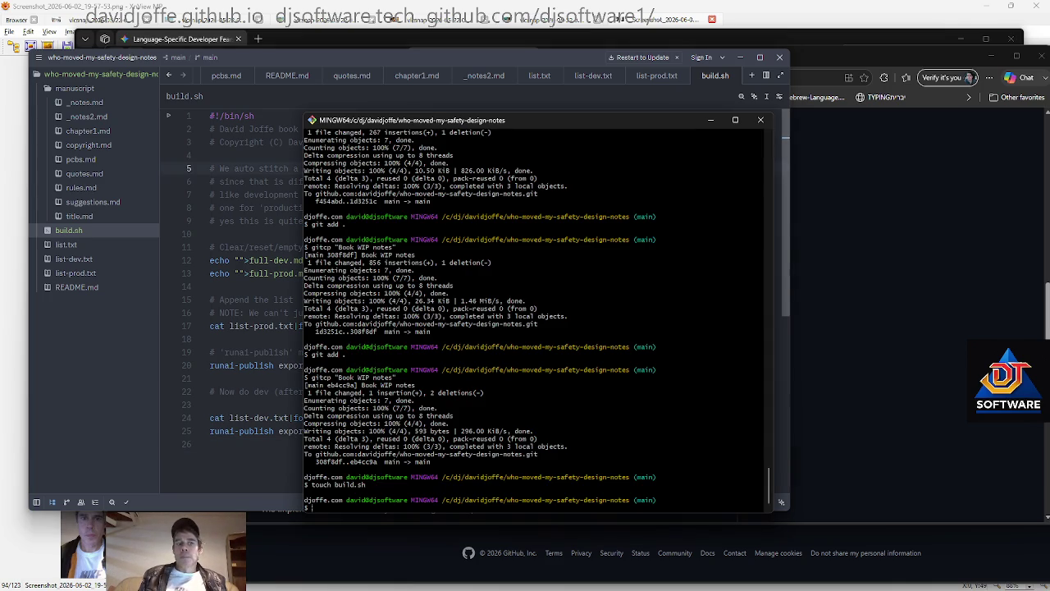
Stage all changes and gitcp 'Build helper manuscript auto stitch and convert', then move the terminal right
type("git add .")
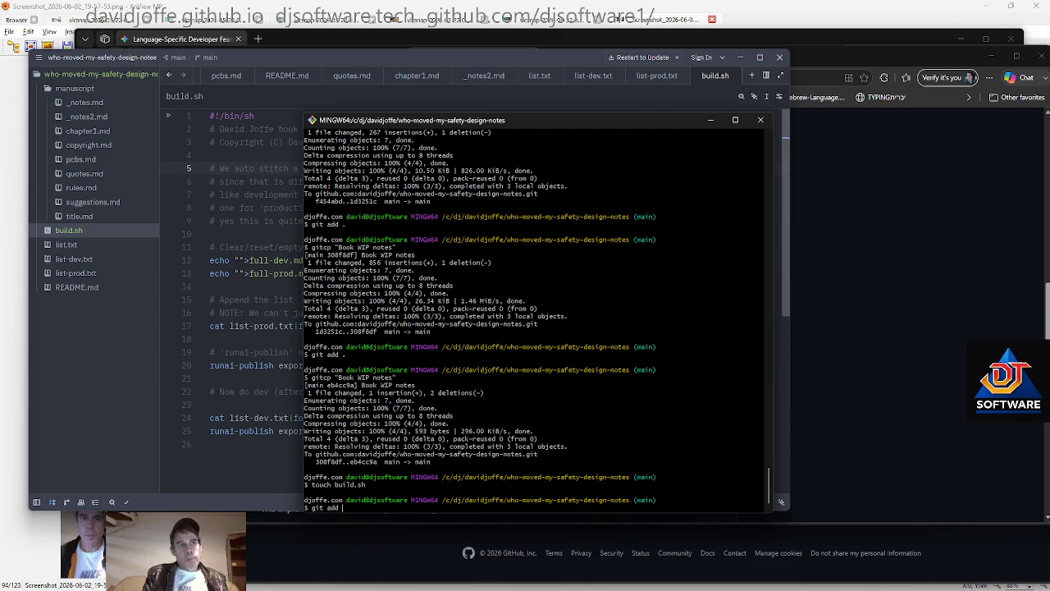
key("Return")
type("gitcp \"Build helepr")
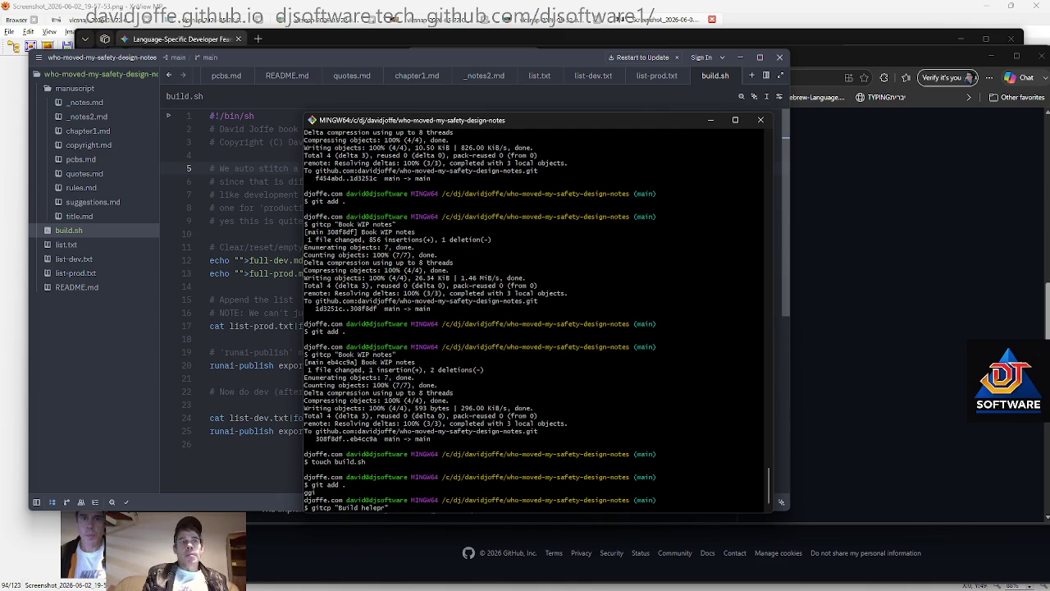
key("BackSpace")
type("per manuscript autuo")
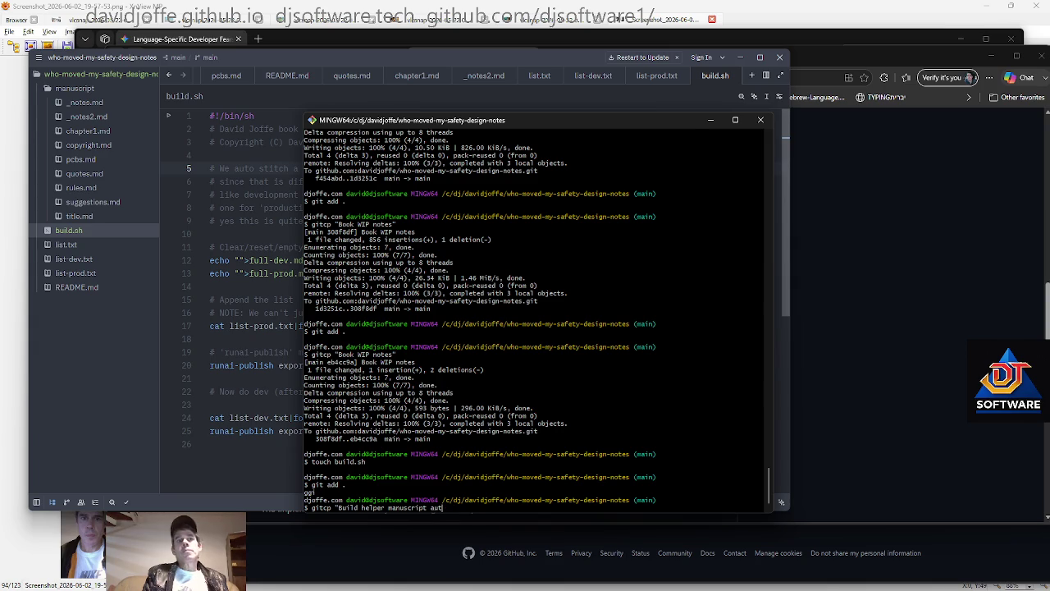
type("tich")
key("BackSpace")
key("BackSpace")
key("BackSpace")
type("h and convert\"")
key("Return")
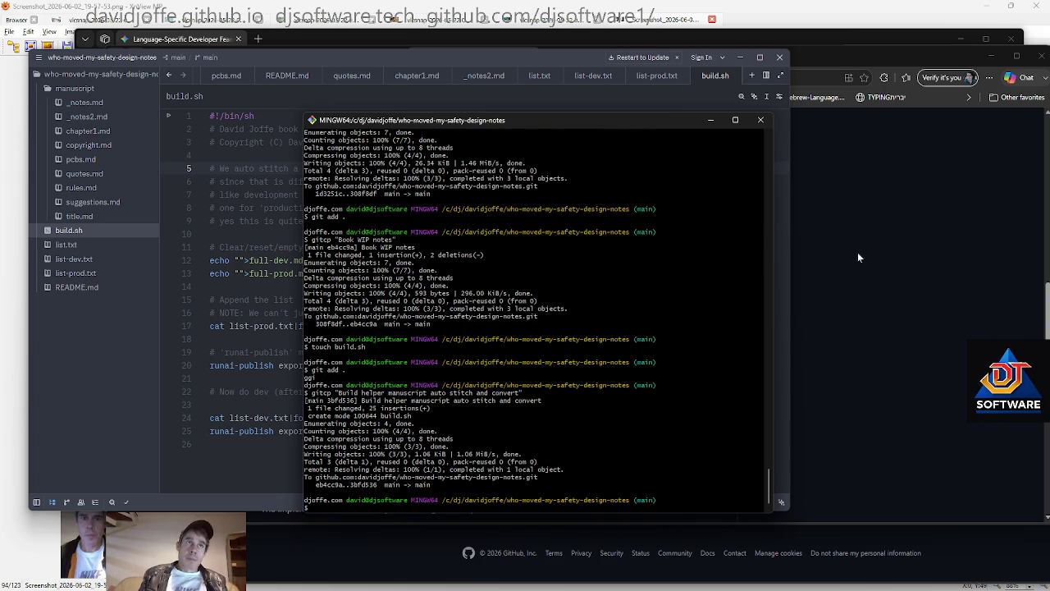
mouse_move(497, 120)
left_mouse_down()
mouse_move(815, 112)
mouse_move(809, 105)
left_mouse_up()
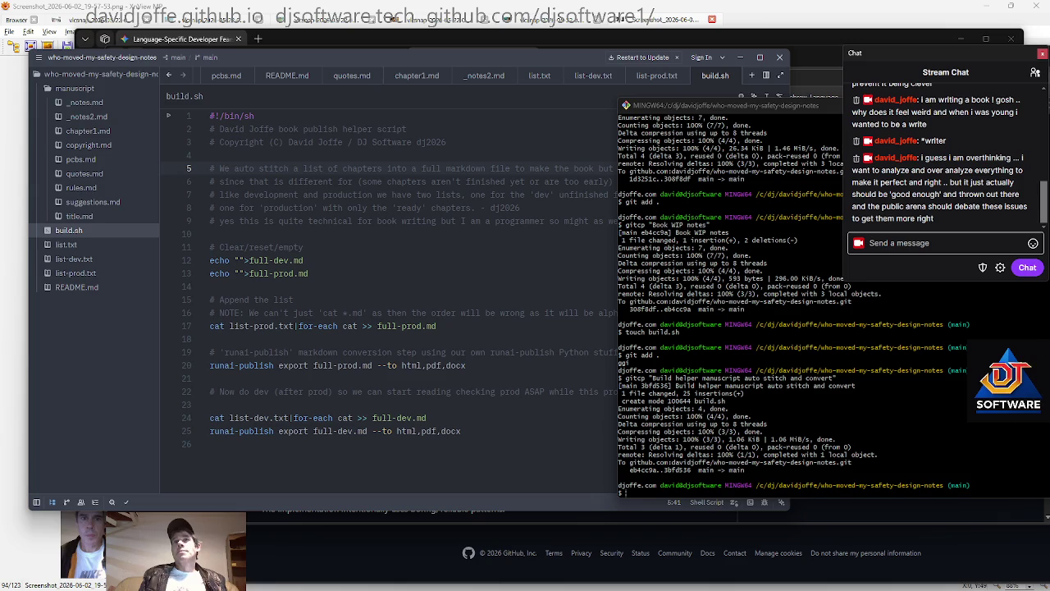
Check the stream chat, the Downdetector page, the terminal and the end of build.sh
scroll(1026, 197, "up", 5)
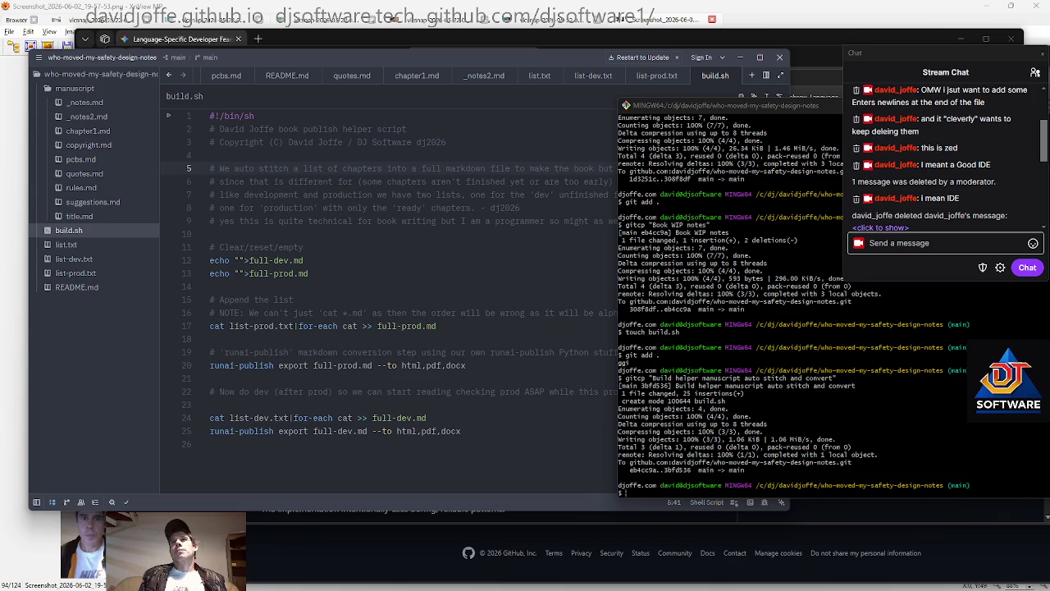
key("alt+Tab")
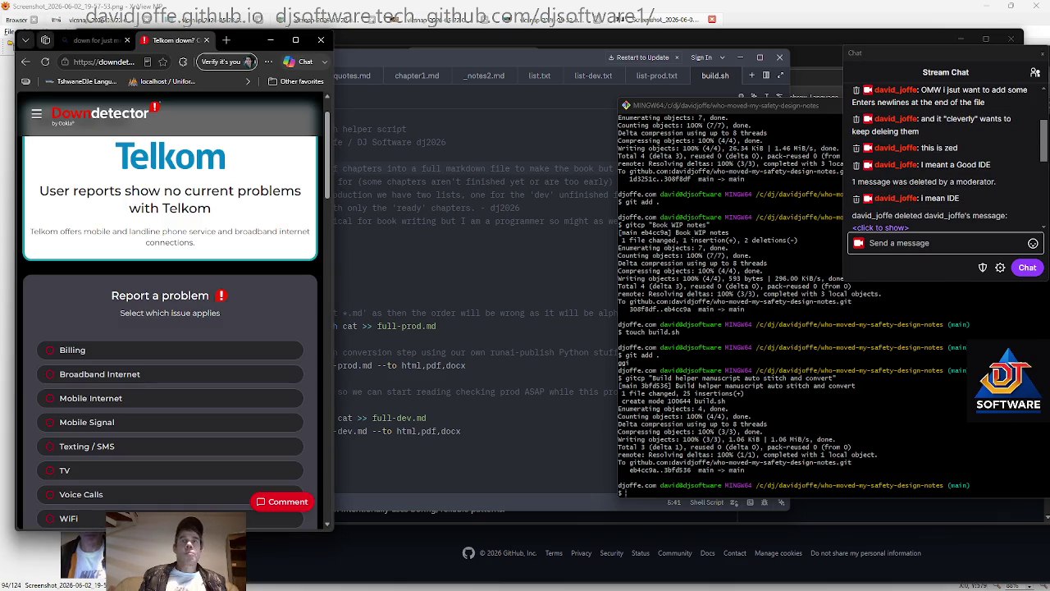
key("alt+Tab")
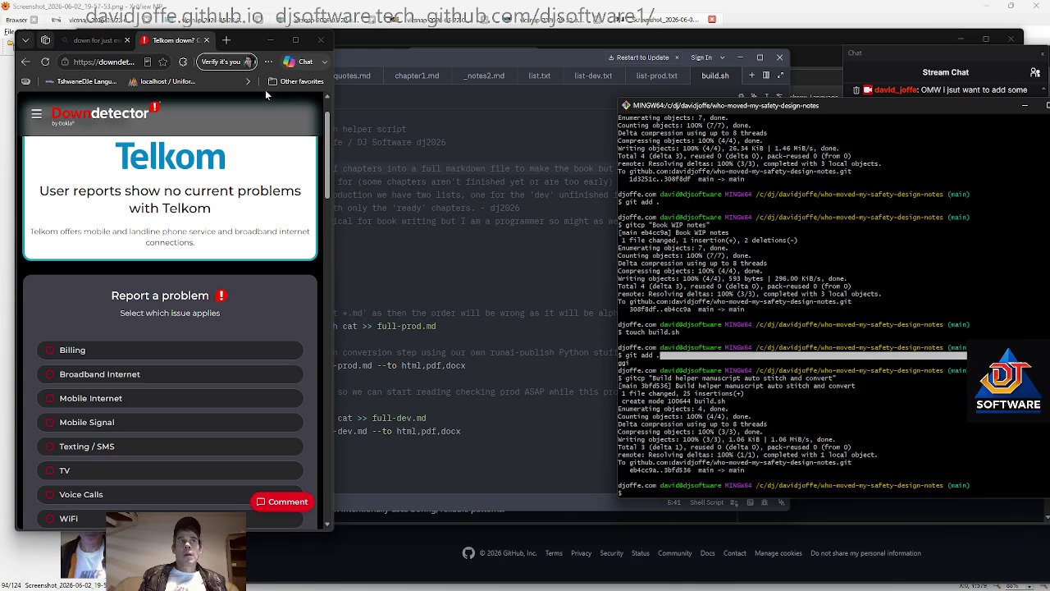
key("alt+Tab")
key("ctrl+End")
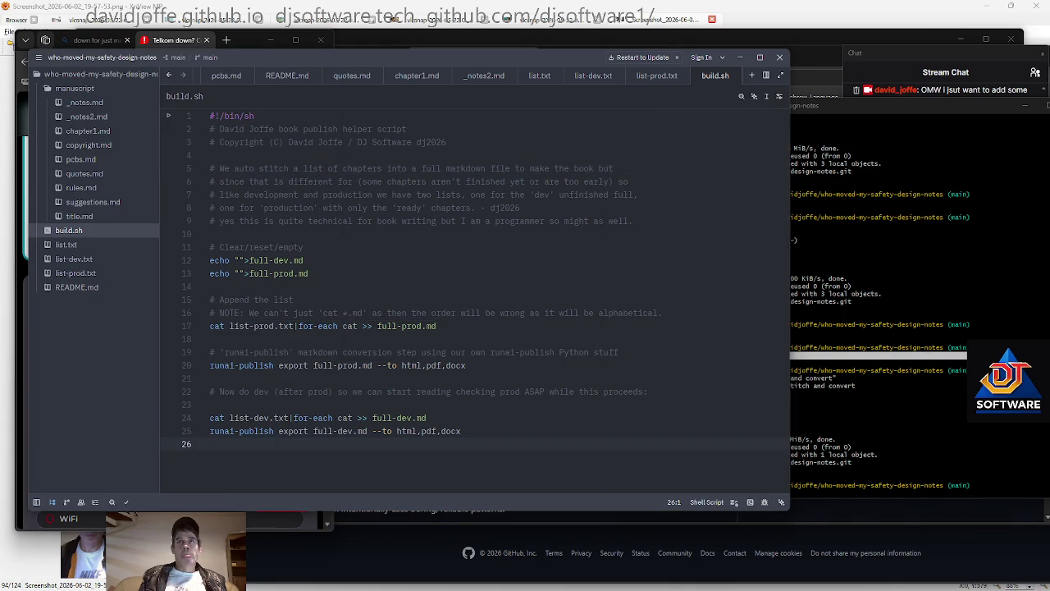
Reply 'ok i have a captured' in stream chat, then run ./build.sh in Git Bash
key("alt+Tab")
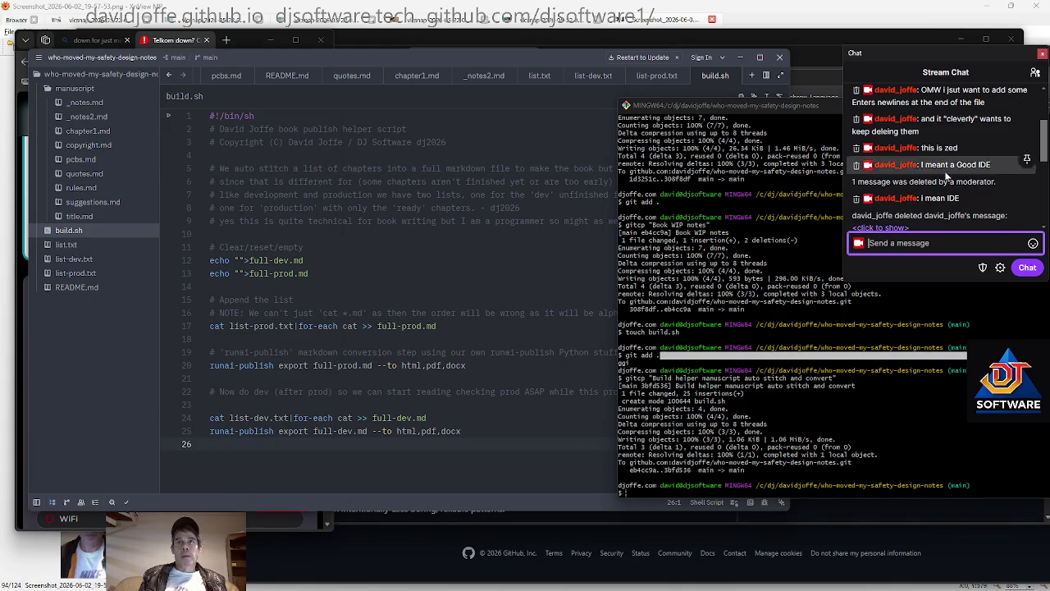
scroll(944, 164, "down", 2)
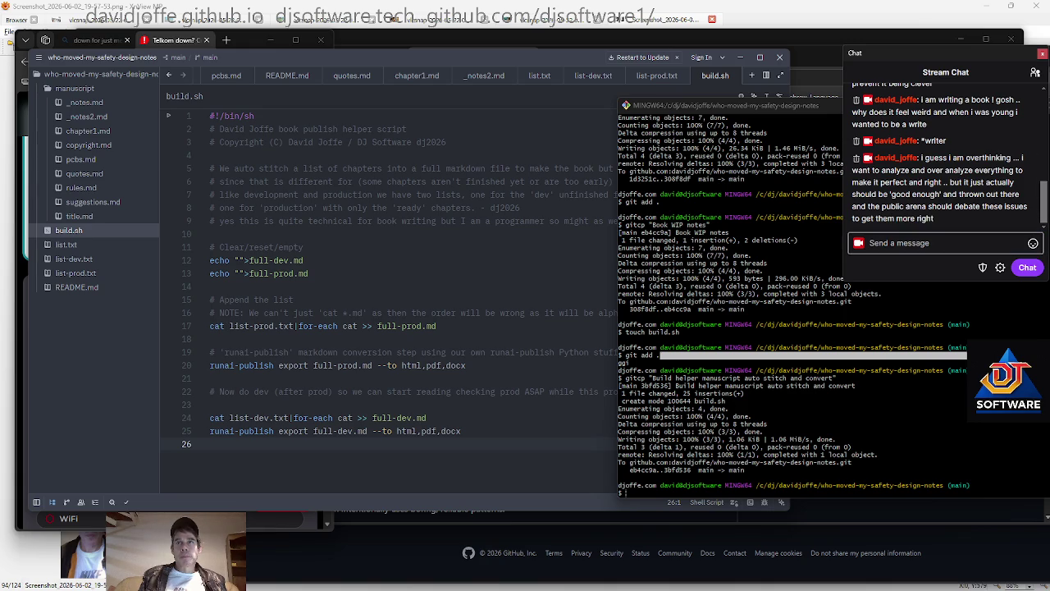
type("ok i have a captured")
key("alt+Tab")
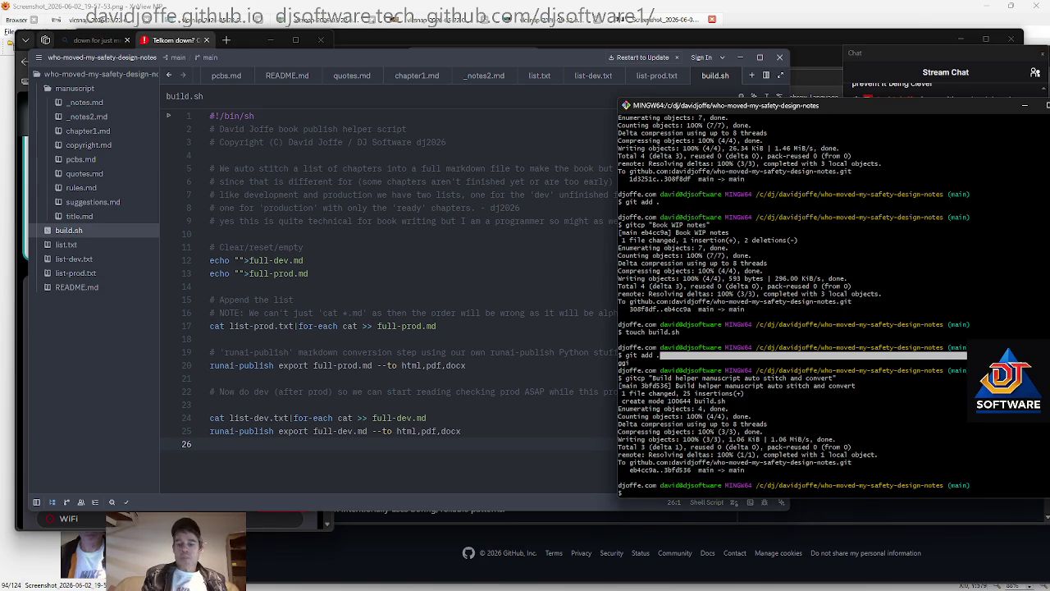
type("./build.sh")
key("Return")
type("djenv")
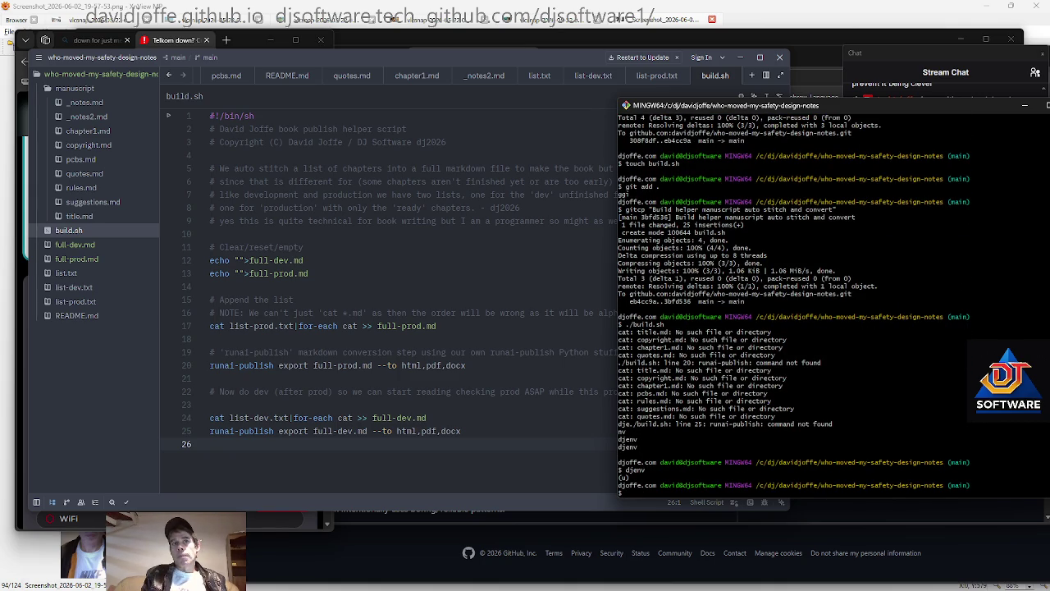
Add 'cd manuscript' after the clearing lines and 'cd ..' as the script's last line
left_click(223, 326)
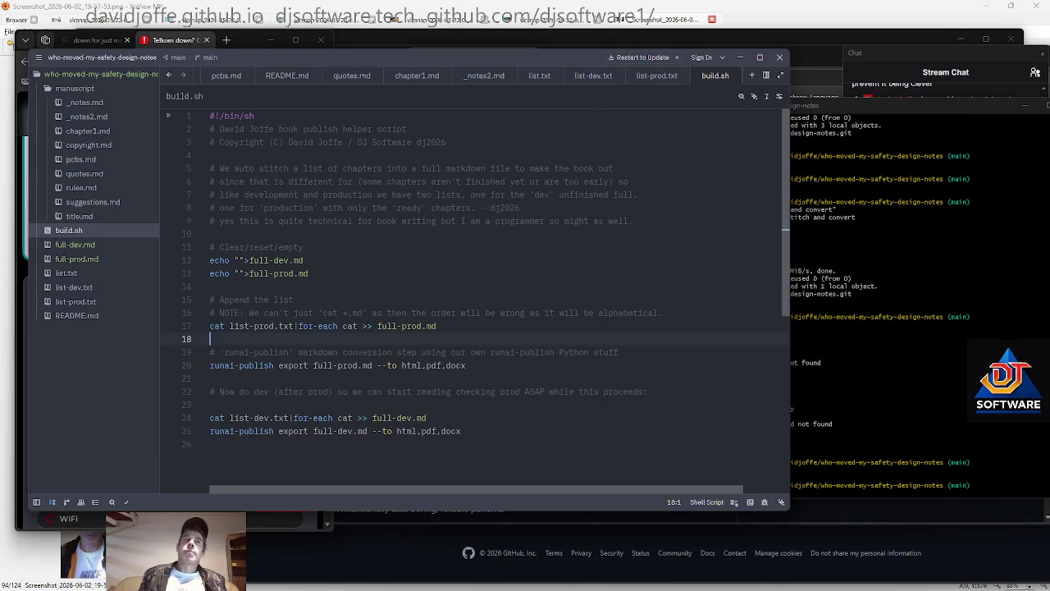
key("ctrl+Right")
key("ctrl+Right")
key("ctrl+Right")
key("ctrl+Right")
key("ctrl+Right")
key("ctrl+Right")
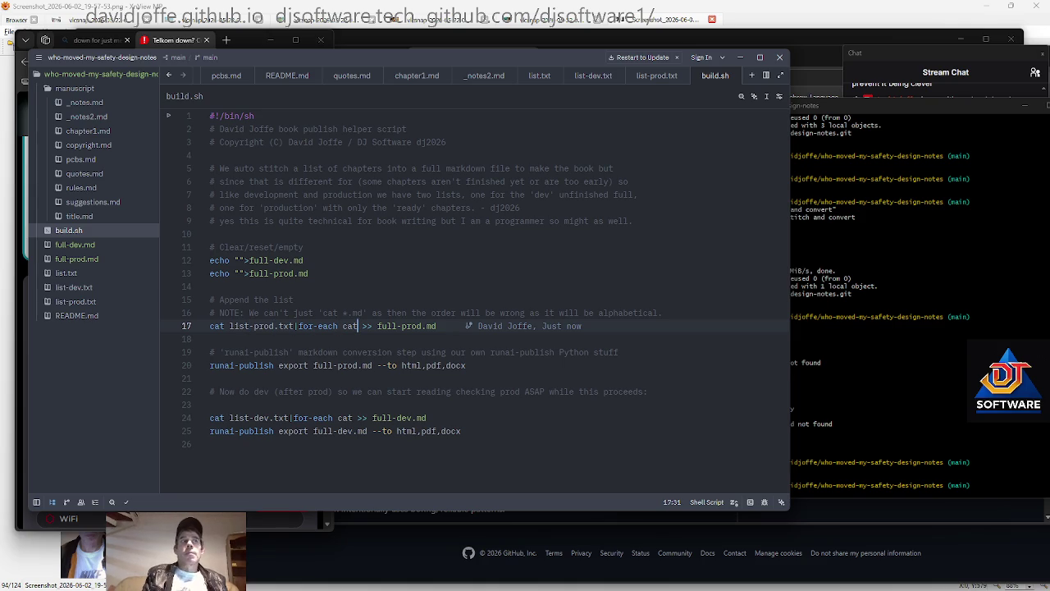
key("Left")
key("Left")
key("Left")
key("Left")
key("Up")
key("Up")
key("Up")
key("Up")
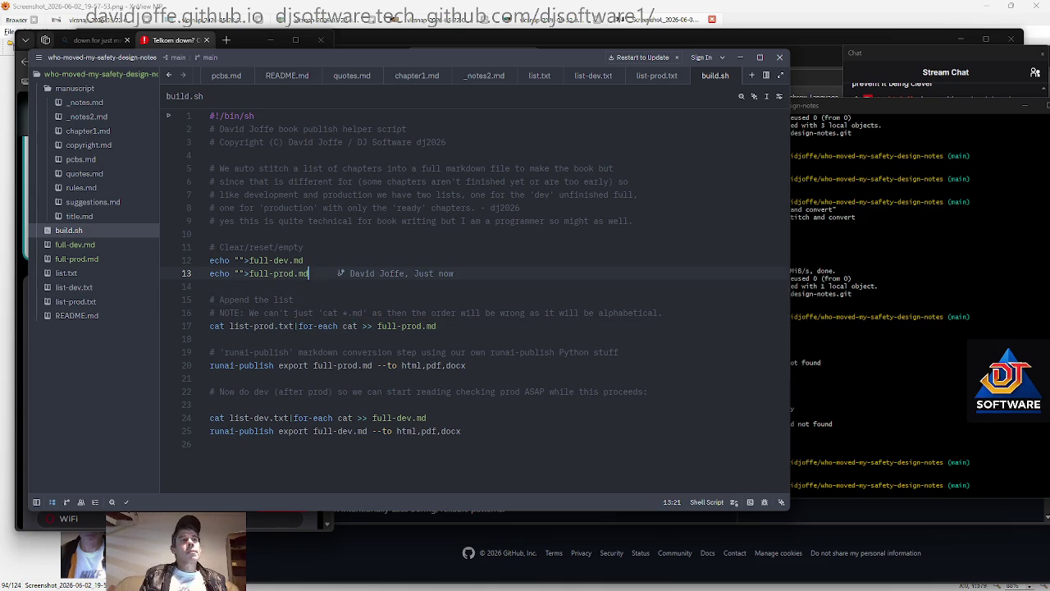
key("Return")
key("Return")
type("cd manuscript")
key("Down")
key("Down")
key("Down")
key("Down")
key("Down")
key("Down")
key("Return")
type("cd ..")
key("Return")
key("Up")
key("Up")
key("Up")
key("Down")
key("Down")
key("Down")
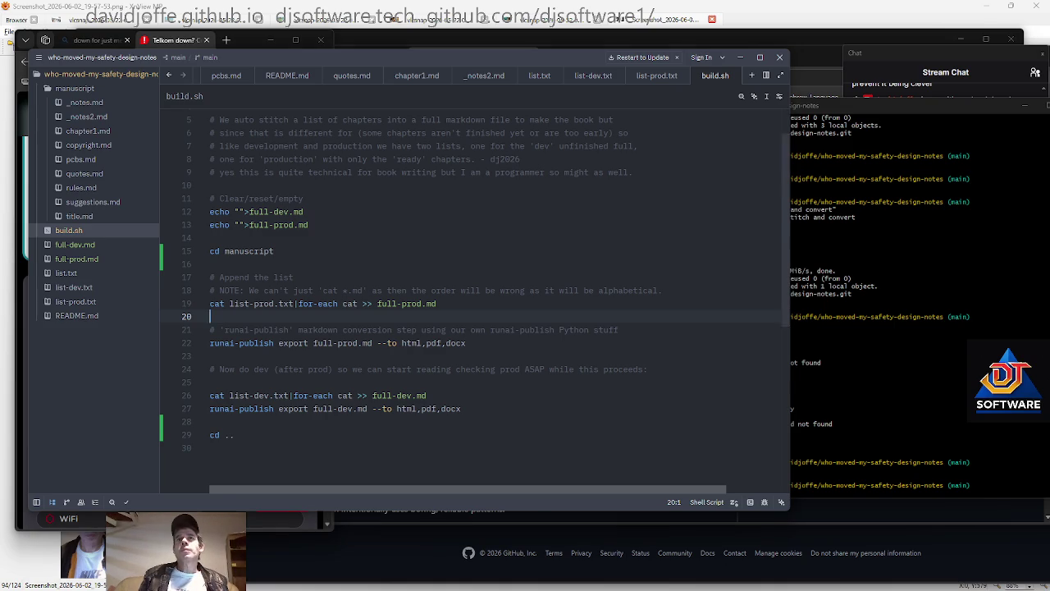
Rerun ./build.sh in Git Bash from the command history
key("alt+Tab")
type("djenv")
key("Up")
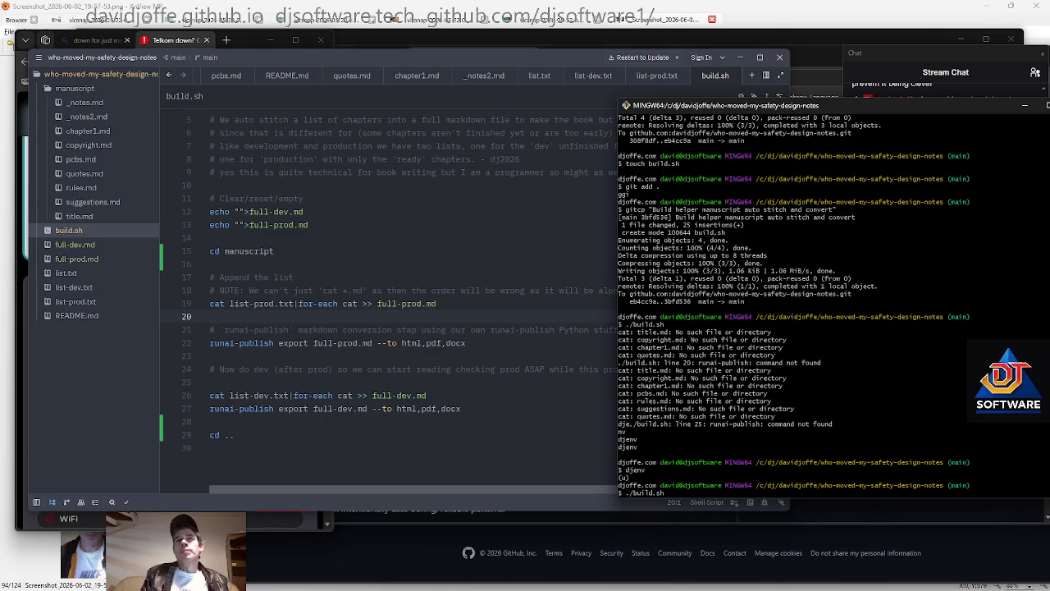
key("Return")
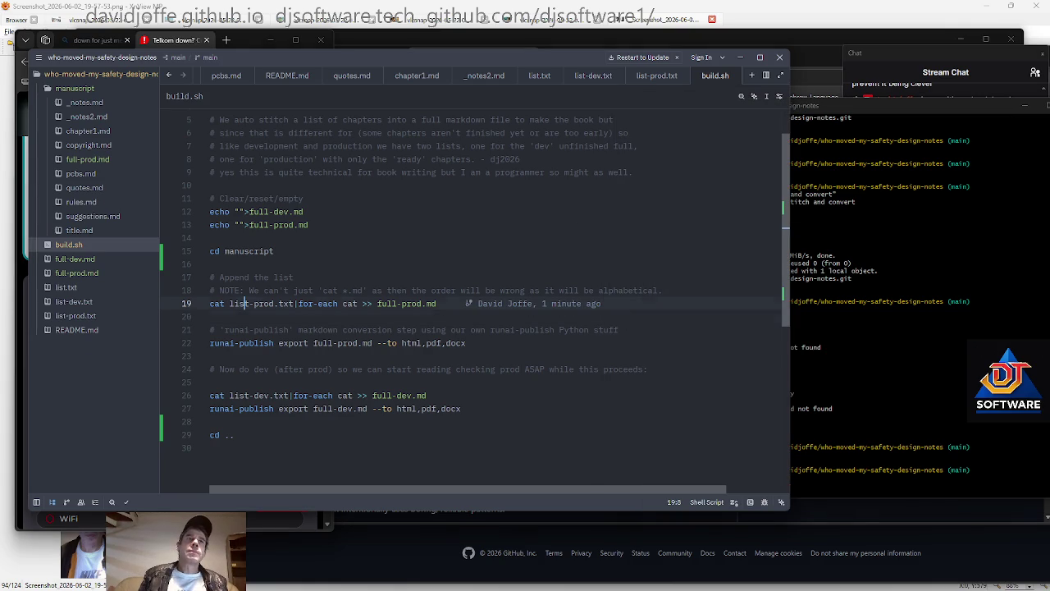
Prefix the list-prod.txt and list-dev.txt paths with ../ and rerun the build
left_click(244, 303)
type("../")
key("shift+Left")
key("shift+Left")
key("Right")
key("Down")
key("Down")
key("Down")
key("Down")
key("Down")
key("Down")
key("Down")
key("Left")
key("Left")
key("Left")
type("../")
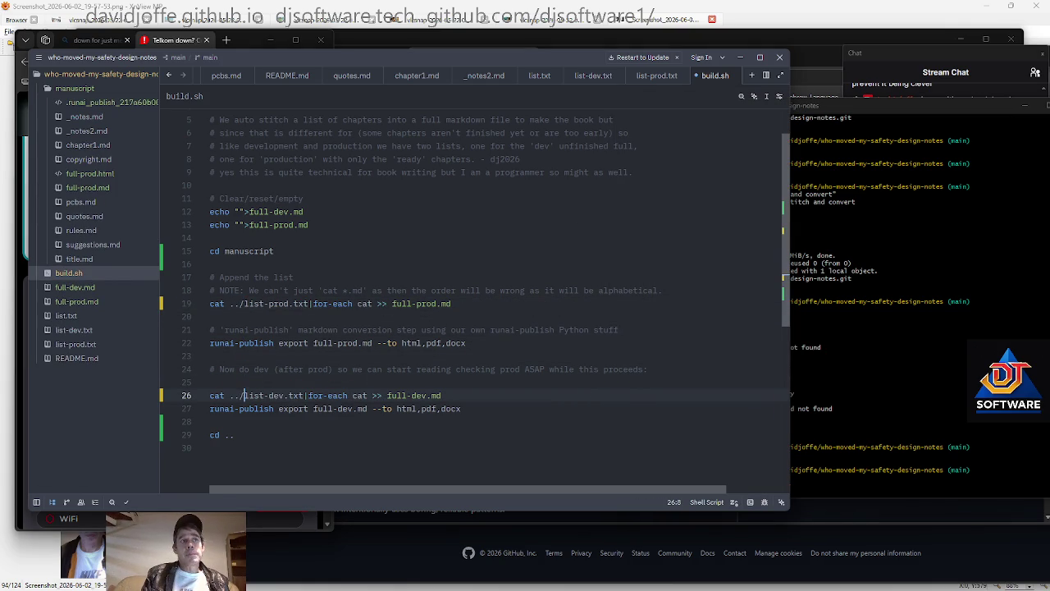
key("Down")
key("Down")
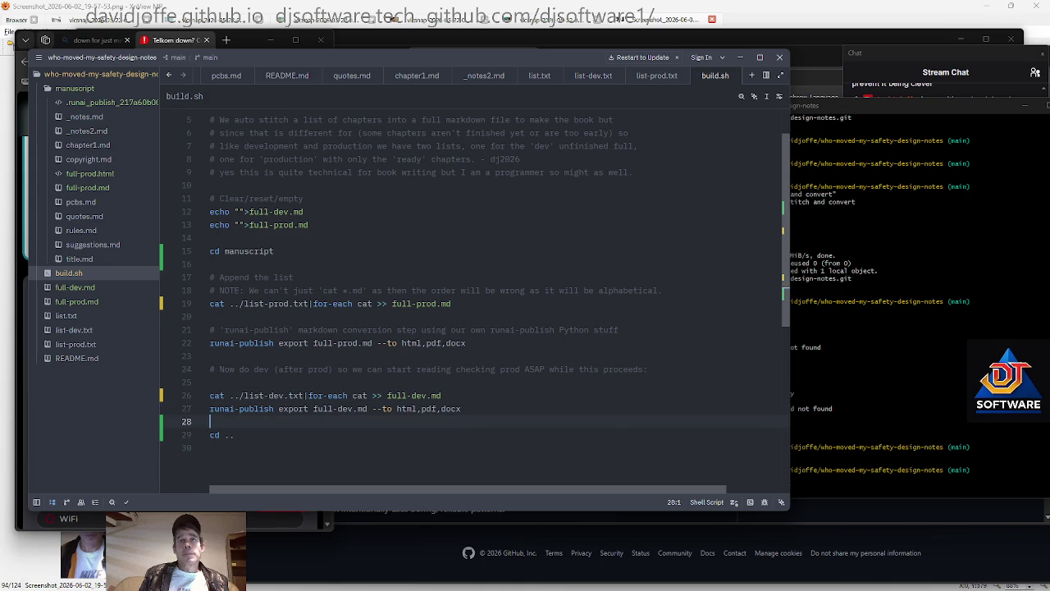
key("alt+Tab")
key("Up")
key("Up")
key("Return")
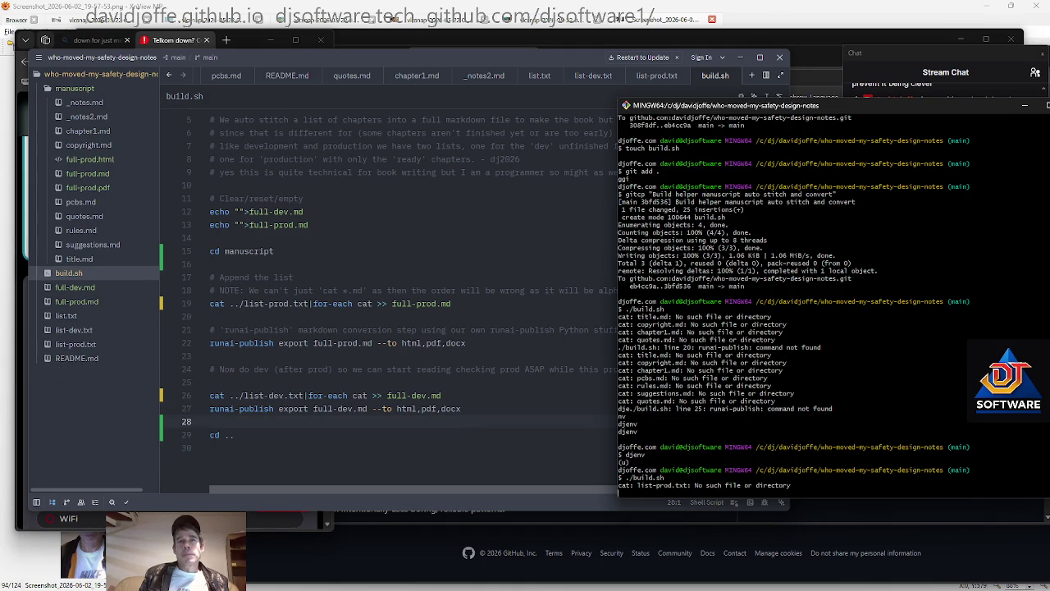
Stop the hung build with Ctrl+C and rerun ./build.sh
key("ctrl+c")
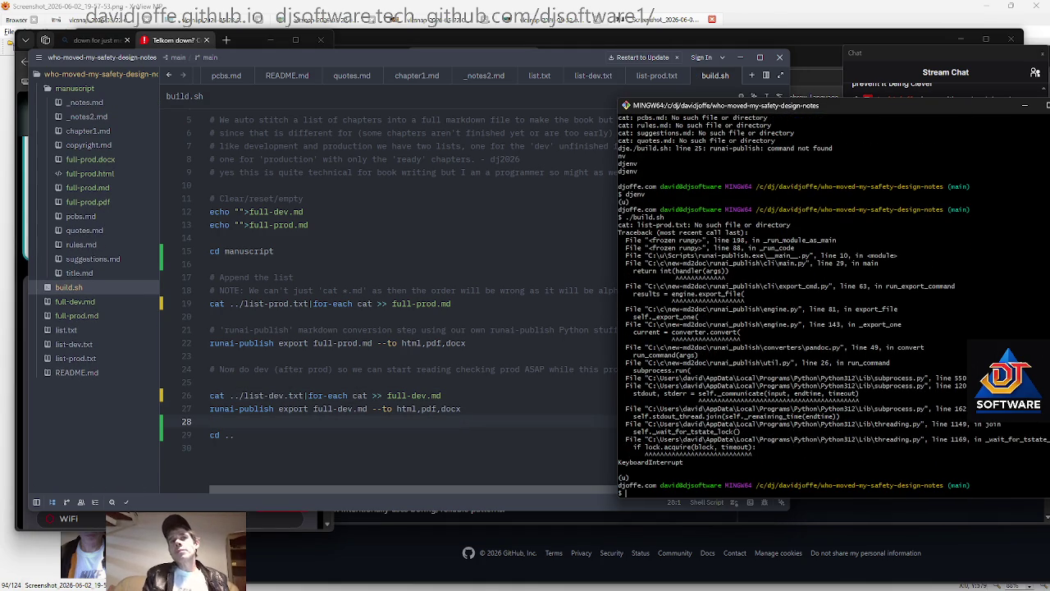
key("Up")
key("Return")
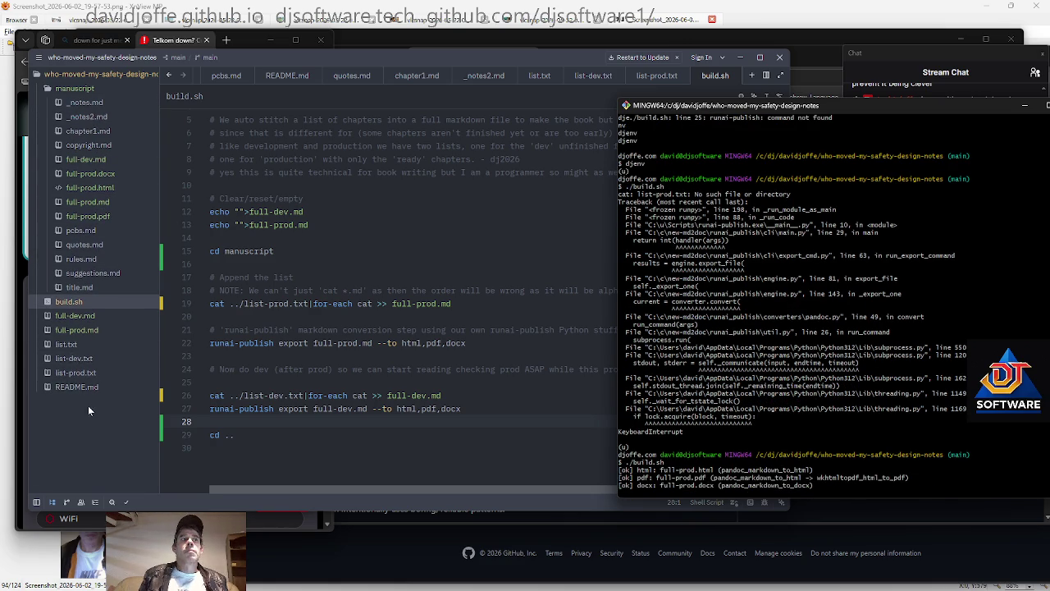
Create an empty .gitignore with touch and open it in Zed
left_click(215, 382)
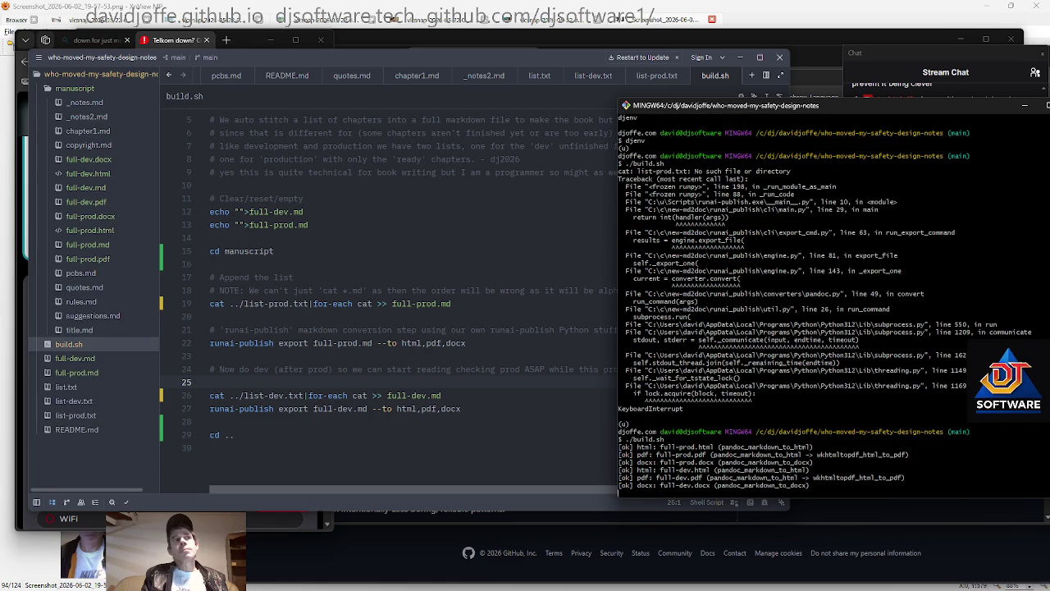
type("ouch .gitignore")
key("Return")
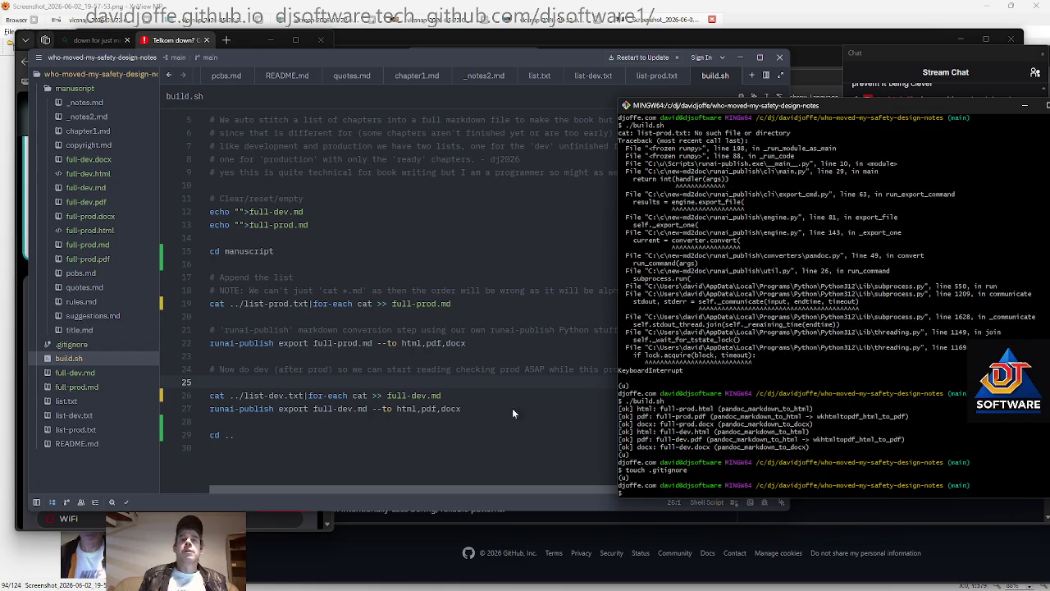
left_click(111, 344)
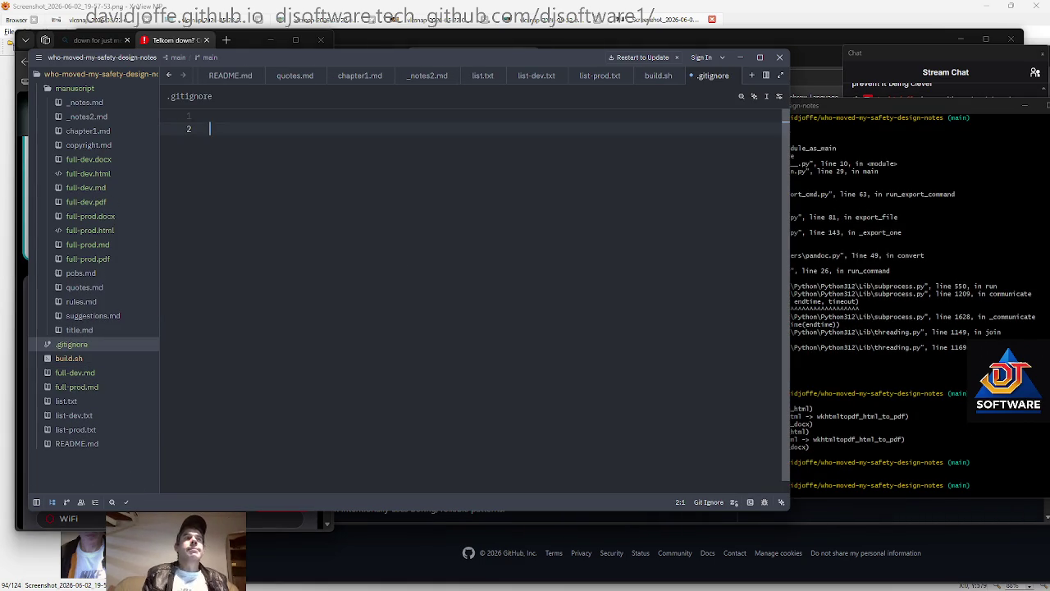
List *.docx, *.pdf and *.html on separate lines in .gitignore
type("*.docx")
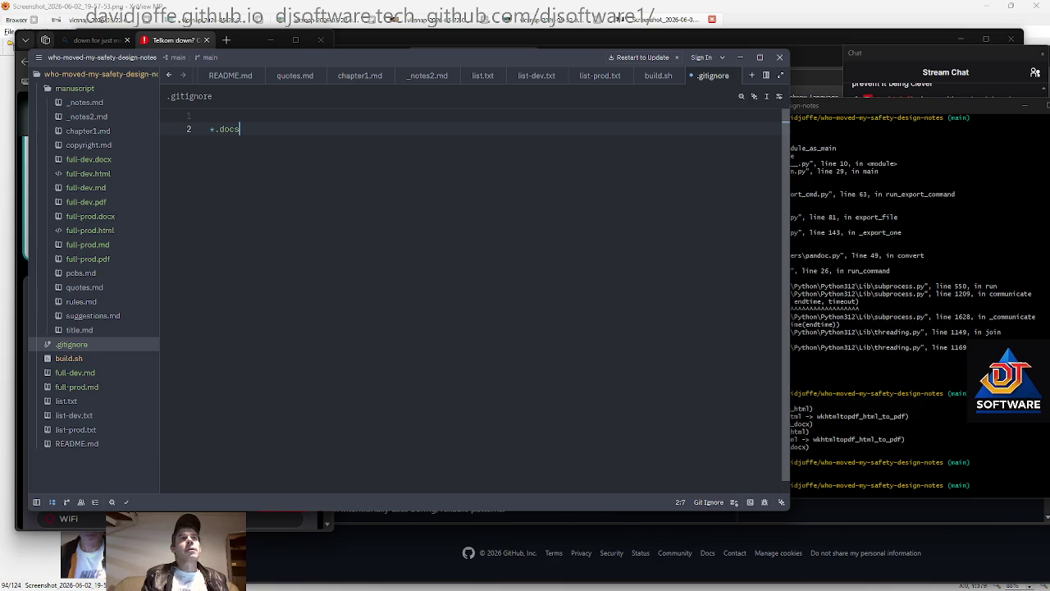
key("Return")
type("*.pdf")
key("Return")
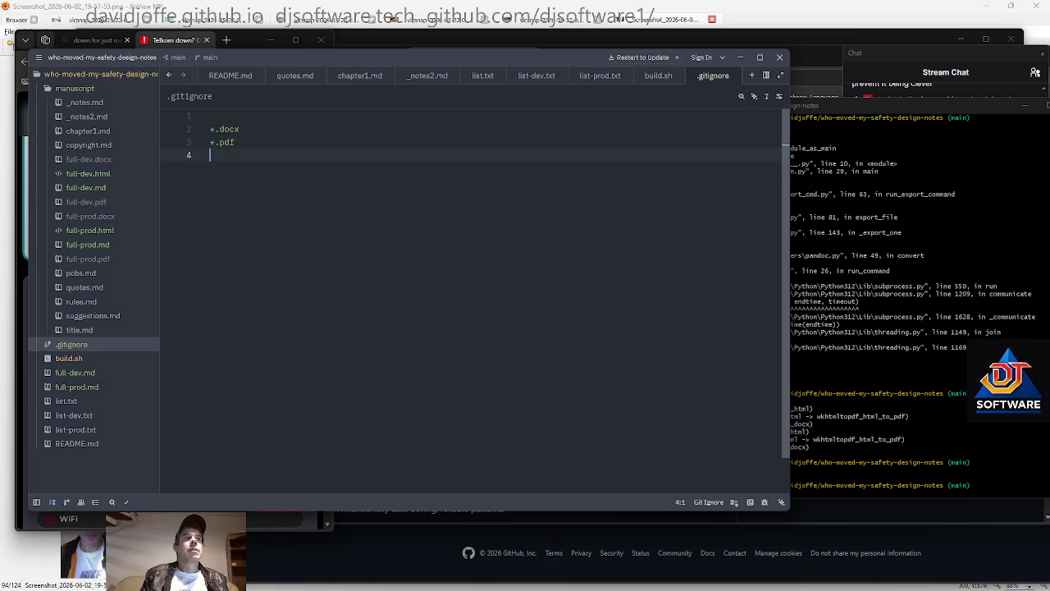
key("Up")
key("Right")
key("Right")
key("Down")
type("*.html")
key("Return")
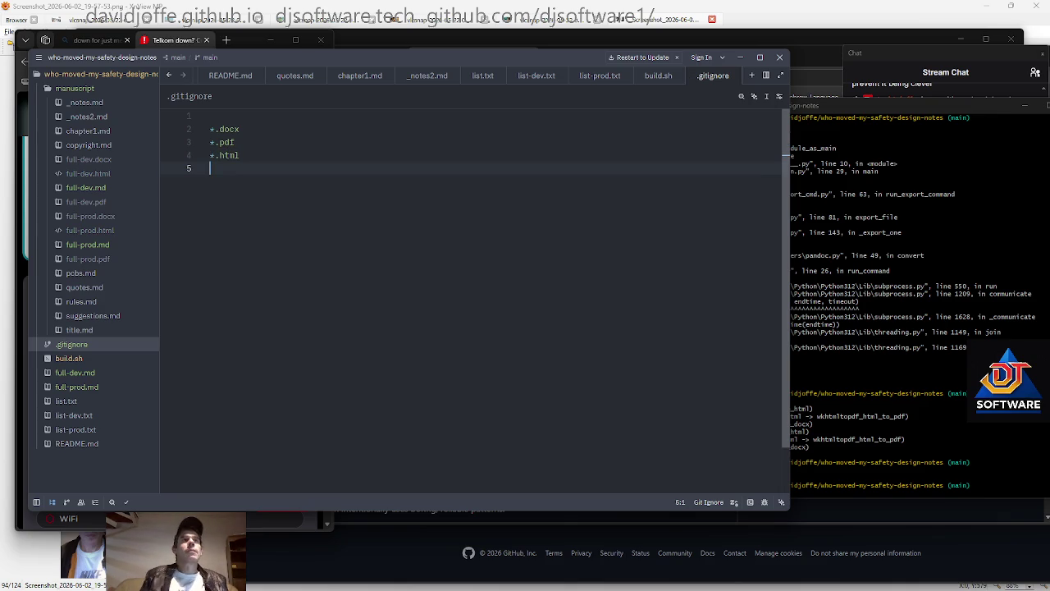
key("Return")
type("/full-dev.j")
key("BackSpace")
key("BackSpace")
key("BackSpace")
key("BackSpace")
key("BackSpace")
key("BackSpace")
key("BackSpace")
key("BackSpace")
key("BackSpace")
key("BackSpace")
key("BackSpace")
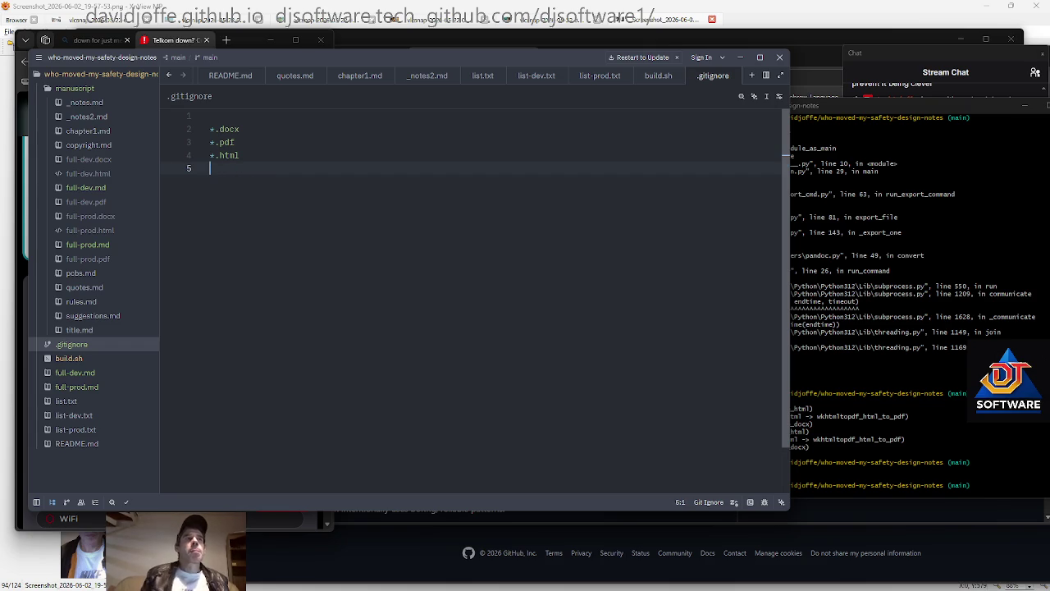
Delete the stray top-level full-dev.md with rm in Git Bash
key("alt+Tab")
type("rm full-dev.md")
key("Return")
key("Return")
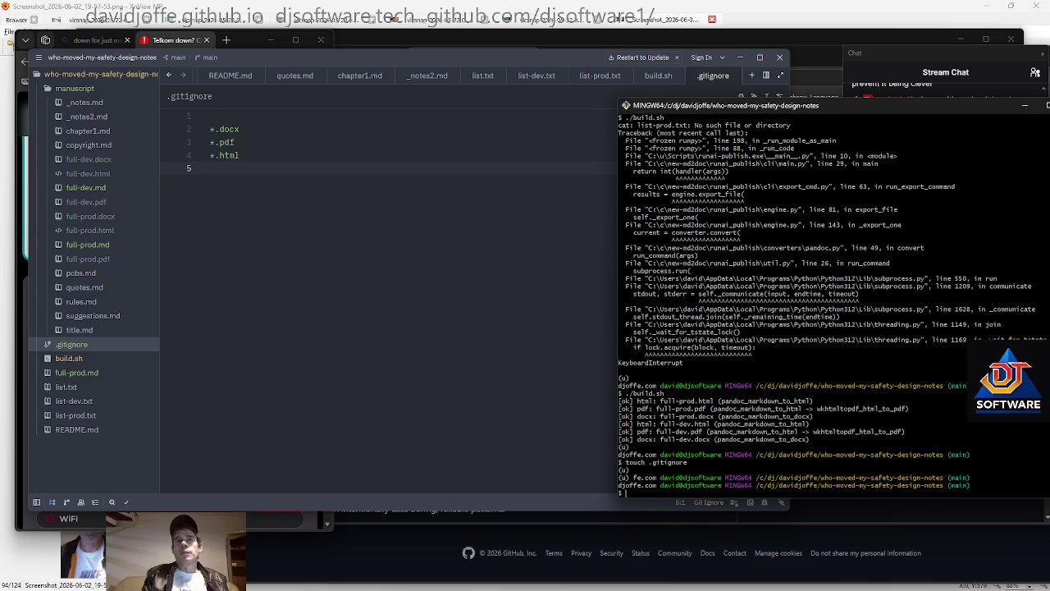
Delete the top-level full-prod.md with rm in the terminal
key("ctrl+c")
type("rm full-prod.md")
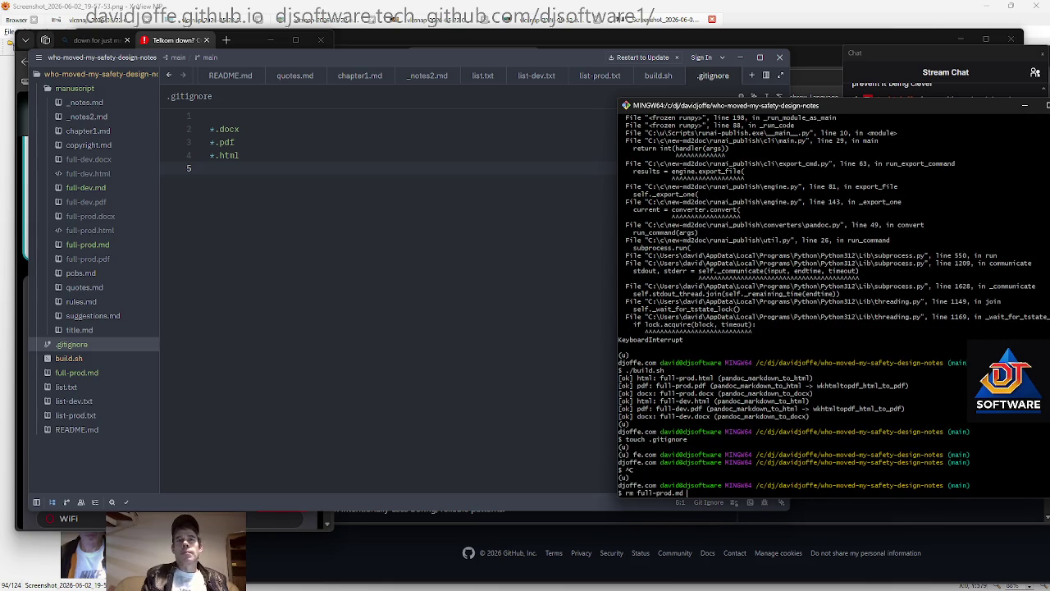
key("Return")
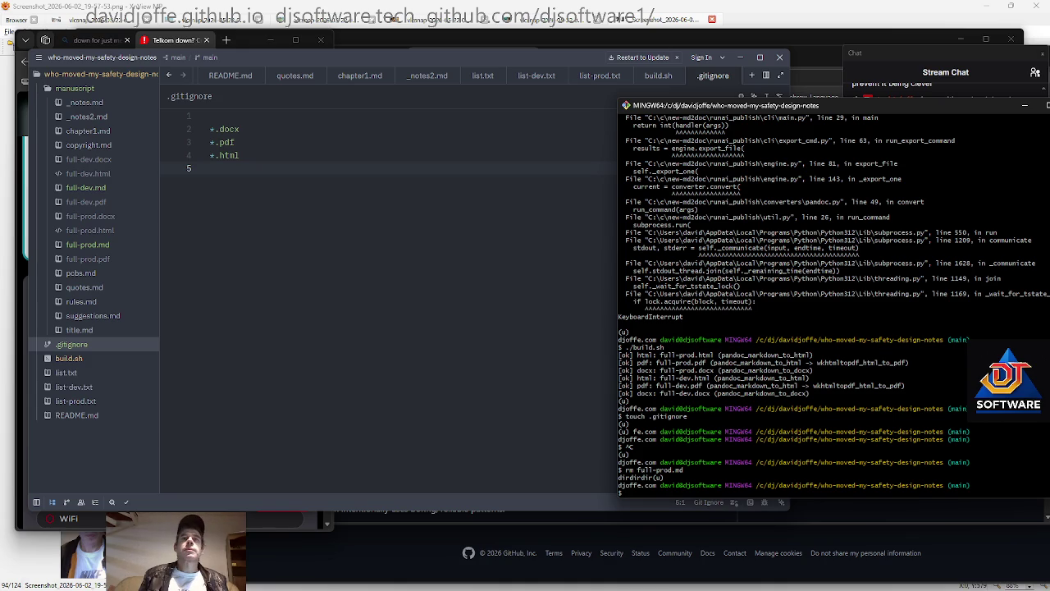
Add manuscript/full-dev.md and manuscript/full-prod.md to .gitignore and save it
key("alt+Tab")
key("Return")
type("manuscript/full-dev.md")
key("shift+Home")
key("ctrl+c")
key("End")
key("Return")
key("ctrl+v")
key("Return")
key("Left")
key("Left")
key("Left")
key("BackSpace")
key("BackSpace")
key("BackSpace")
type("prod")
key("Return")
key("BackSpace")
key("Down")
key("ctrl+s")
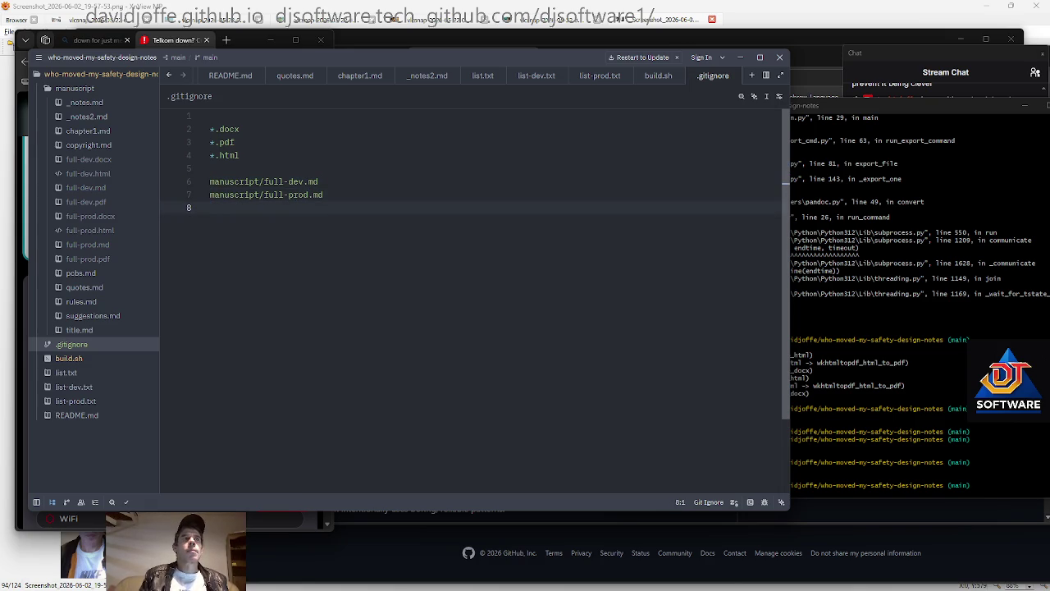
Stage .gitignore and build.sh, commit and push as 'build', then open full-dev.md
key("alt+Tab")
type("git add .gitignore")
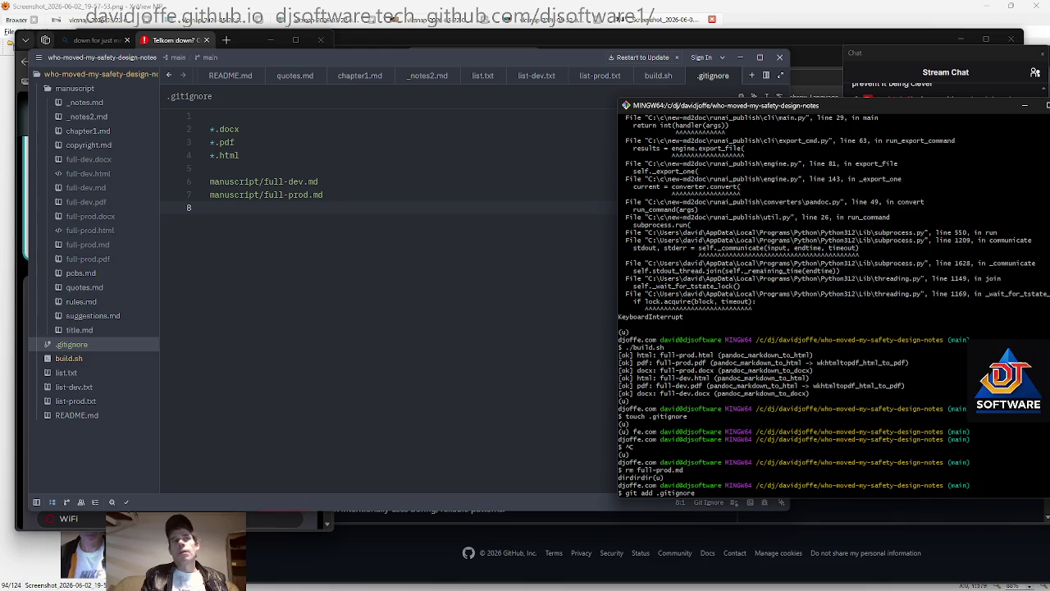
key("Return")
type("git add build.sh")
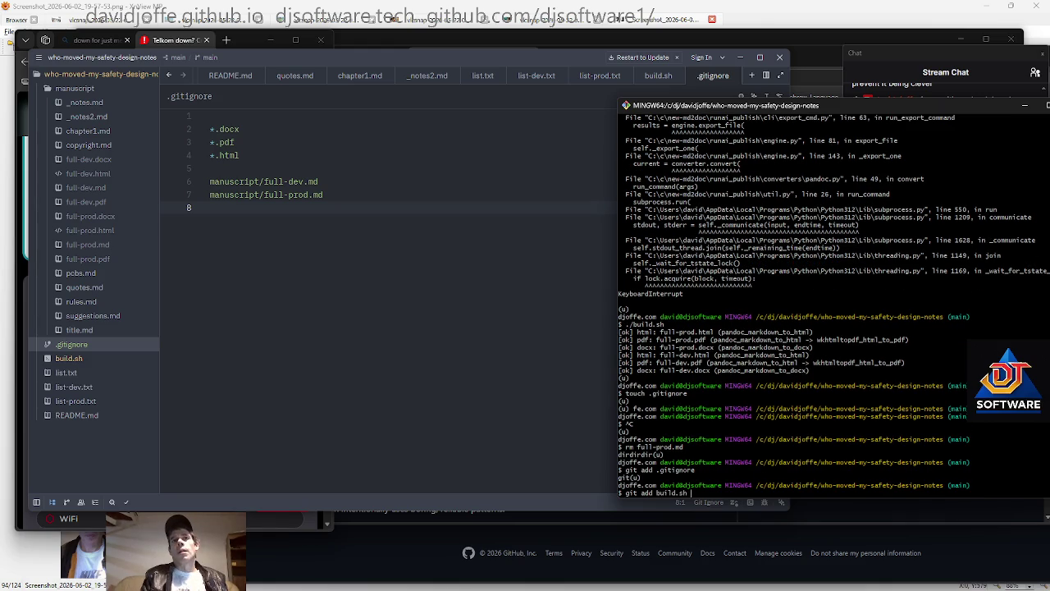
key("Return")
type("gitcp build")
key("Return")
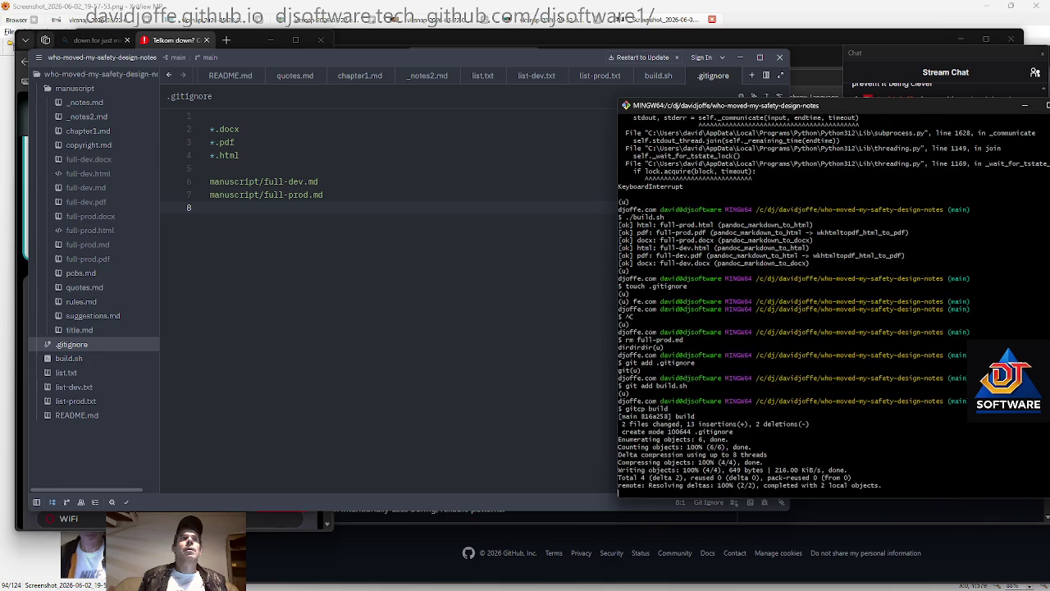
key("alt+Tab")
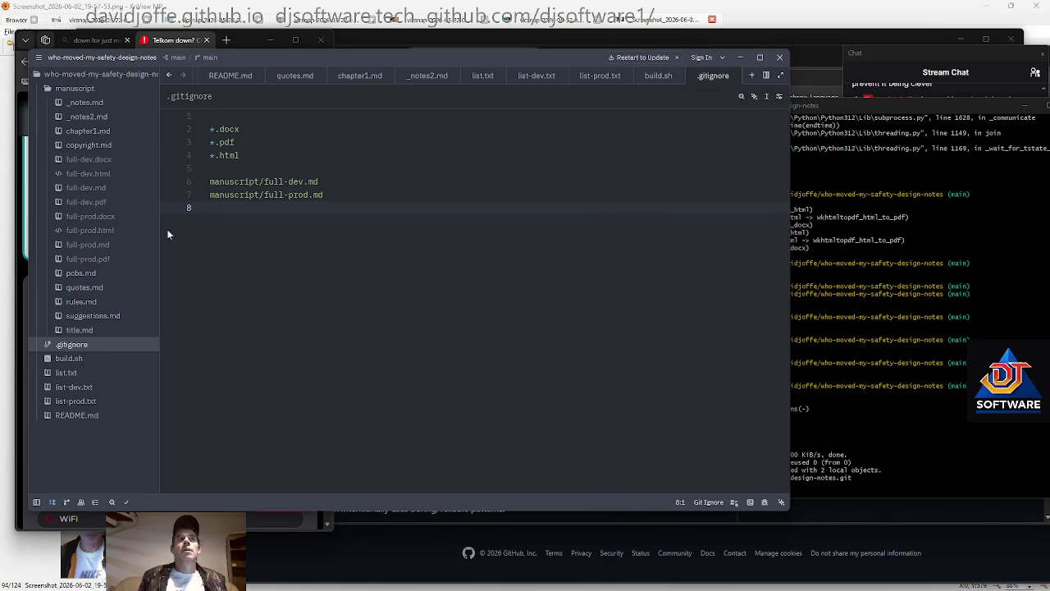
left_click(86, 187)
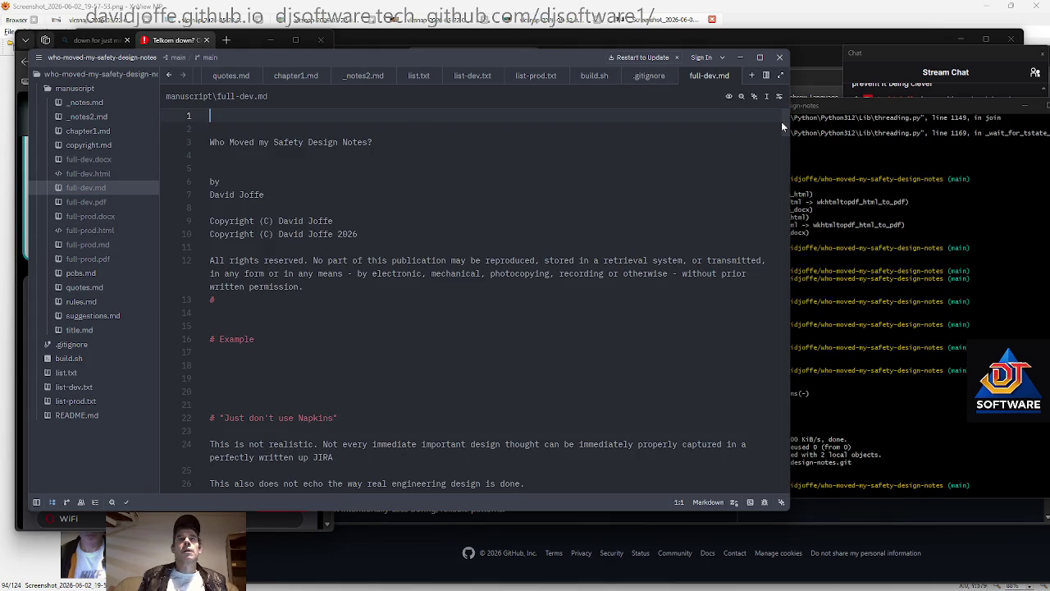
Check the copyright lines in full-dev.md, then cd into manuscript/ and open it in Explorer with start
key("alt+Tab")
left_click(361, 233)
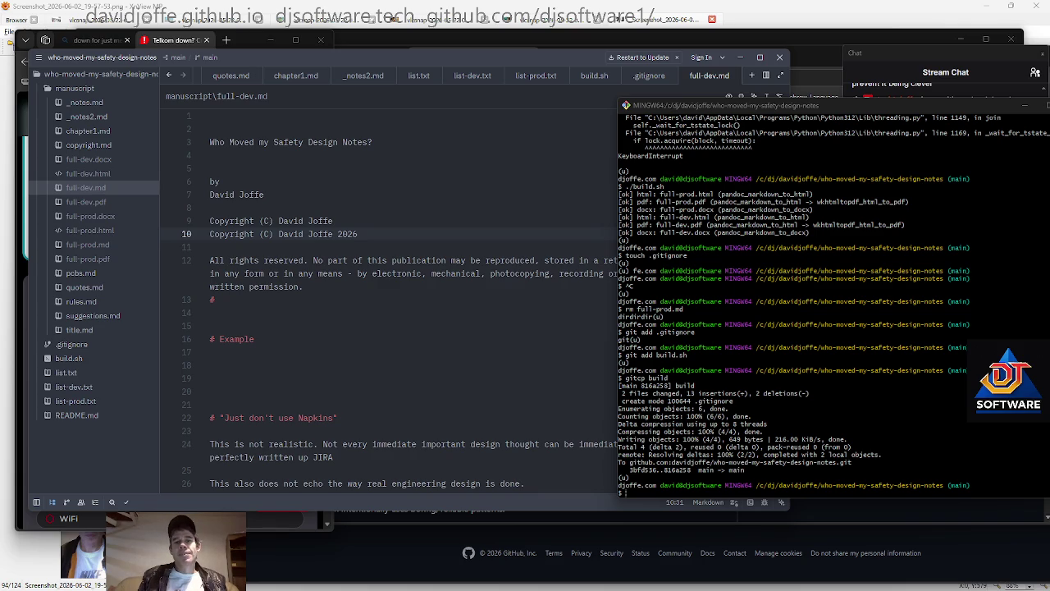
key("alt+Tab")
type("cd manuscript/")
key("Return")
type("start .")
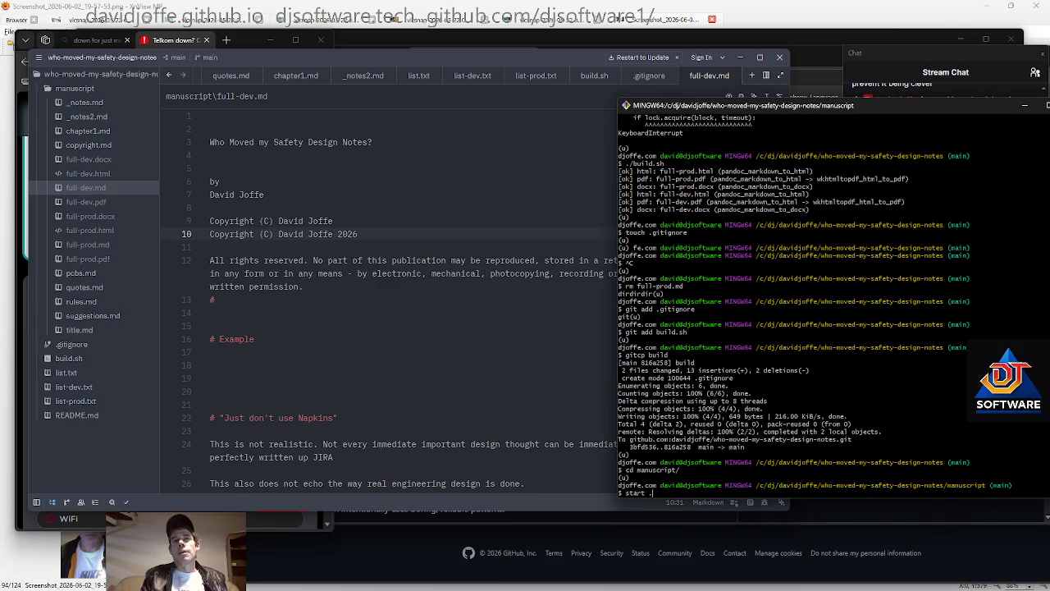
key("Return")
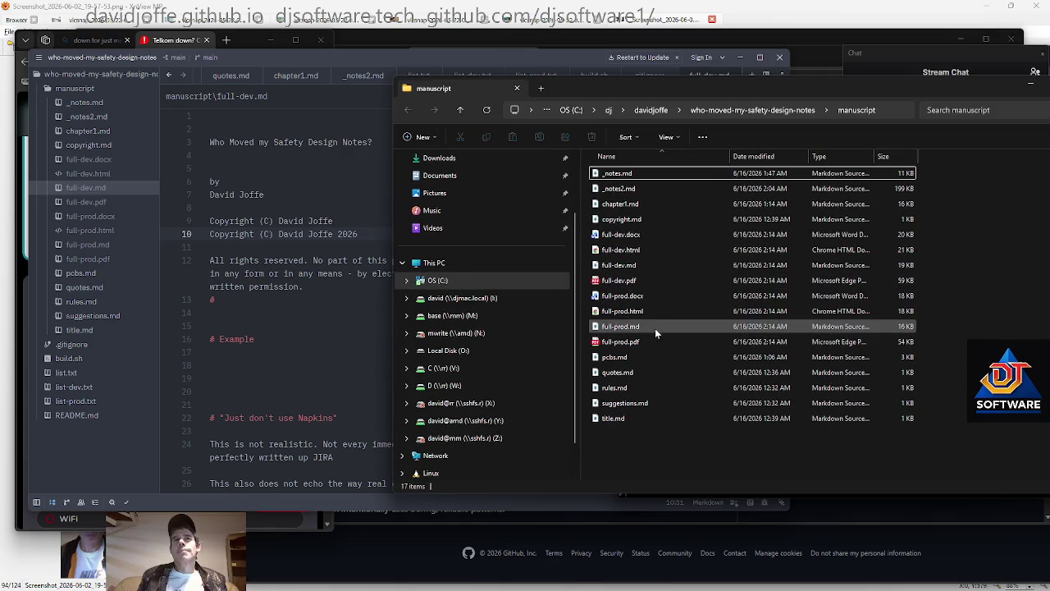
Open full-dev.pdf from the manuscript folder in Edge
left_click(640, 283)
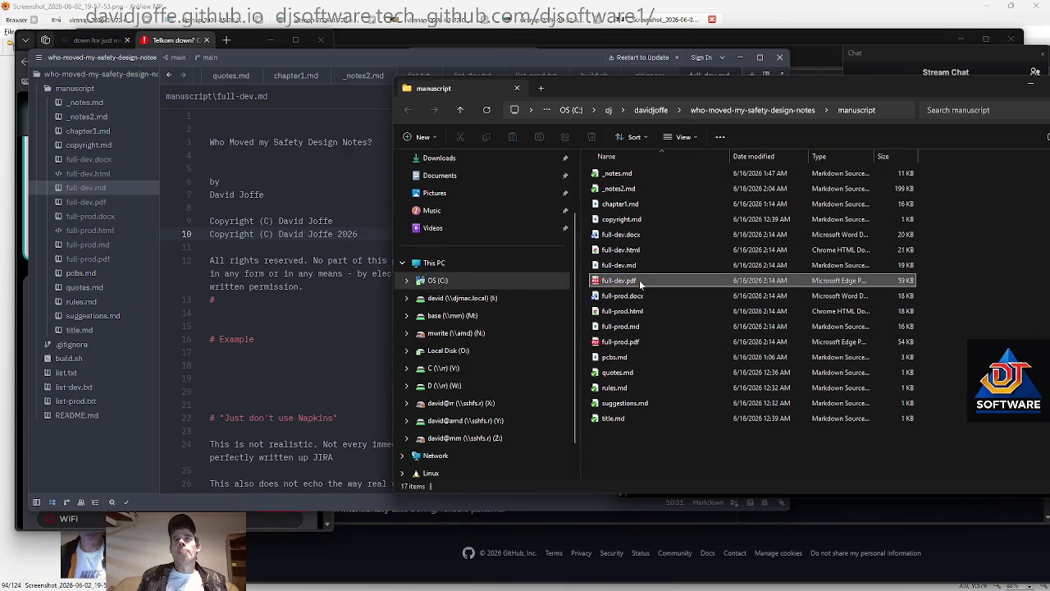
key("Return")
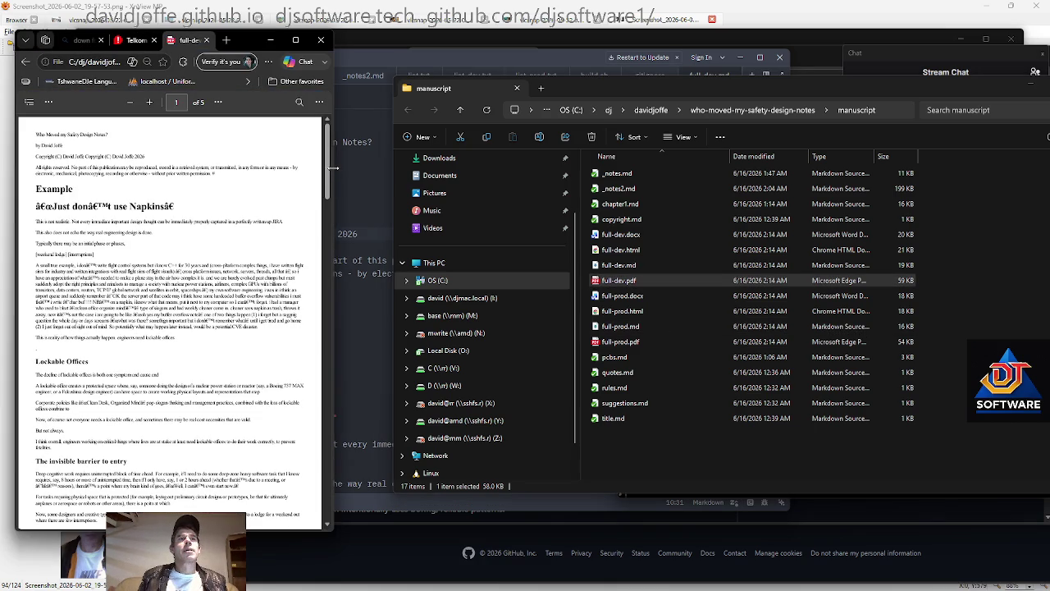
Widen the Edge window and scroll through the five-page full-dev.pdf and back up
left_click_drag(329, 179, 837, 220)
scroll(422, 320, "down", 3)
scroll(422, 320, "down", 3)
scroll(421, 320, "down", 3)
scroll(422, 320, "down", 3)
scroll(386, 295, "down", 3)
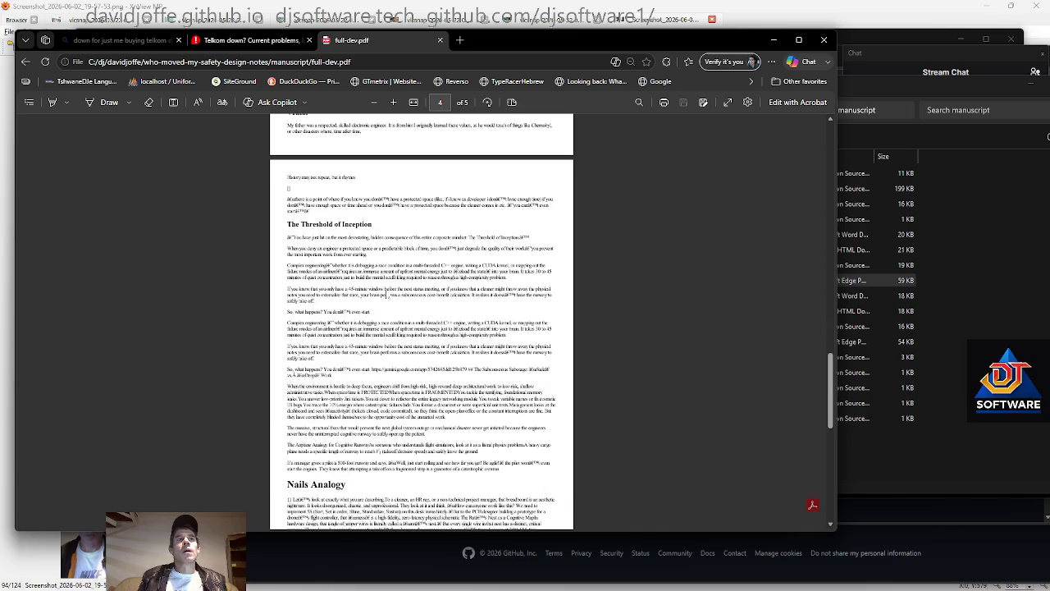
scroll(387, 295, "down", 3)
scroll(386, 295, "down", 3)
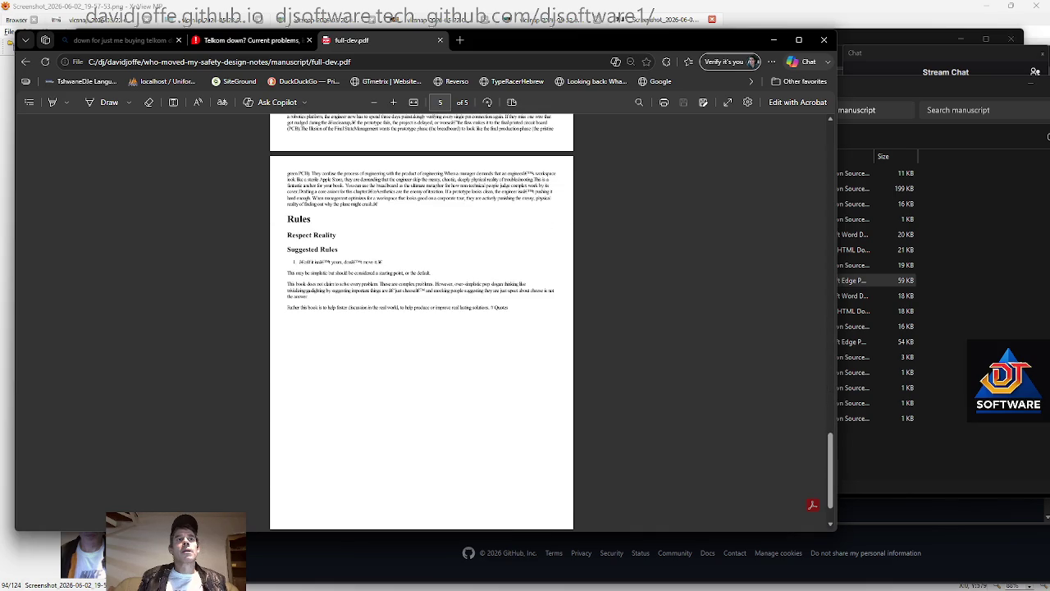
scroll(395, 334, "up", 5)
scroll(395, 334, "up", 5)
scroll(395, 334, "up", 5)
scroll(395, 334, "up", 5)
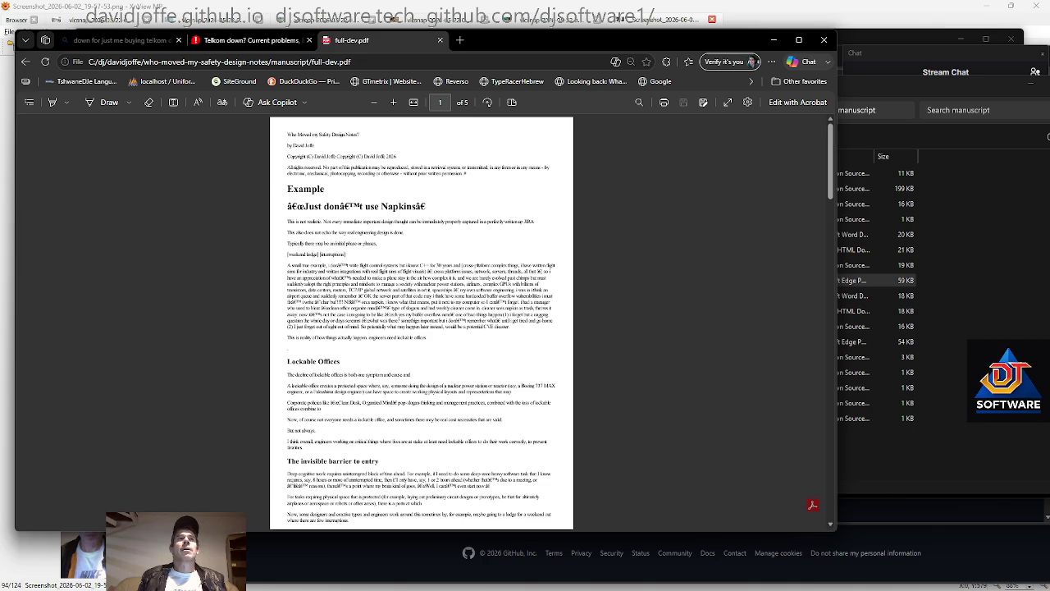
Select some first-page text, dismiss its context menu, scroll to the end, and return to the manuscript folder
left_click_drag(403, 223, 573, 168)
right_click(421, 174)
left_click(362, 244)
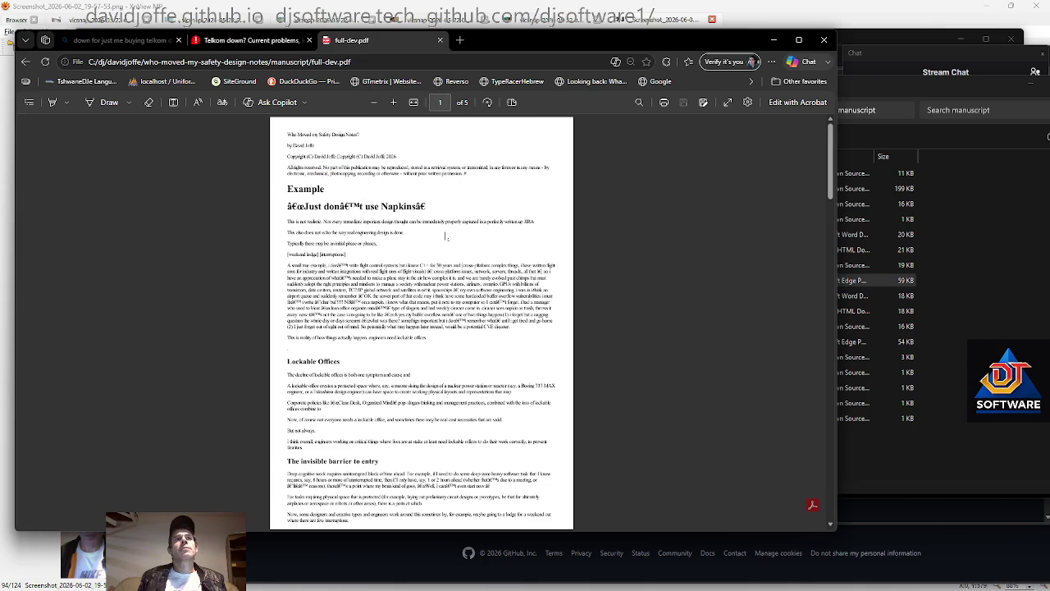
scroll(406, 271, "down", 2)
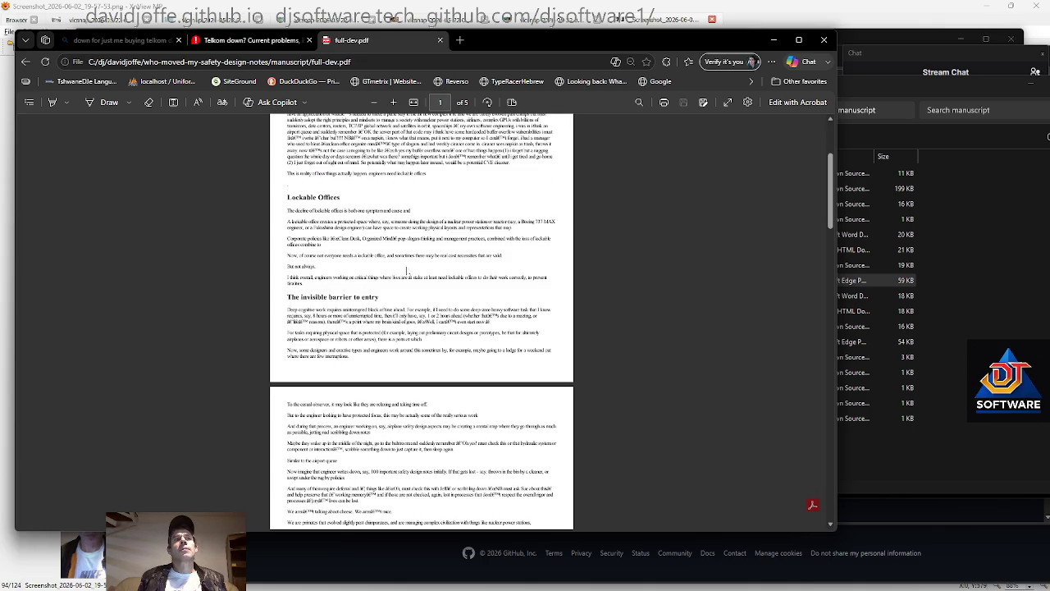
scroll(406, 272, "down", 2)
scroll(406, 271, "down", 2)
scroll(406, 271, "down", 3)
scroll(406, 271, "down", 4)
scroll(420, 320, "down", 3)
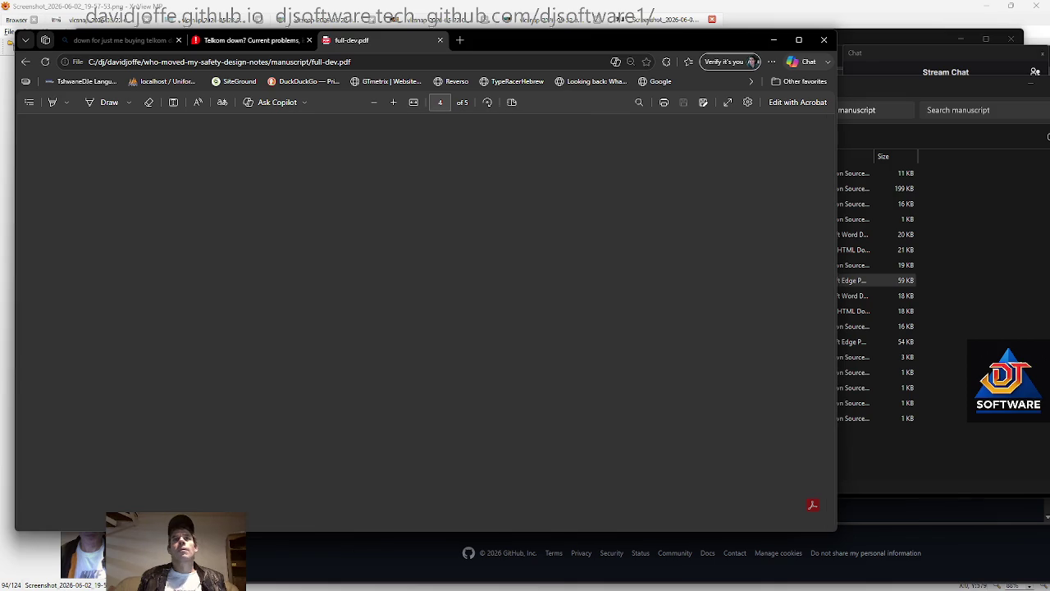
left_click(876, 296)
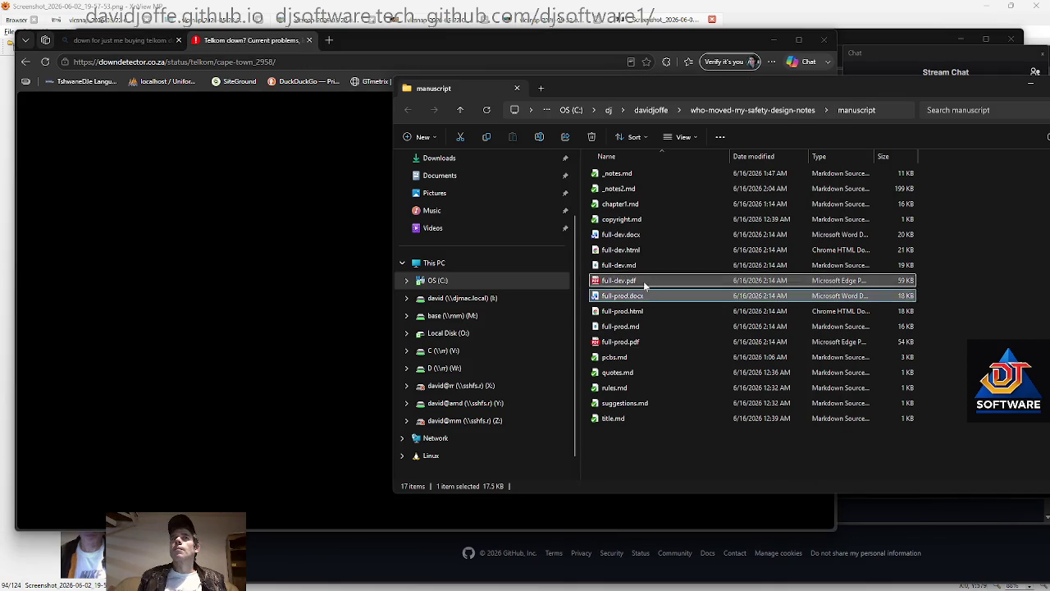
Select full-prod.pdf in the manuscript folder and open it in Edge
left_click(644, 342)
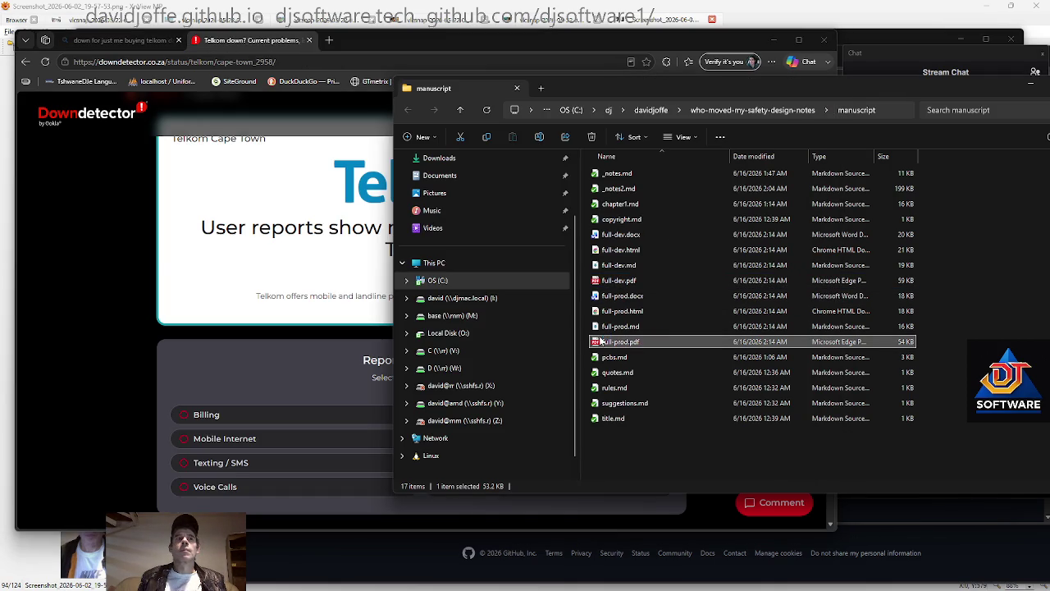
key("alt+Tab")
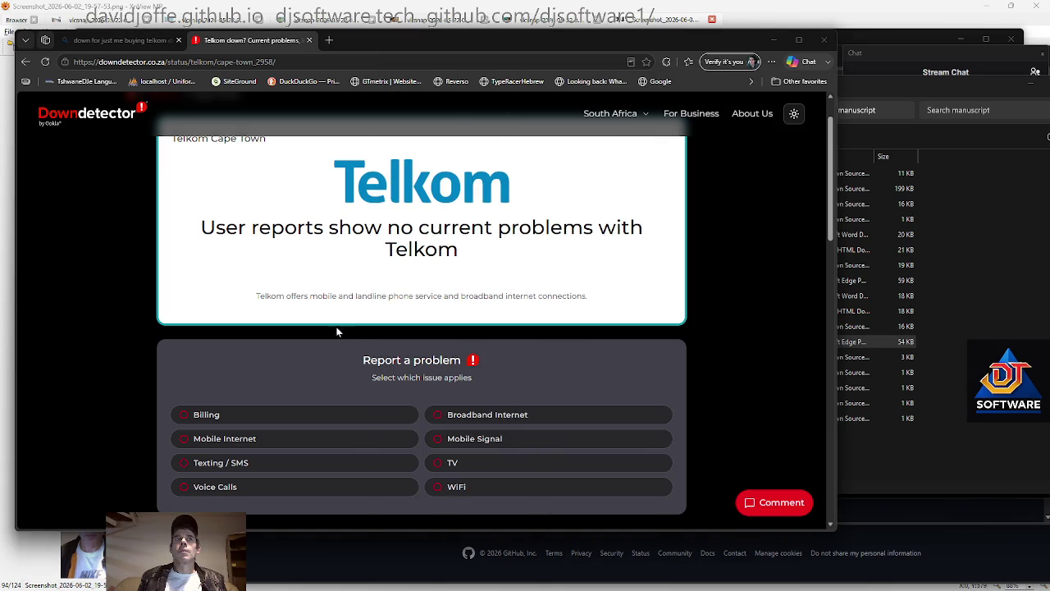
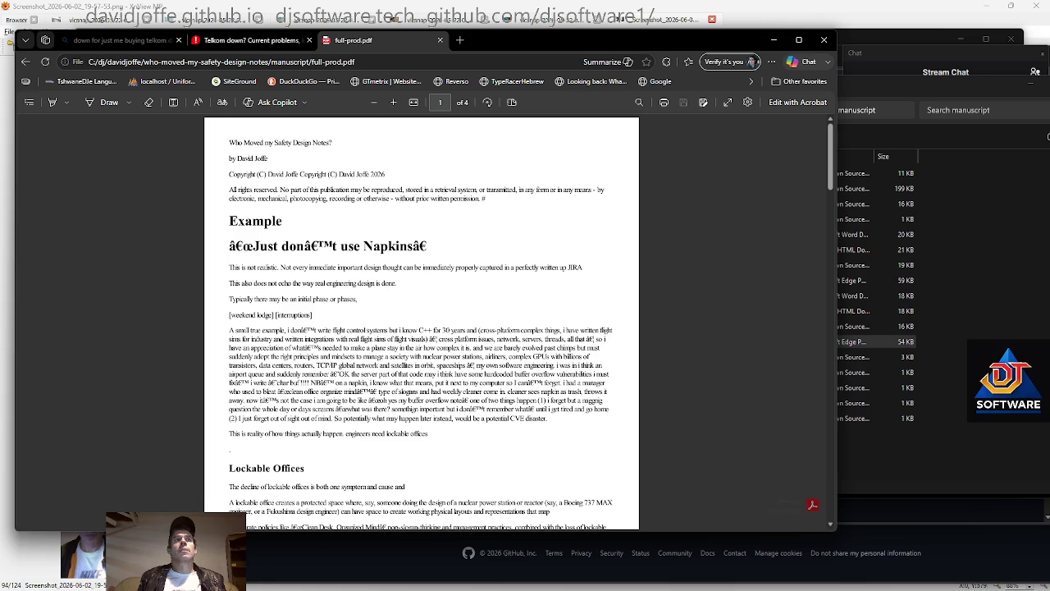
Scroll through full-prod.pdf in Edge, then return to Zed and open chapter1.md
scroll(421, 320, "down", 1)
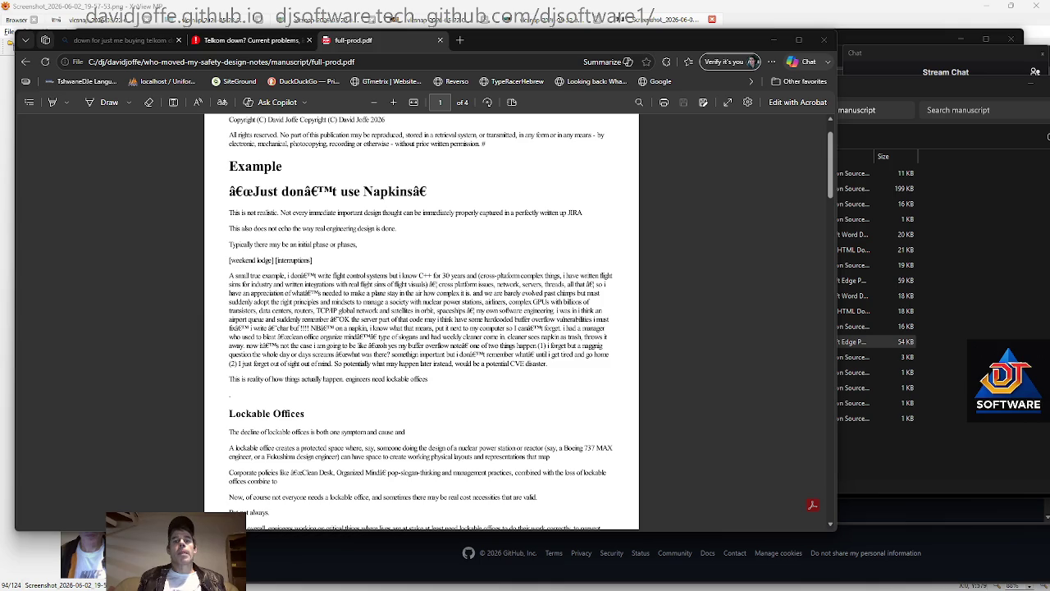
key("alt+Tab")
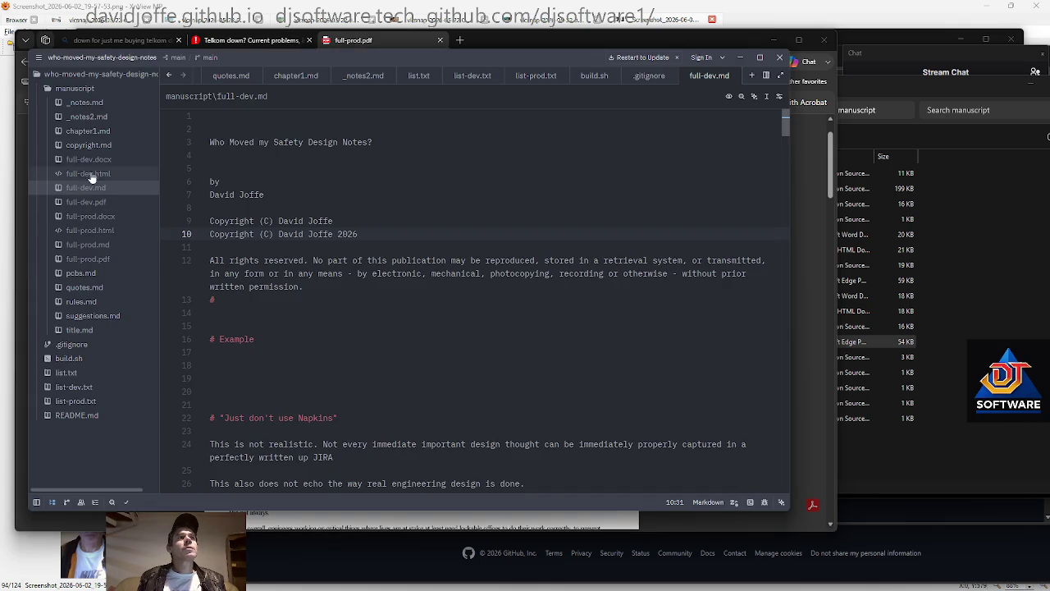
left_click(92, 129)
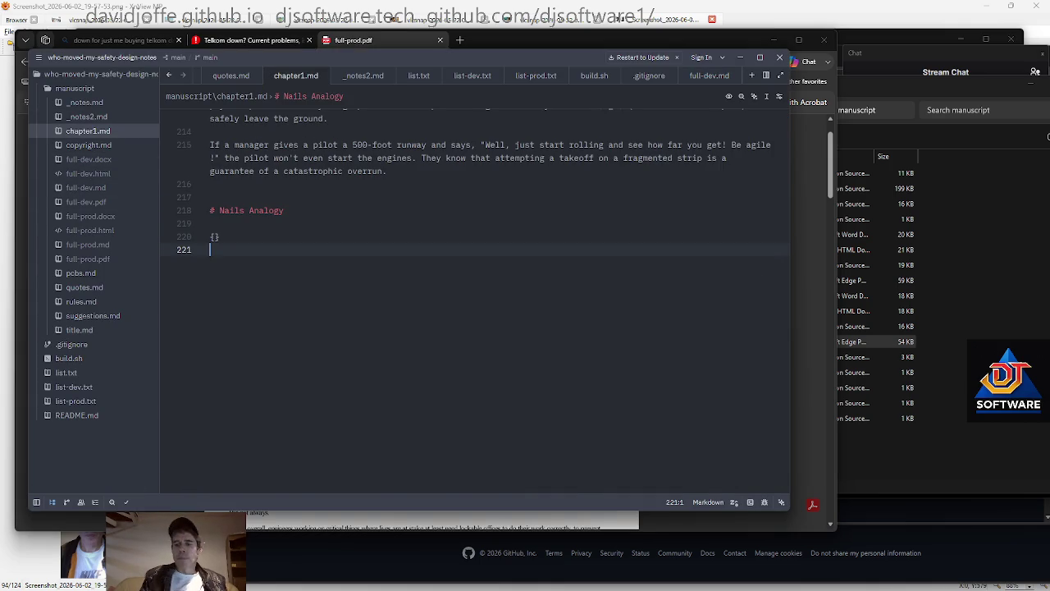
Make the top heading '# Chapter 1' and go to the Example heading
key("ctrl+Home")
key("Right")
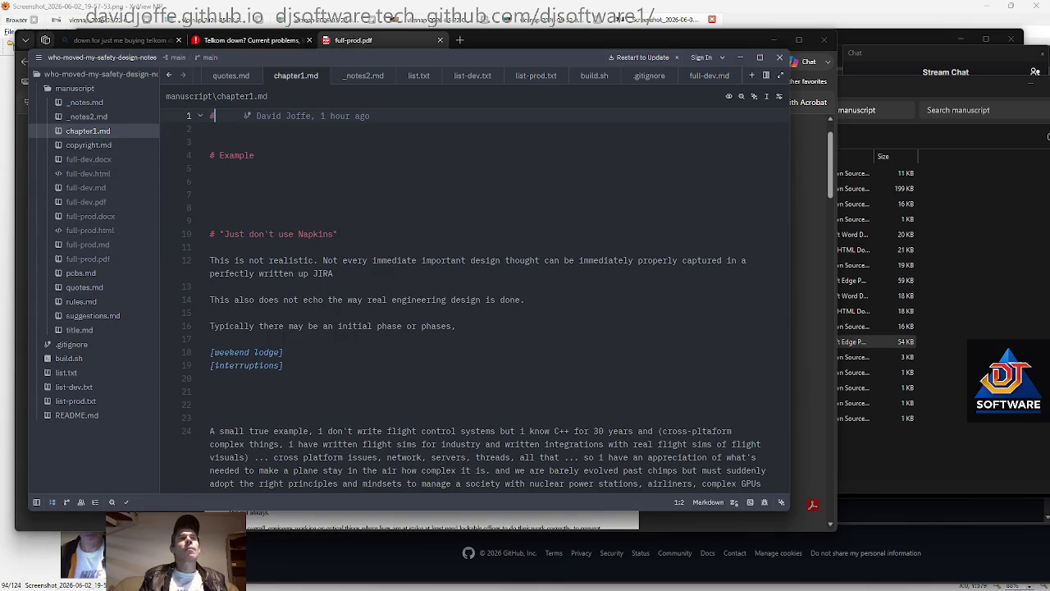
type("Chapter 1")
key("Down")
key("Down")
key("Down")
key("Up")
key("Up")
key("Down")
key("Down")
key("Left")
key("Left")
key("Left")
key("Left")
key("Left")
key("Left")
Demote the Napkins heading to '##'
key("Down")
key("Up")
key("End")
Change the Example heading to '## Example / Anecdote'
type("/ anec")
key("BackSpace")
key("BackSpace")
key("BackSpace")
key("BackSpace")
type("aNEC")
key("BackSpace")
key("BackSpace")
key("BackSpace")
type("Anecdote")
key("Home")
type("#")
key("Down")
key("Down")
key("Down")
key("Up")
key("Up")
key("Up")
type("#")
key("Up")
key("Up")
key("Up")
Add a '## Introduction:' heading below Chapter 1 with a 'todo' placeholder
key("Down")
key("Return")
key("Return")
key("Up")
type("## Introduction")
key("Down")
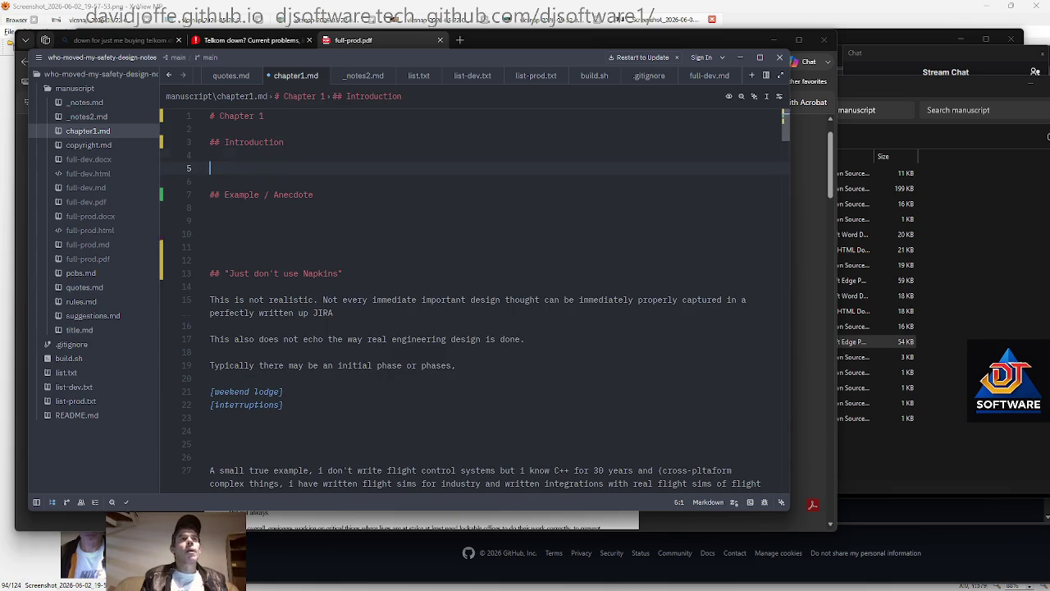
key("BackSpace")
type(":")
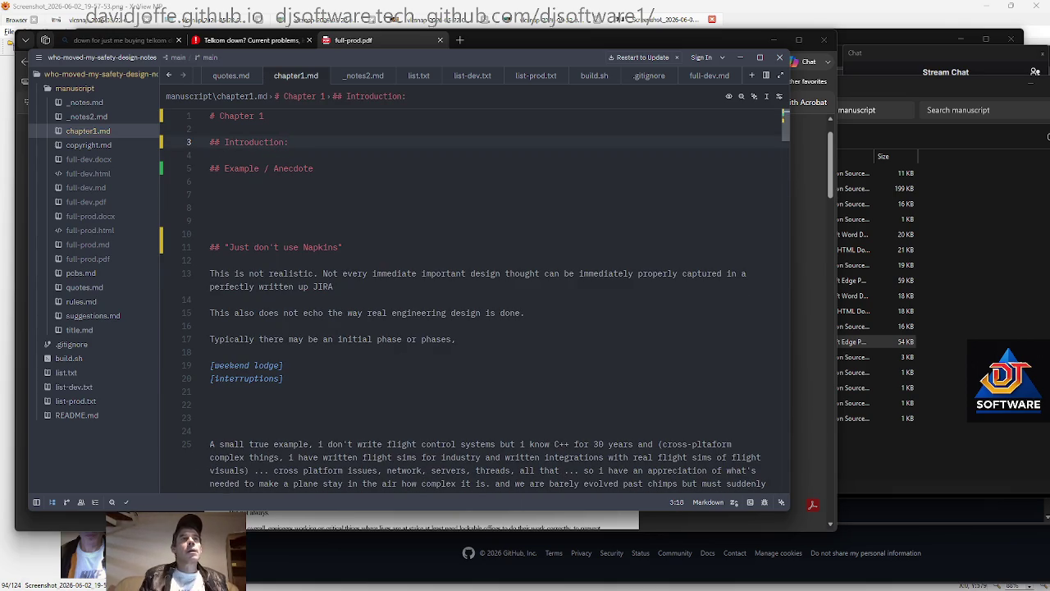
key("Return")
key("Return")
type("t")
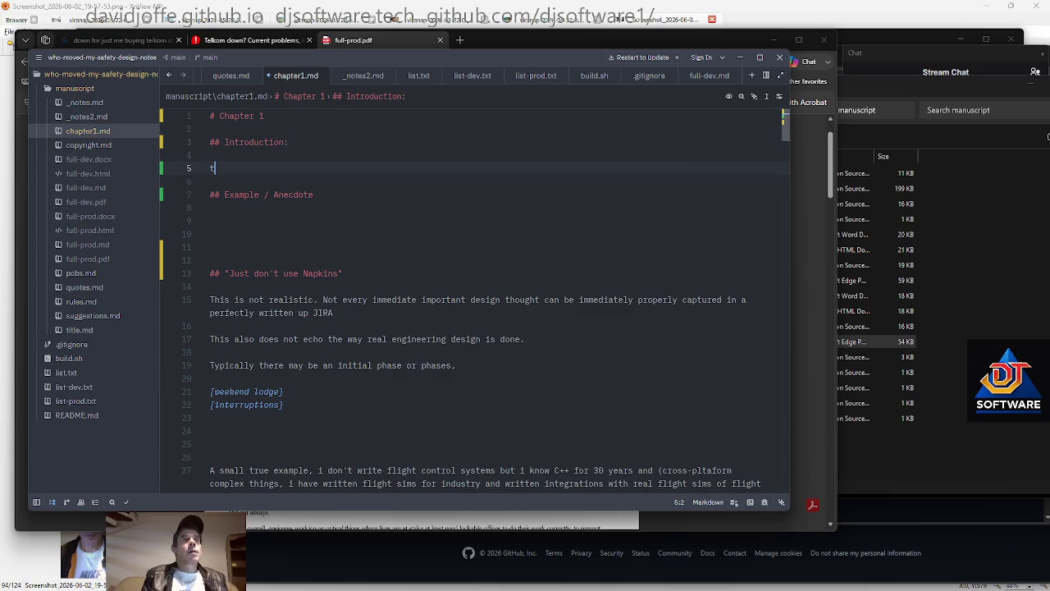
type("odo")
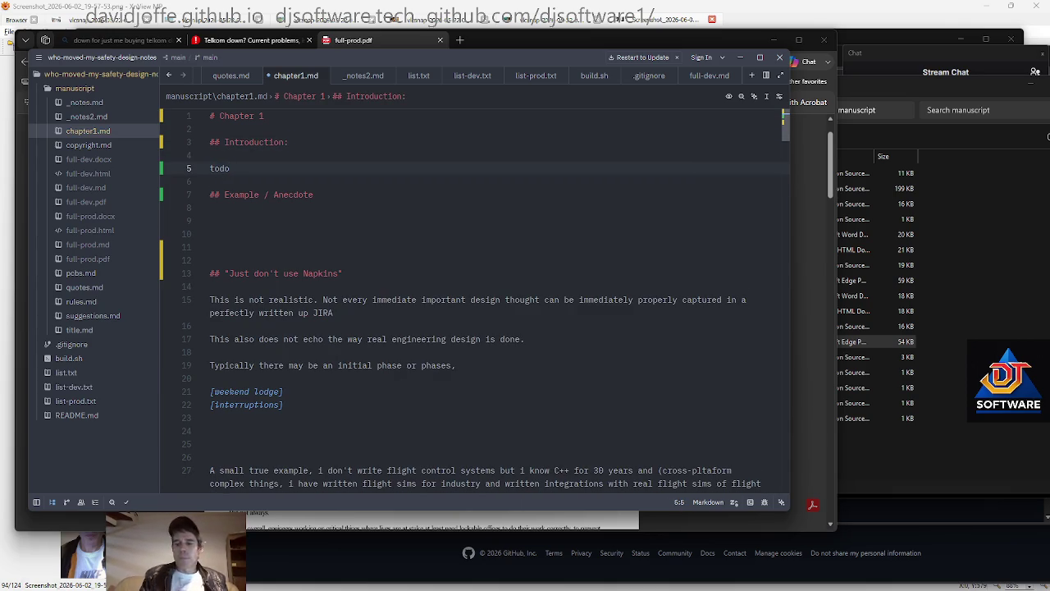
Put a todo under Example / Anecdote and remove the surplus blank lines
key("Down")
key("Down")
key("Down")
key("Delete")
type("todo")
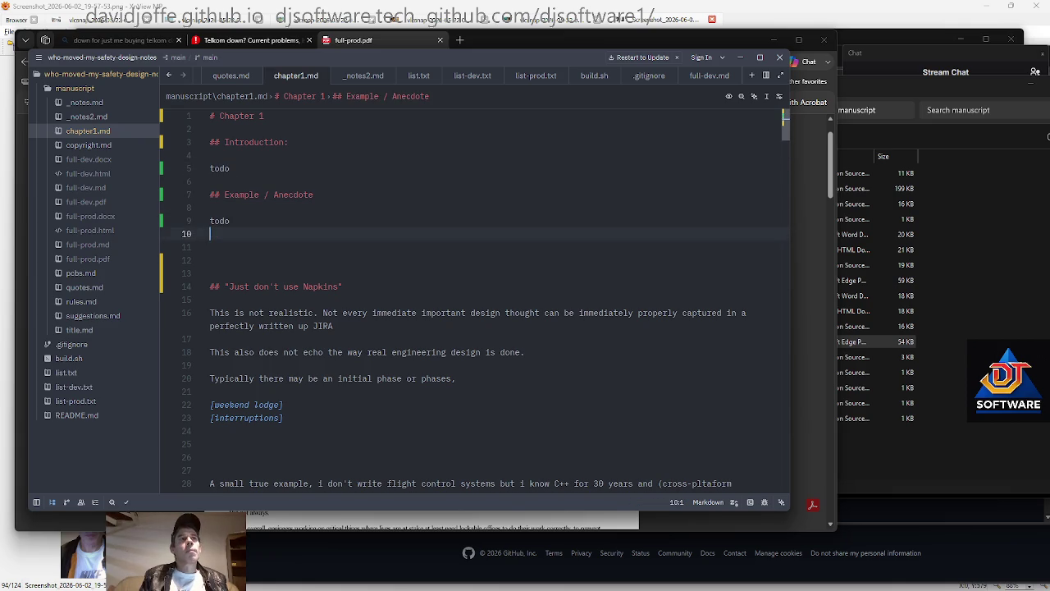
key("Delete")
key("Down")
key("Down")
key("Down")
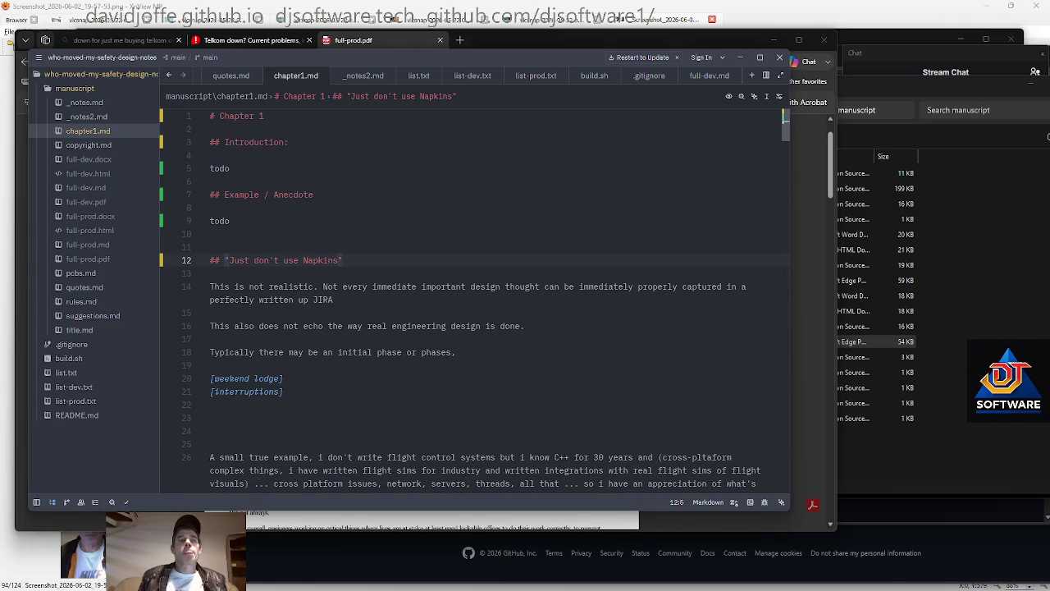
key("alt+Tab")
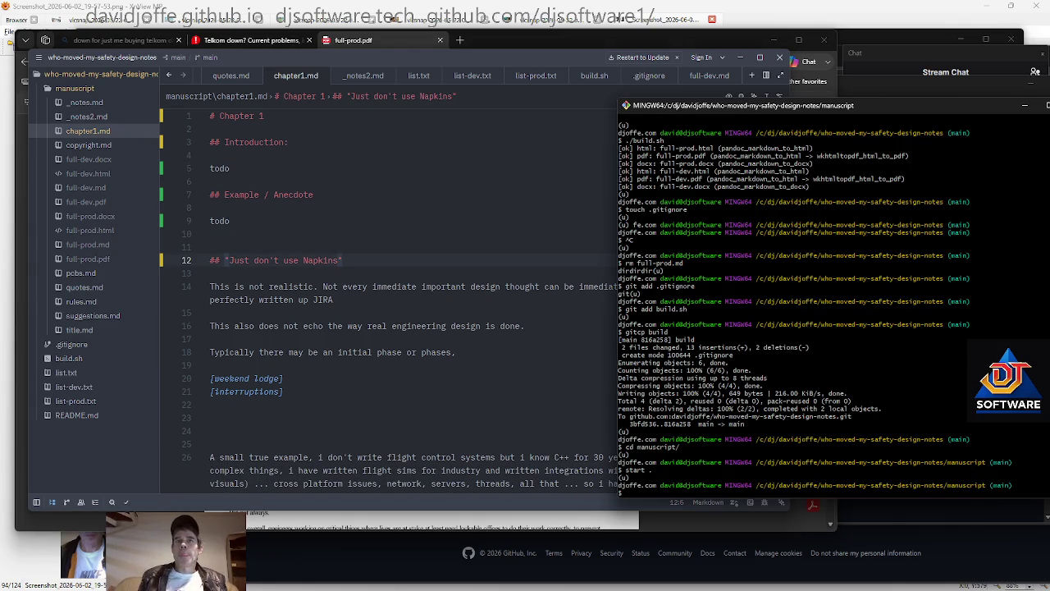
Cancel 'start .', rerun ./build.sh from the parent folder, and close the PDF and Telkom window
type("start .")
key("ctrl+c")
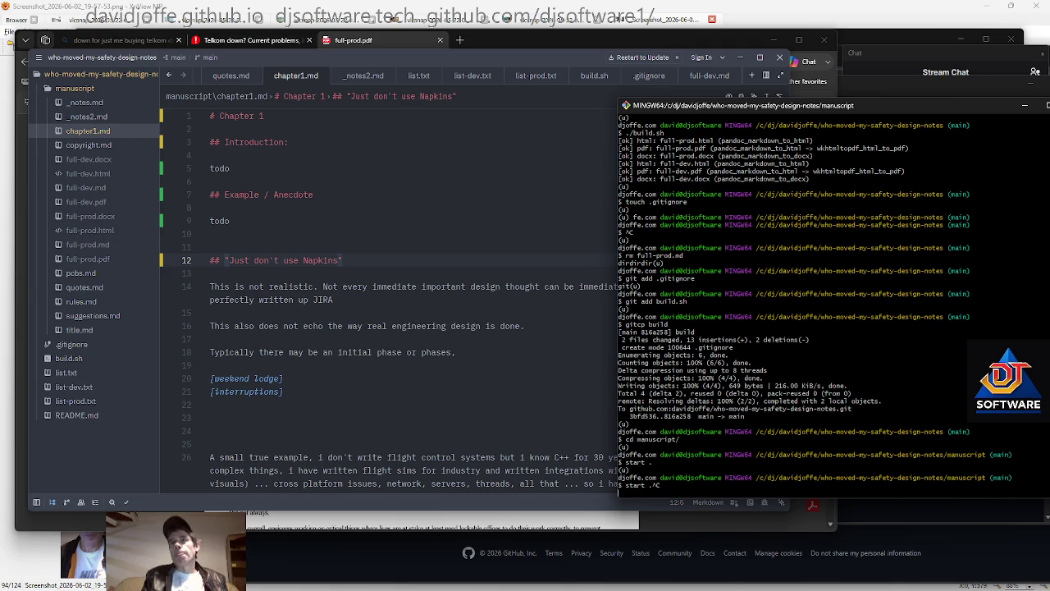
type("cd ..")
key("Return")
type("./build.sh")
key("Return")
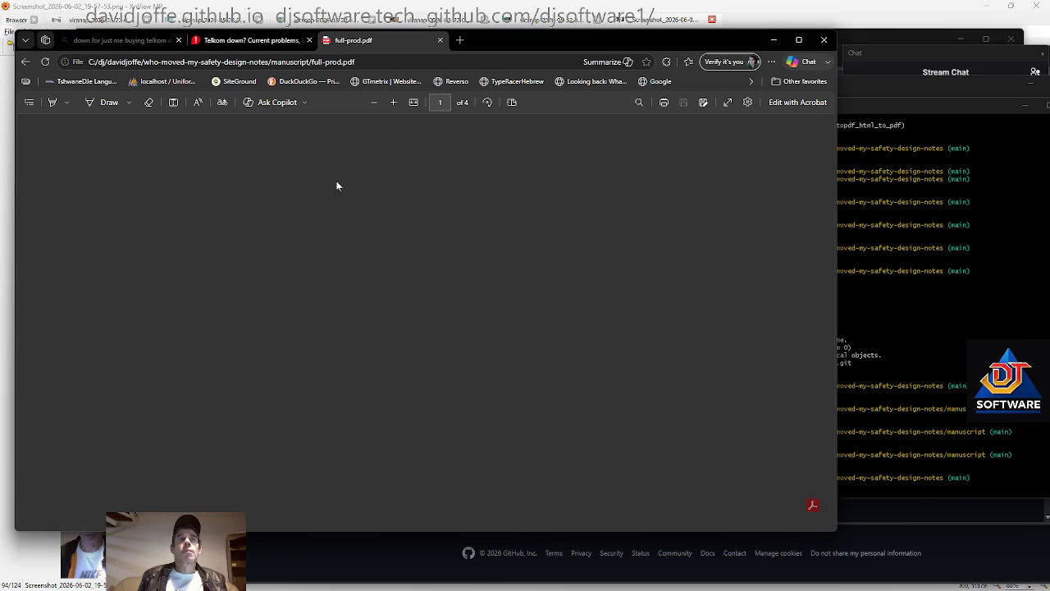
left_click(440, 40)
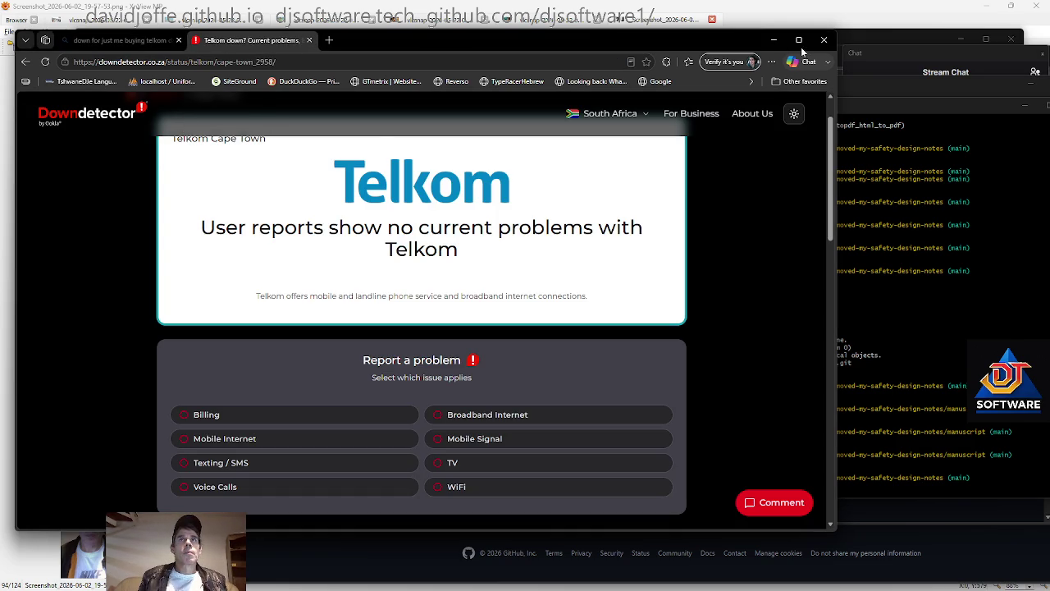
left_click(829, 41)
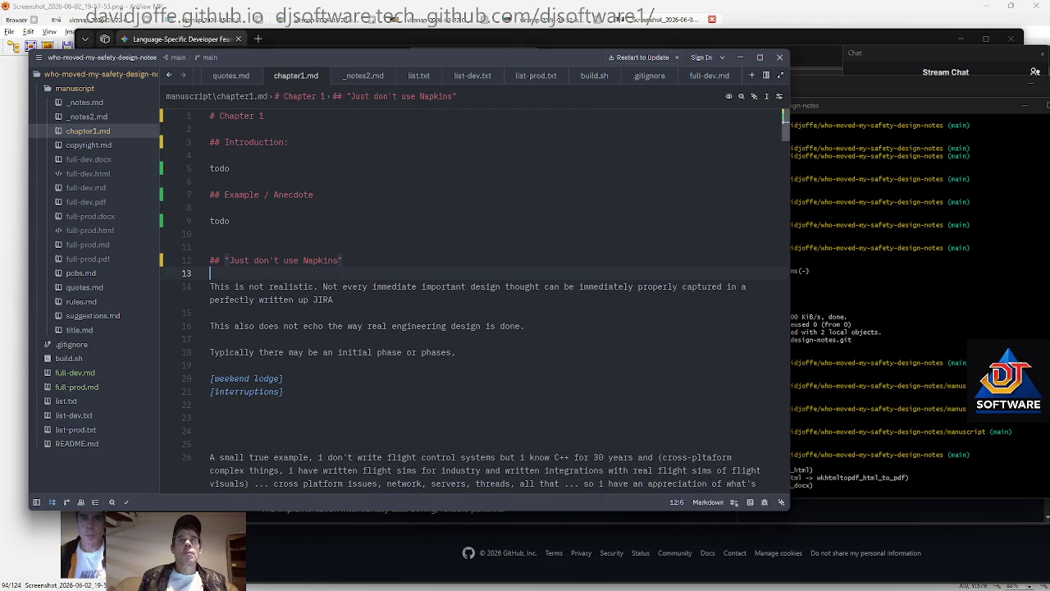
Open build.sh in Zed, select it all and deselect, then go back to File Explorer
key("alt+Tab")
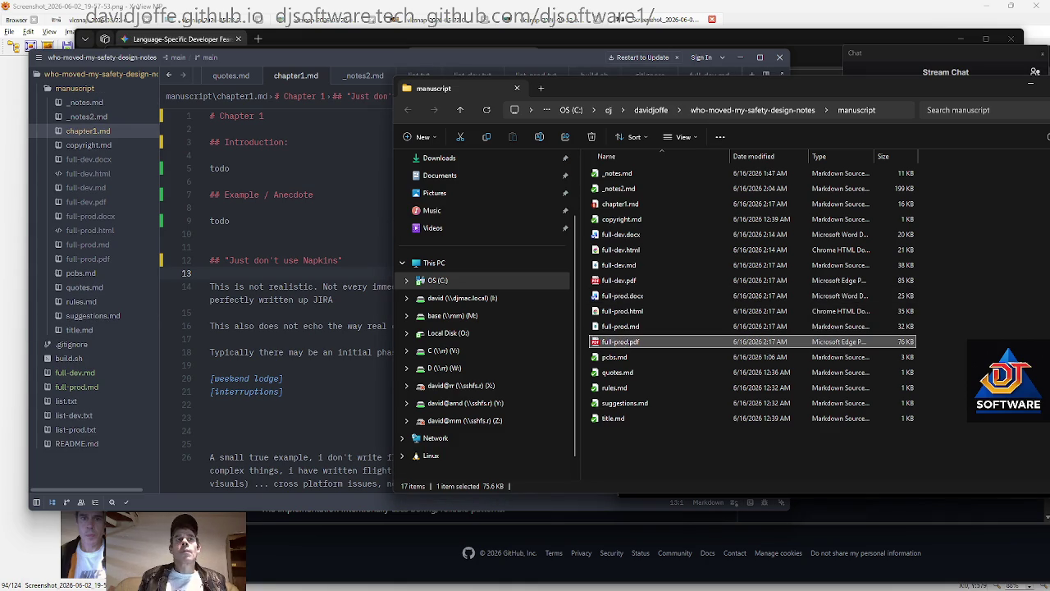
left_click(938, 45)
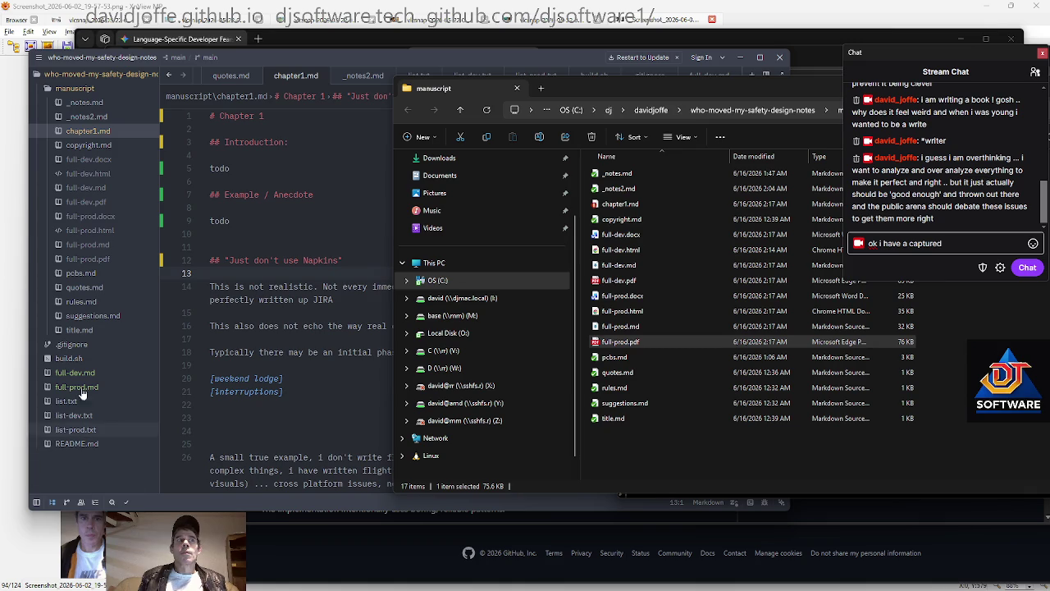
left_click(84, 362)
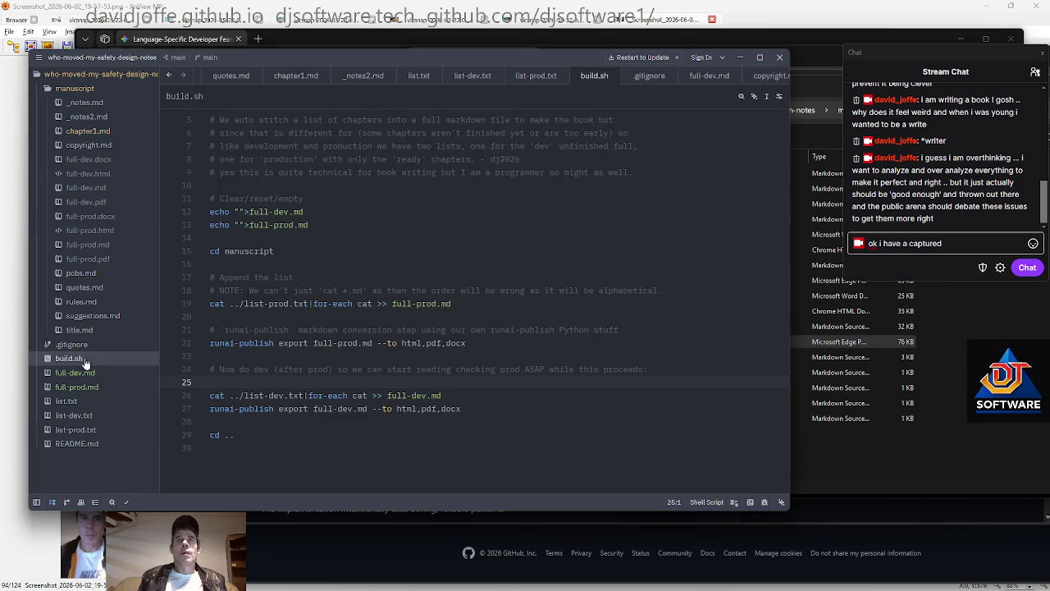
key("ctrl+a")
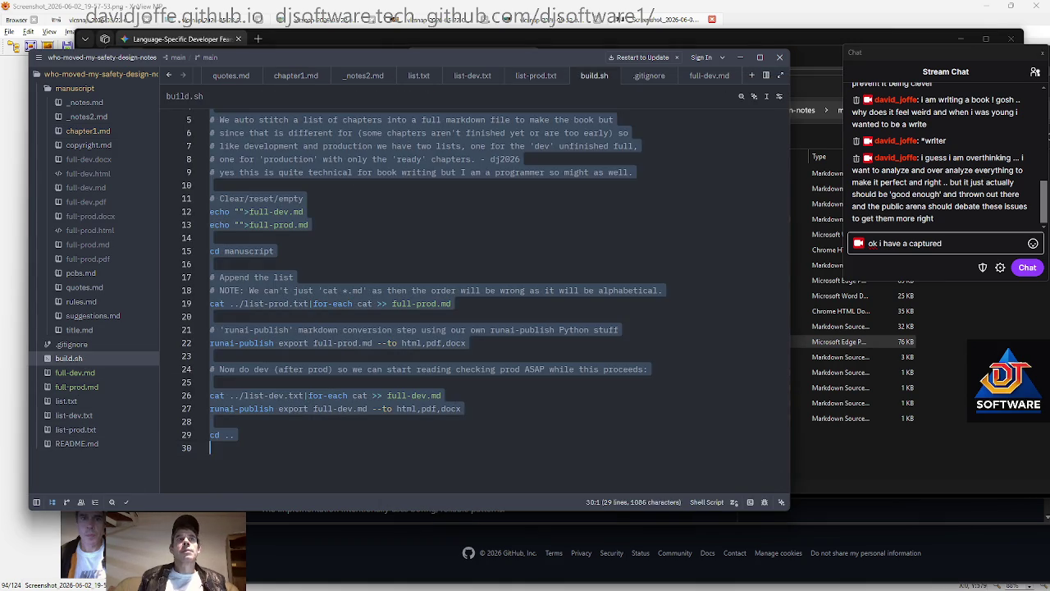
left_click(279, 252)
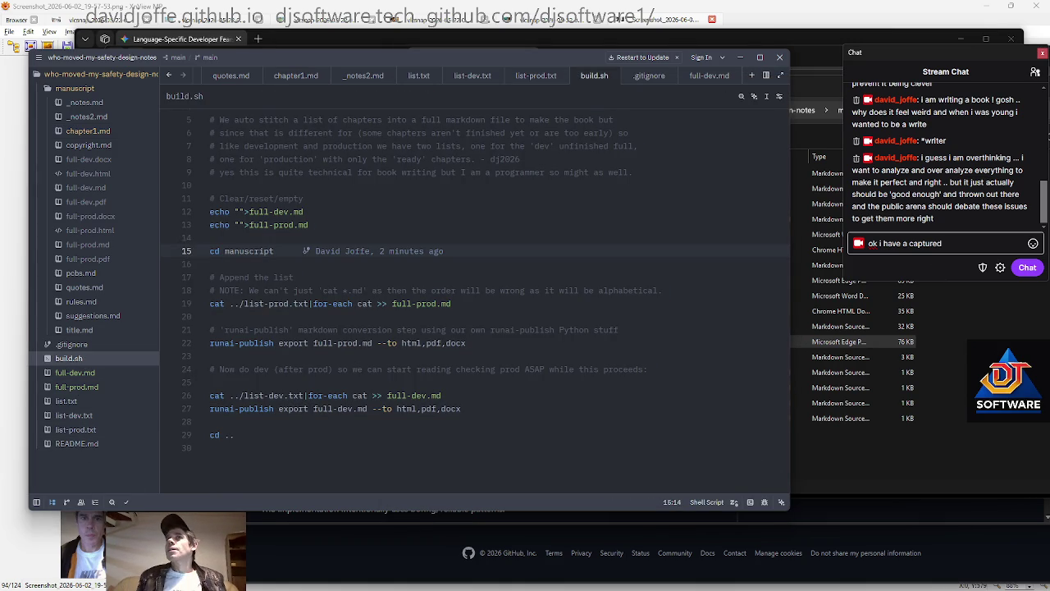
left_click(852, 464)
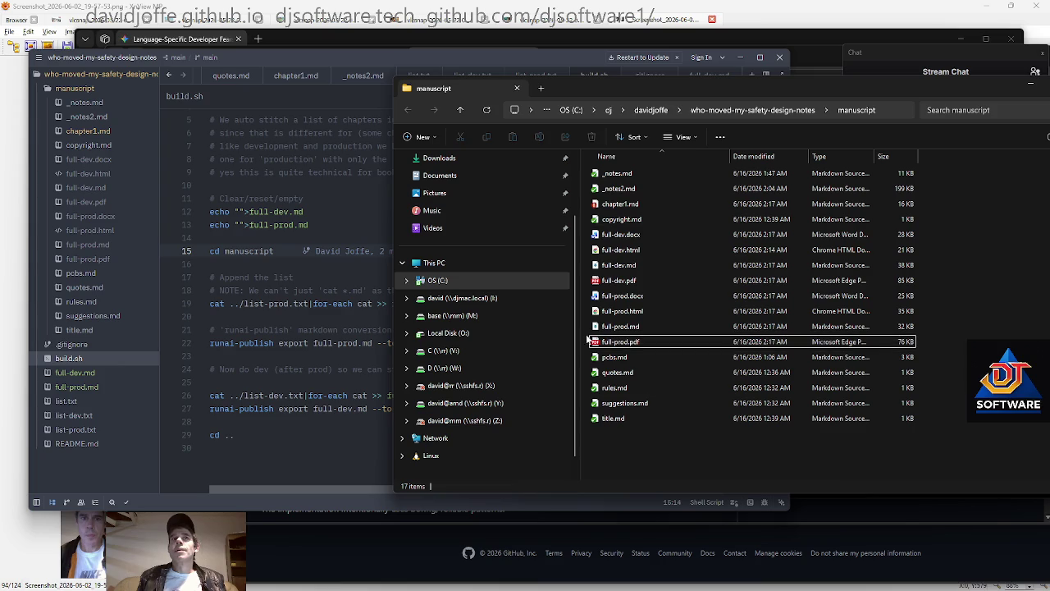
Preview full-prod.pdf from the manuscript folder, then close it
left_click(630, 342)
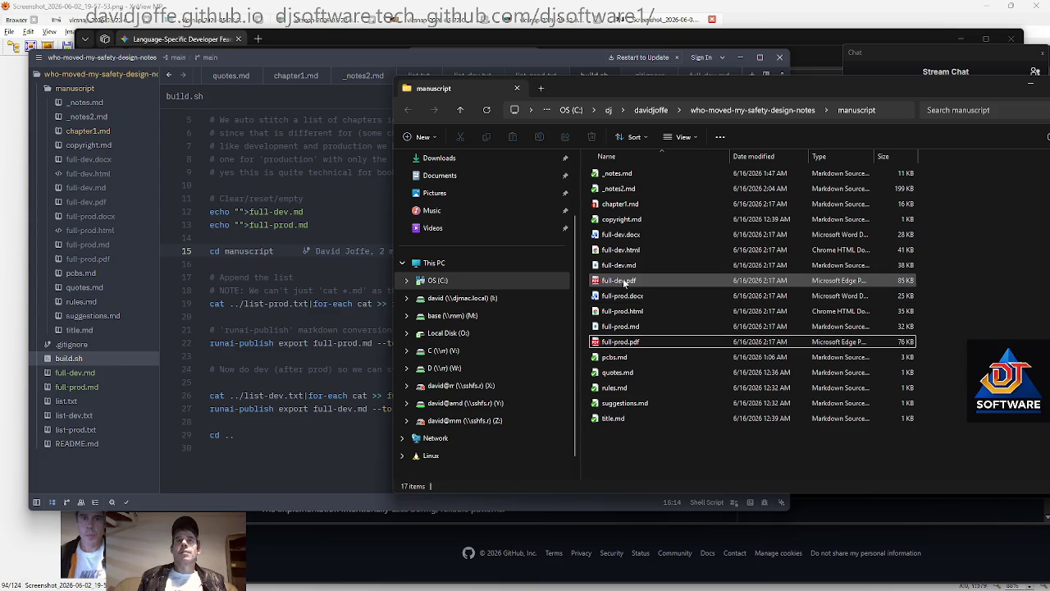
left_click(632, 349)
double_click(632, 349)
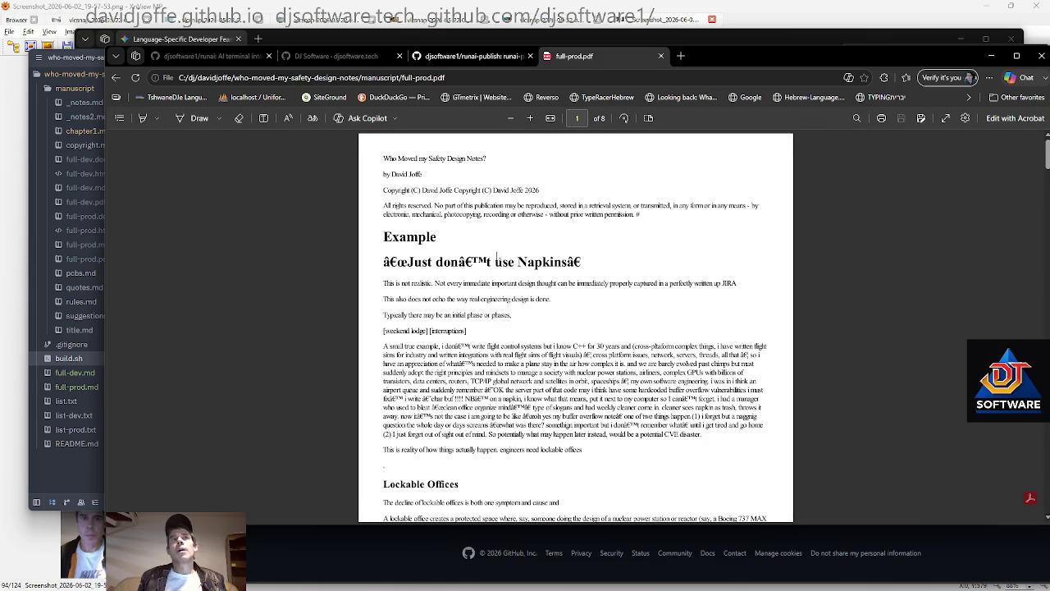
key("ctrl+w")
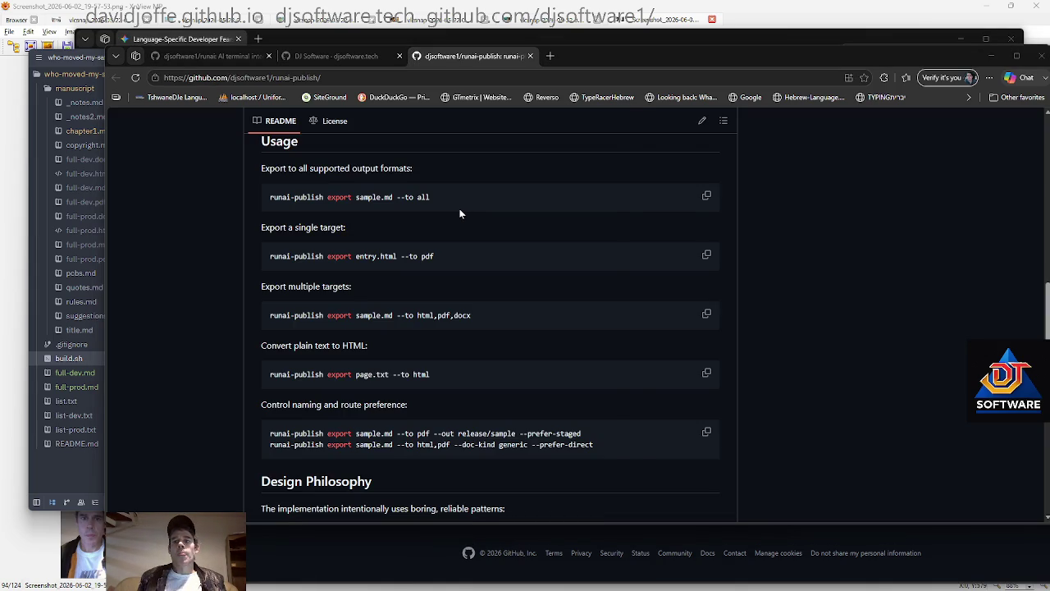
key("alt+Tab")
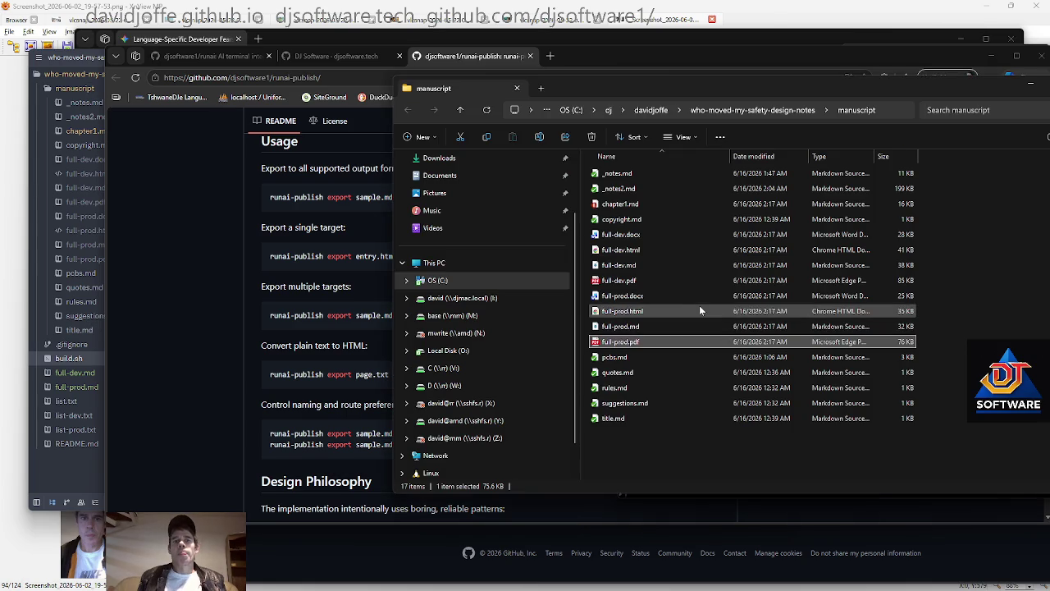
Permanently delete full-prod.pdf and full-dev.pdf with Shift+Delete
left_click(637, 344)
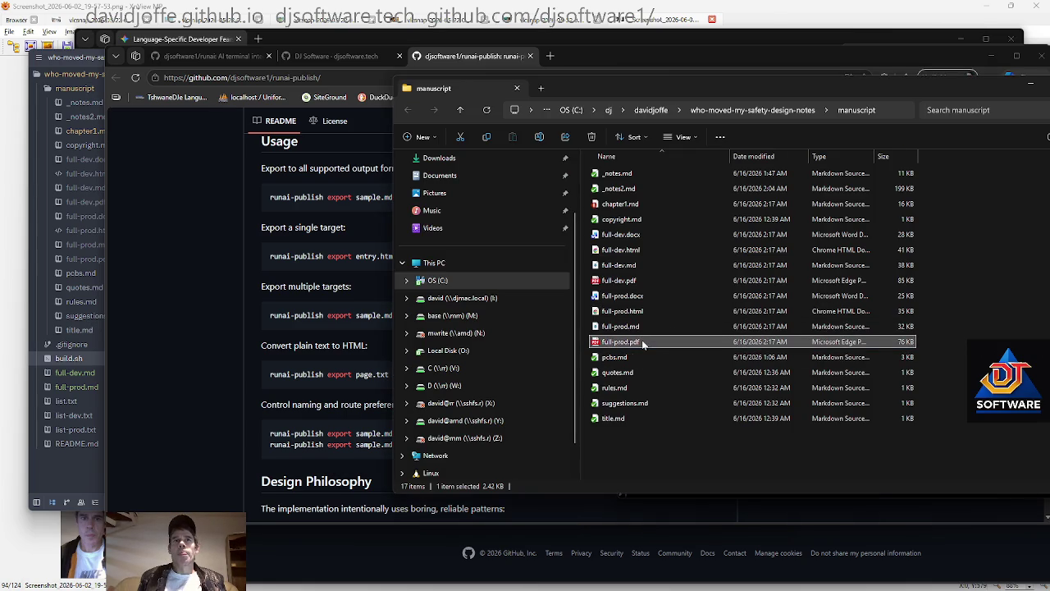
left_click(648, 280, "ctrl")
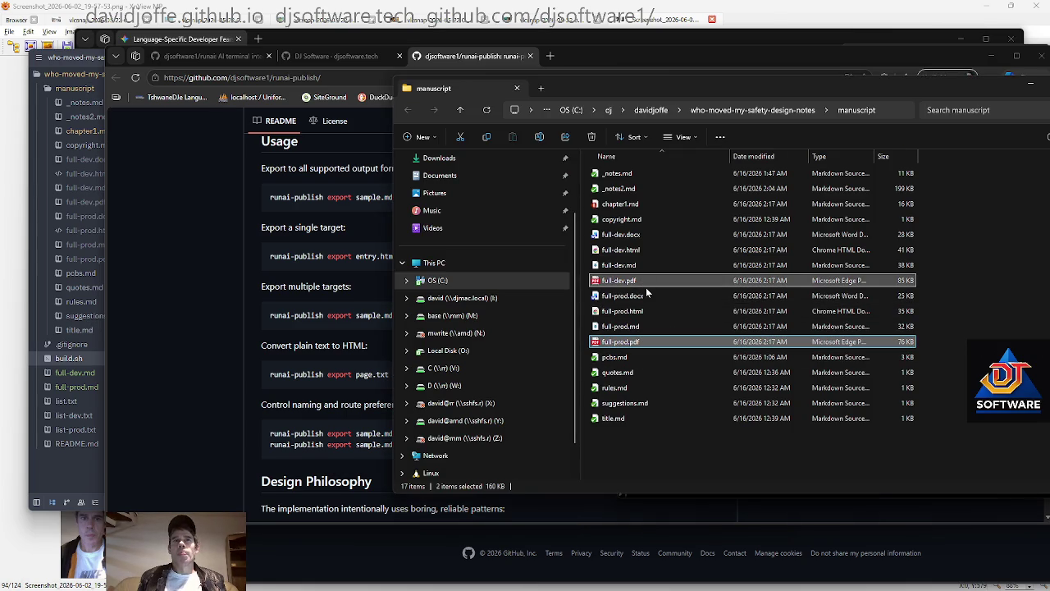
key("shift+Delete")
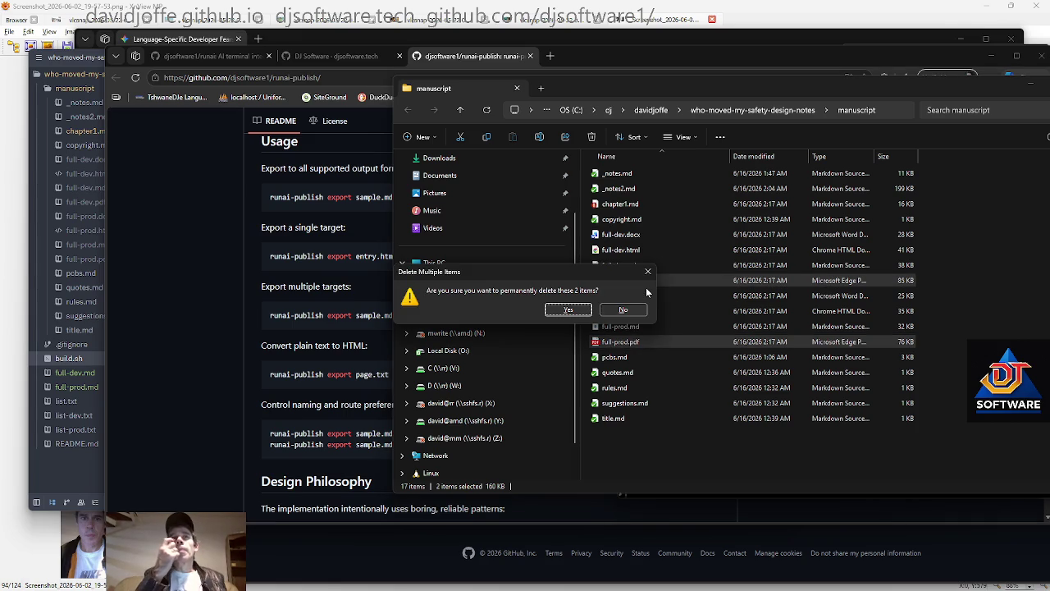
key("Return")
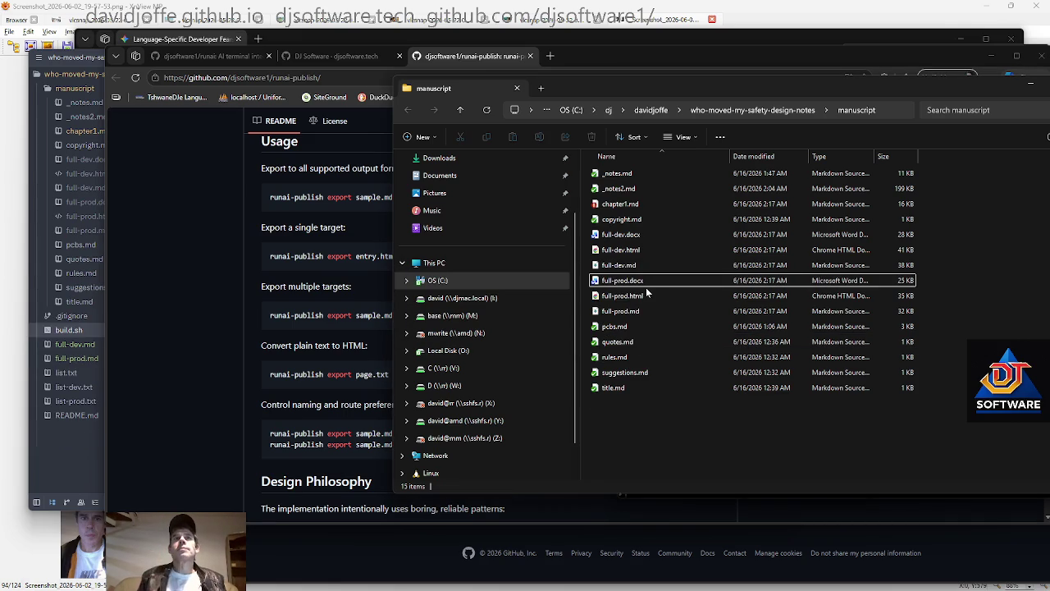
left_click(648, 204)
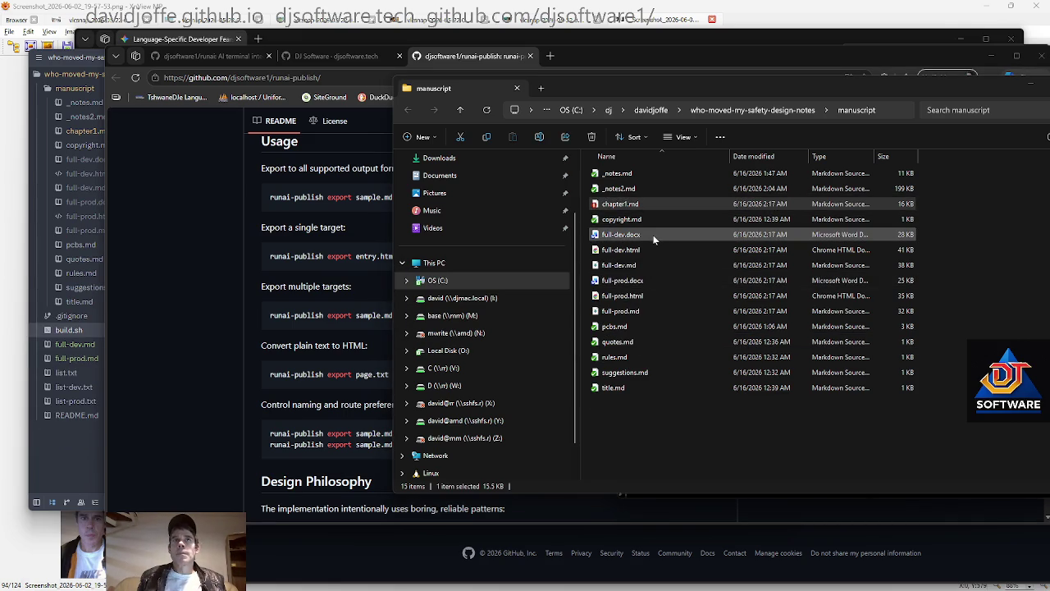
key("alt+Tab")
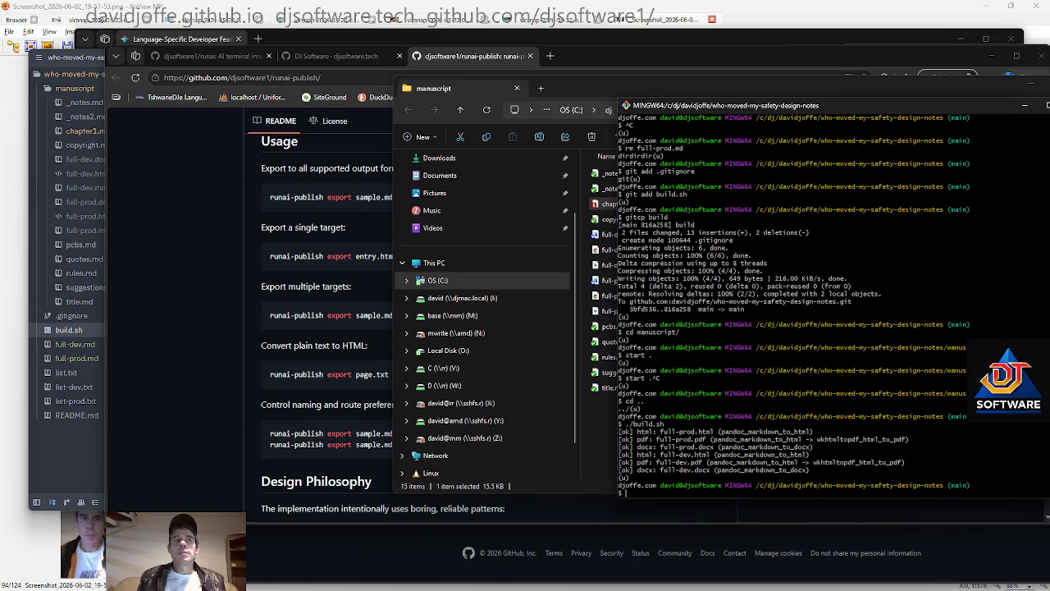
Rerun ./build.sh in Git Bash and select the regenerated full-prod.pdf in Explorer
key("Up")
key("Return")
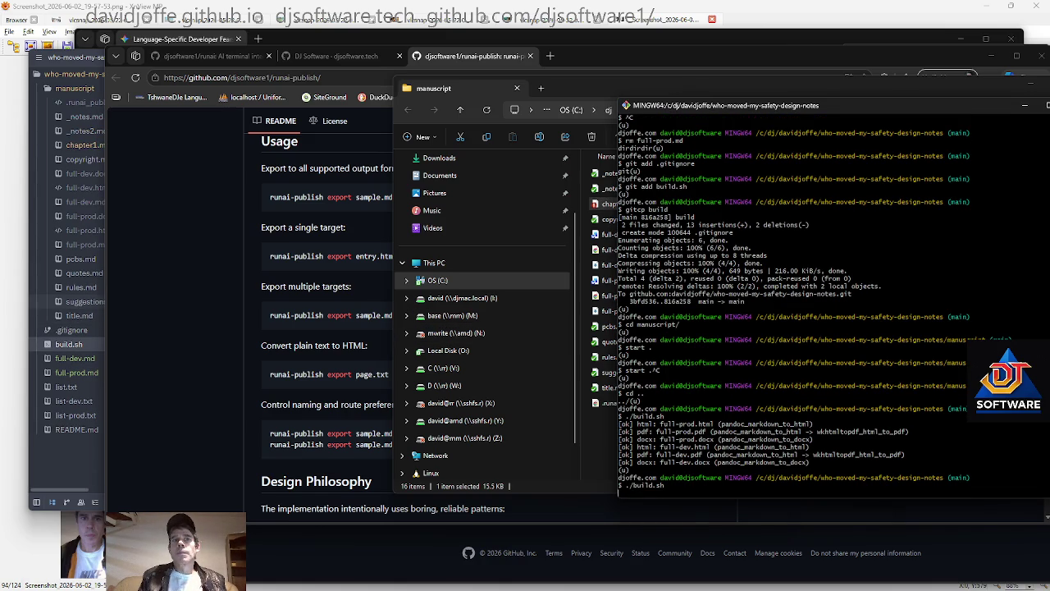
left_click(84, 348)
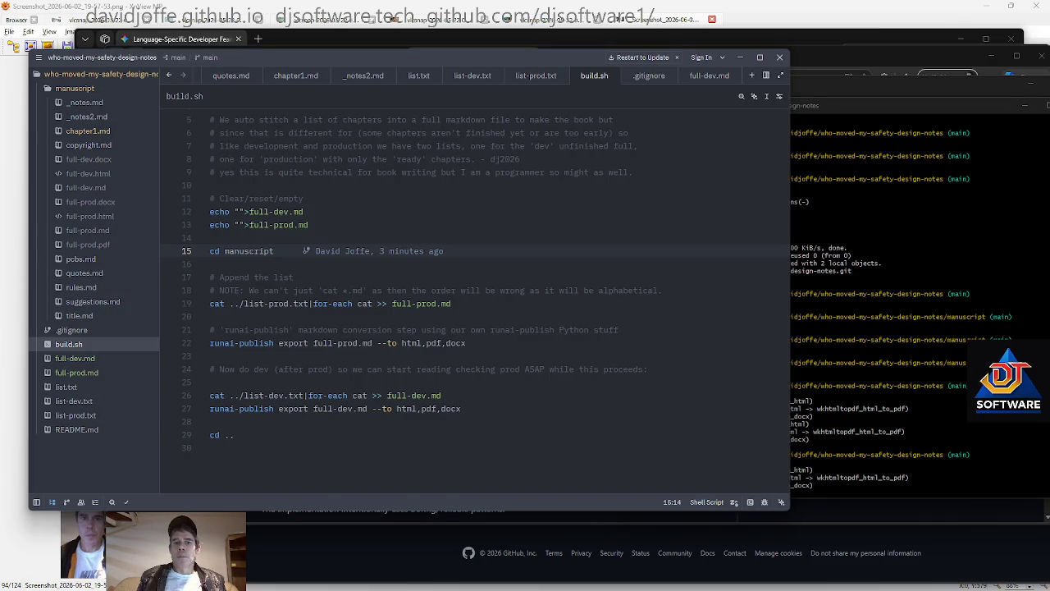
key("alt+Tab")
left_click(640, 325)
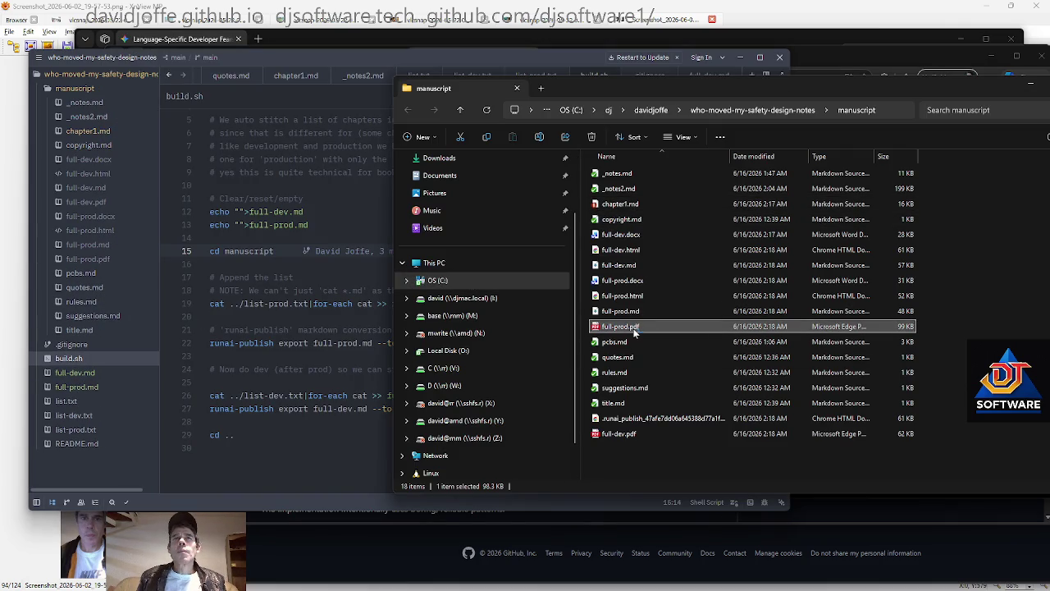
Preview the new full-prod.pdf, close it, and open full-dev.md in Zed
key("alt+Tab")
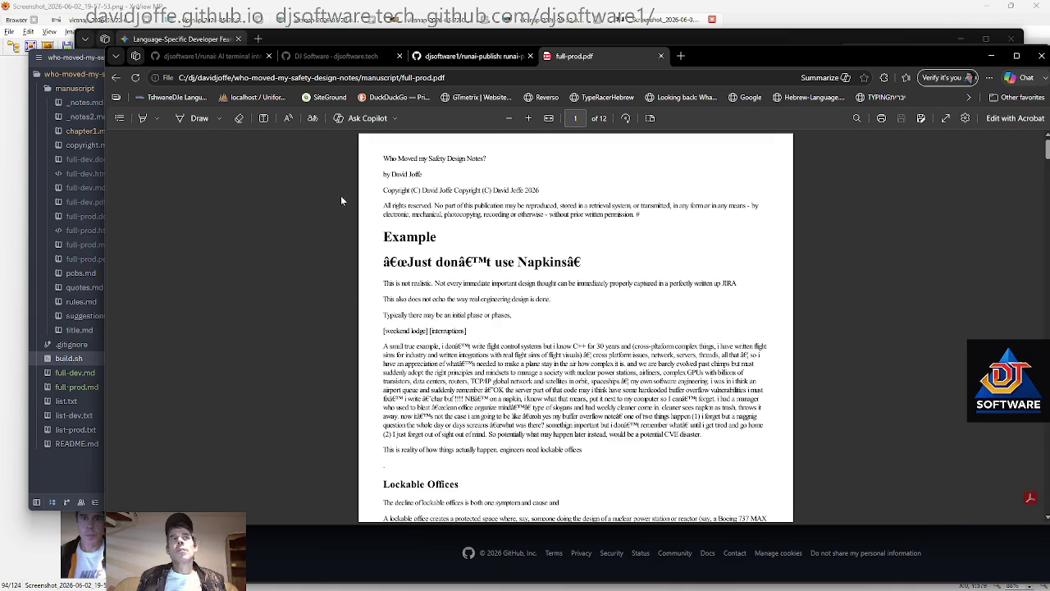
key("ctrl+w")
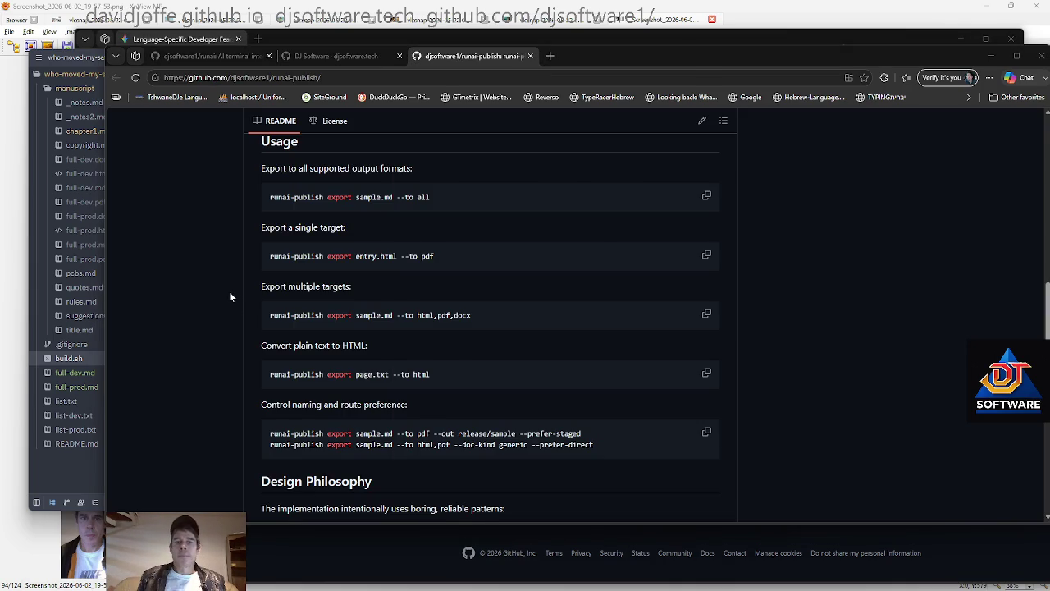
key("alt+Tab")
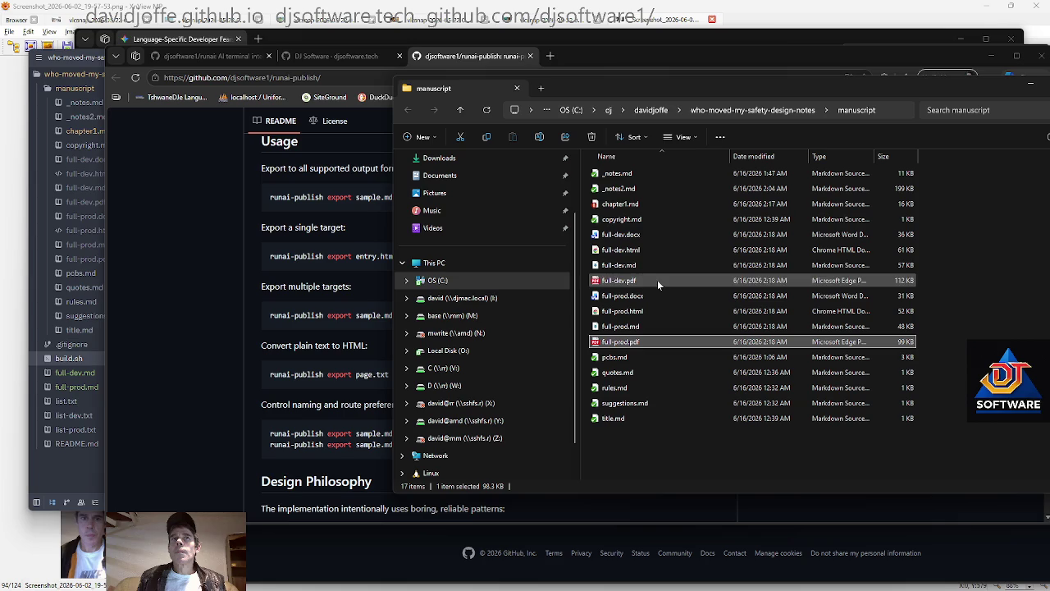
left_click(647, 233)
left_click(109, 191)
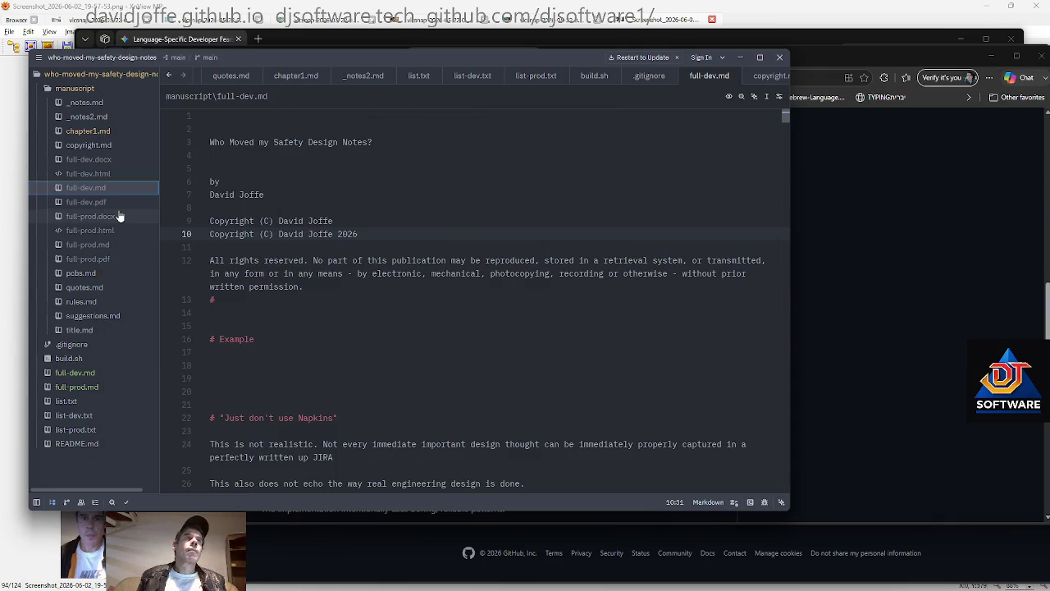
In chapter1.md, add a period after the Introduction's 'todo'
left_click(99, 131)
left_click(231, 168)
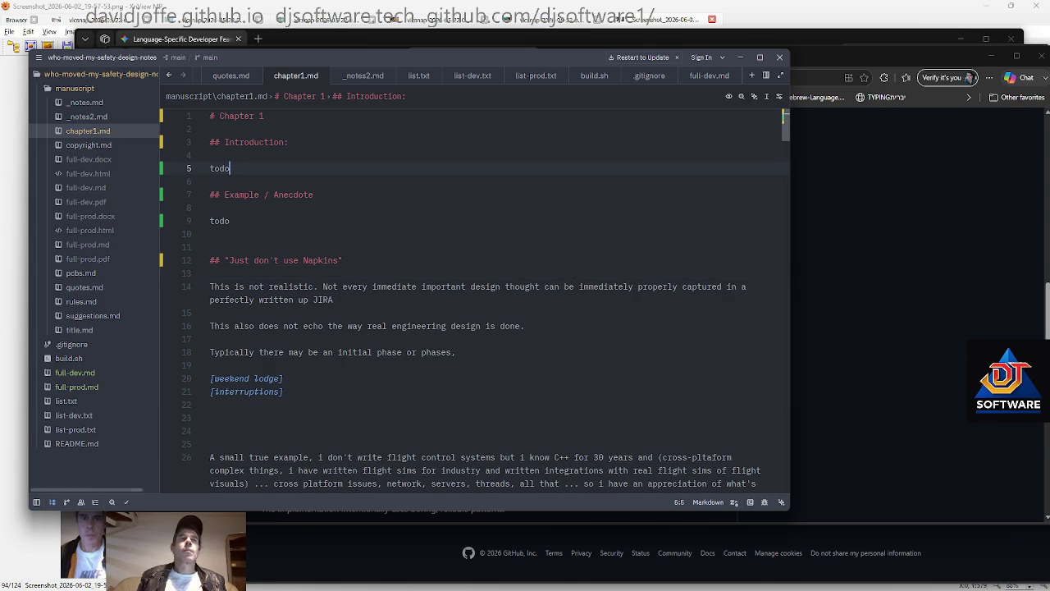
key("Left")
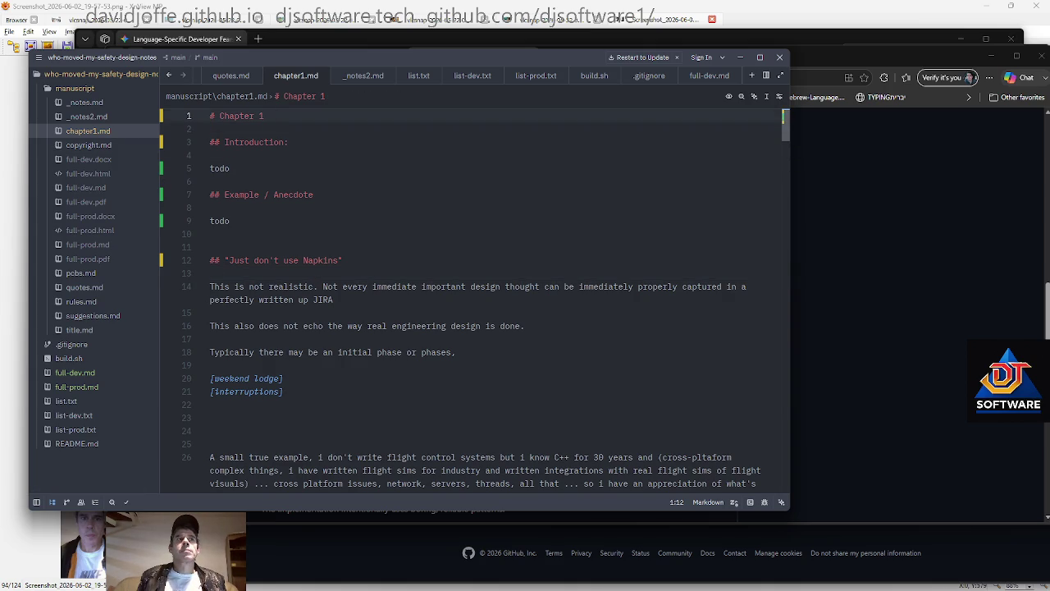
key("Home")
key("Down")
key("Left")
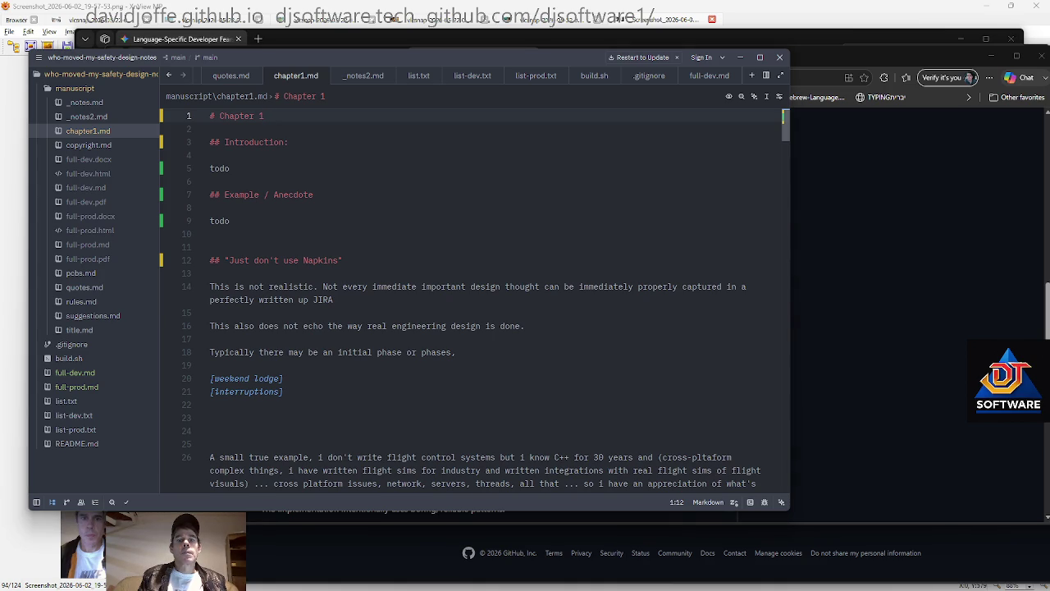
key("Down")
key("Down")
key("Down")
key("End")
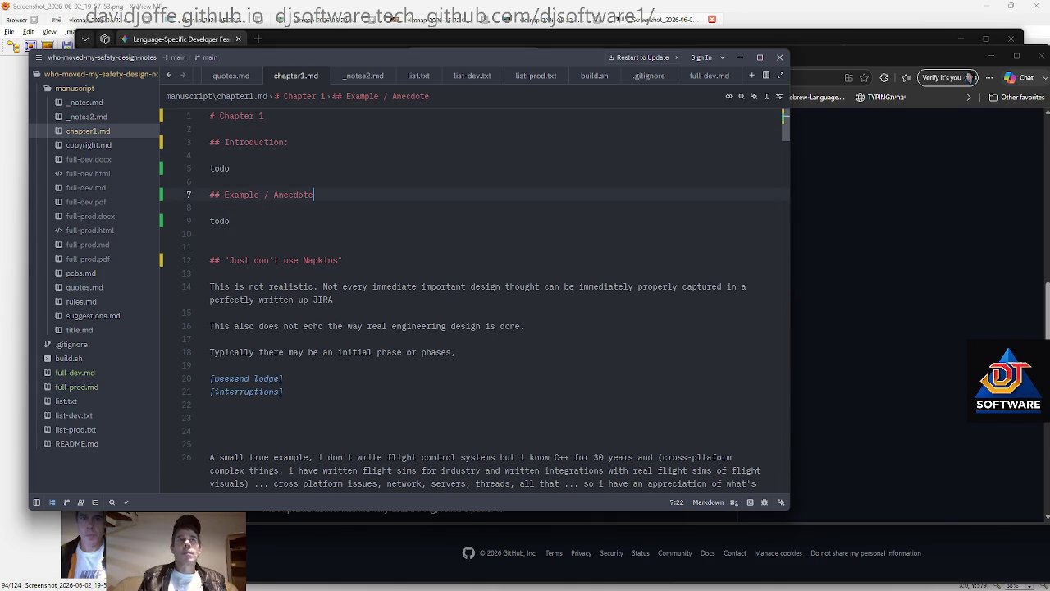
key("Up")
key("Up")
type(".")
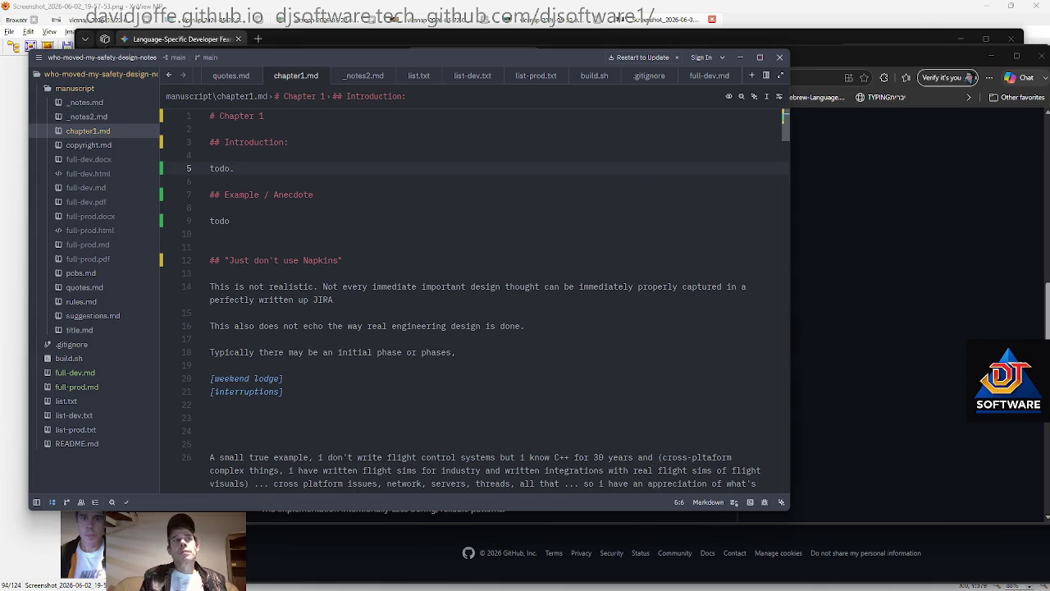
Rerun ./build.sh in Git Bash
key("alt+Tab")
key("Up")
key("Return")
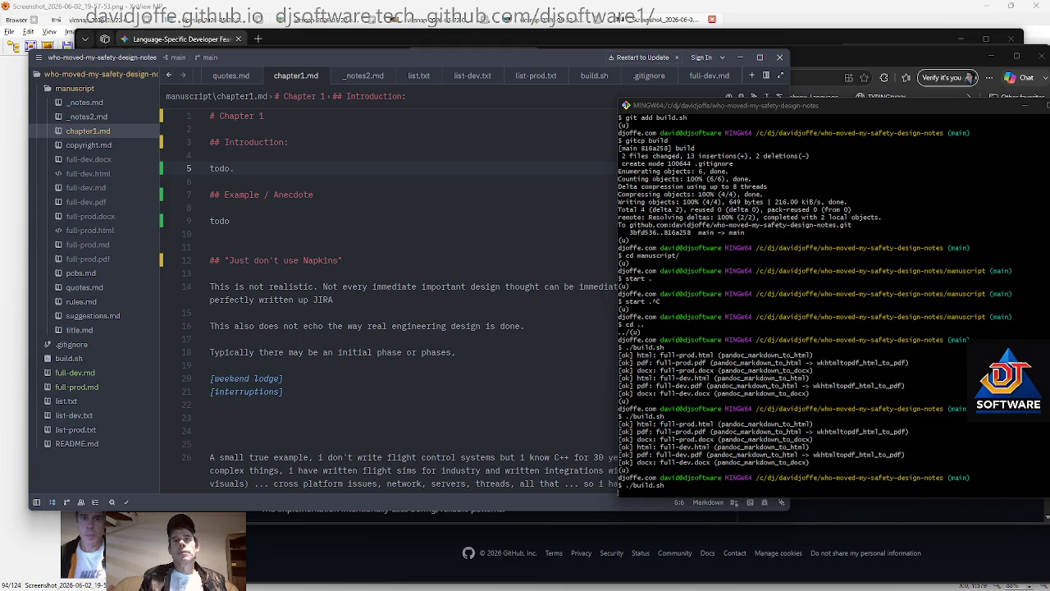
Check full-prod.md, full-dev.md, list-prod.txt and list-dev.txt in Zed
key("alt+Tab")
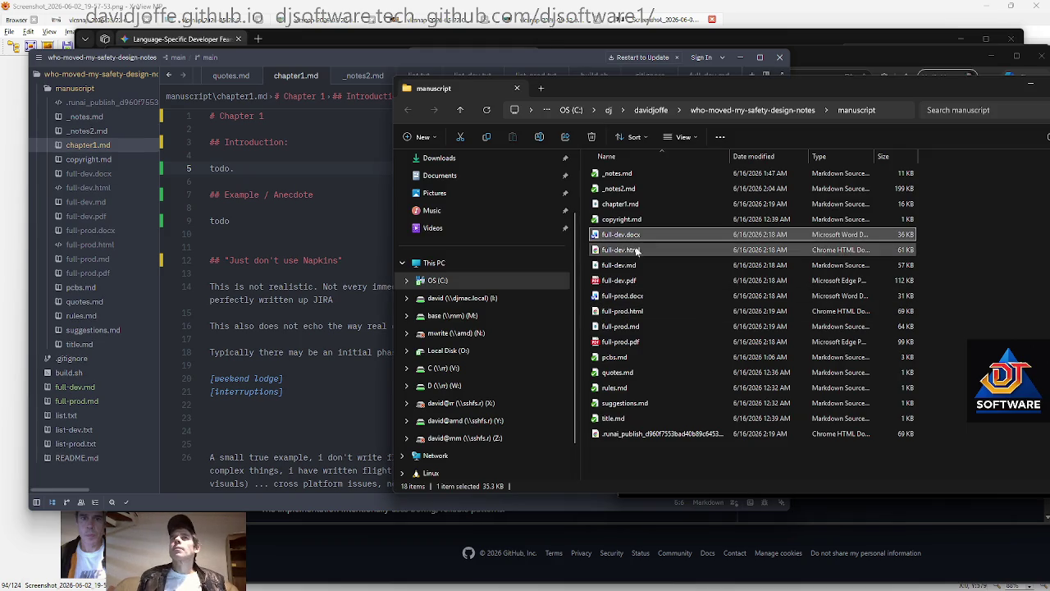
left_click(639, 326)
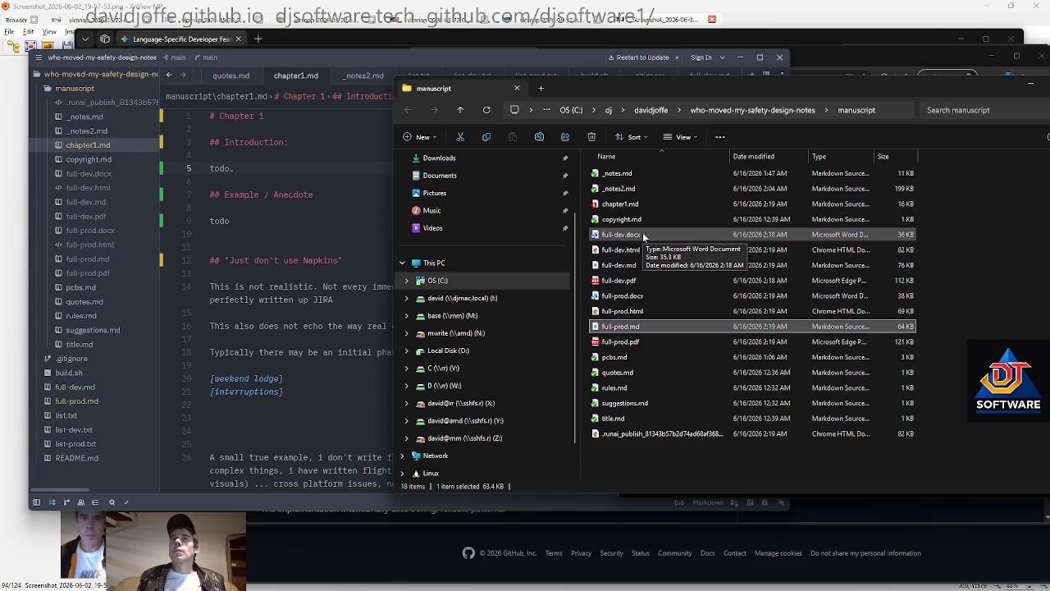
left_click(82, 386)
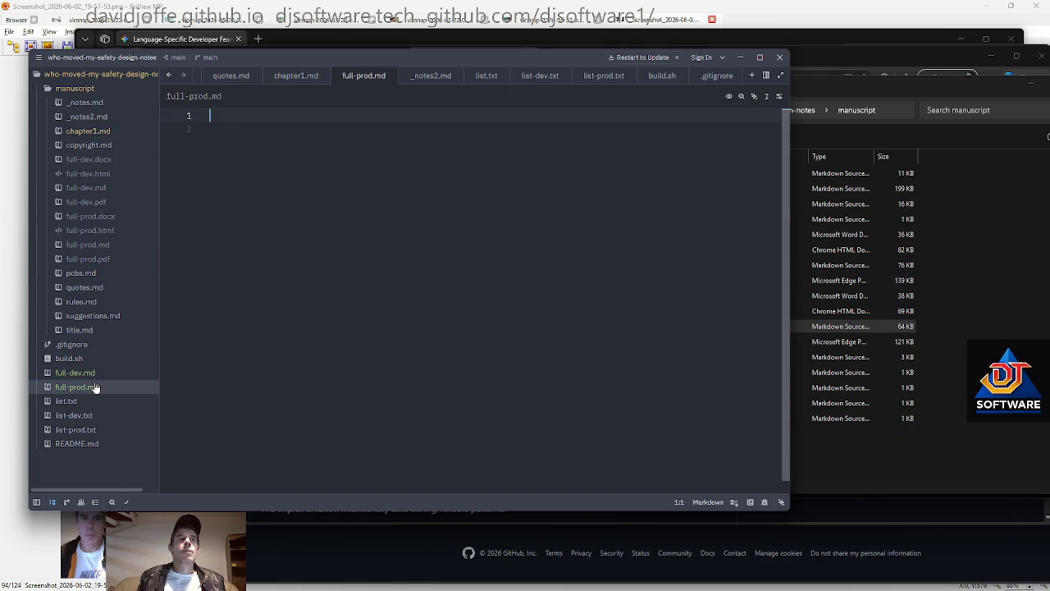
left_click(82, 372)
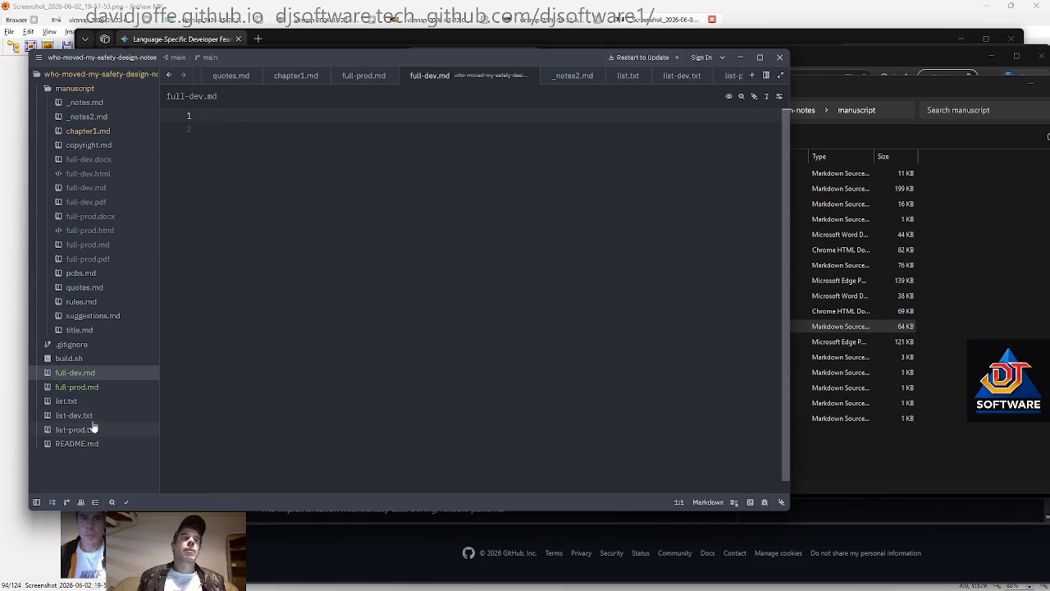
left_click(86, 430)
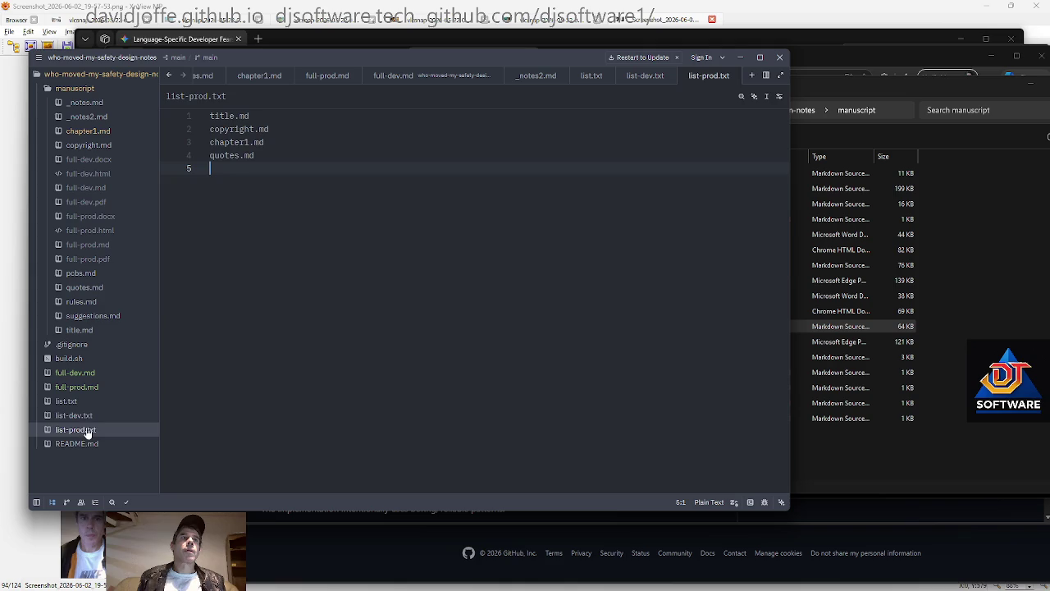
left_click(78, 415)
Select the rebuilt full-dev.pdf in File Explorer and open it
left_click(968, 332)
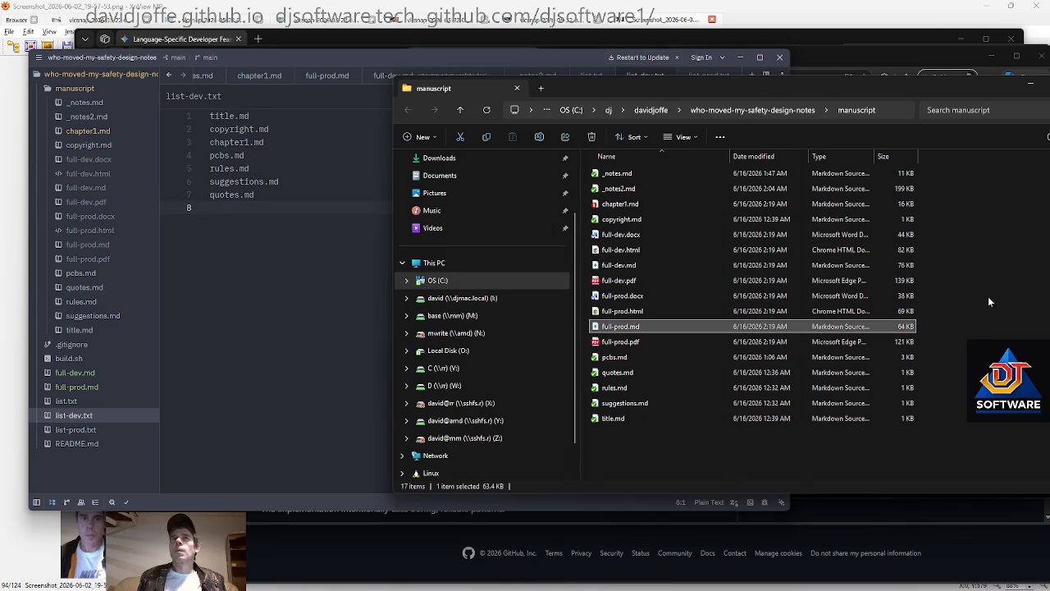
left_click(665, 279)
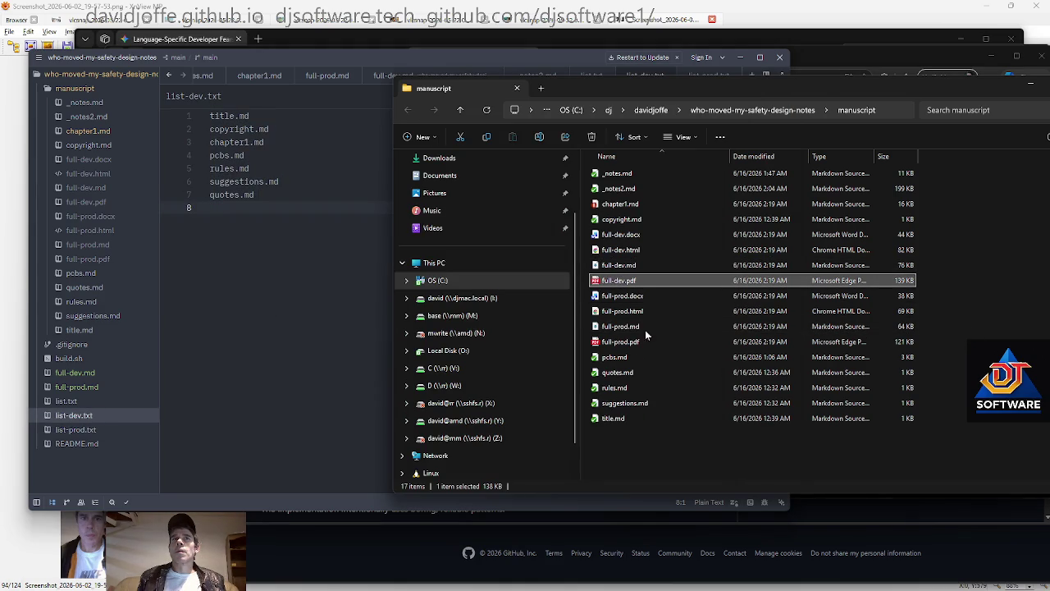
left_click(651, 234)
mouse_move(622, 311)
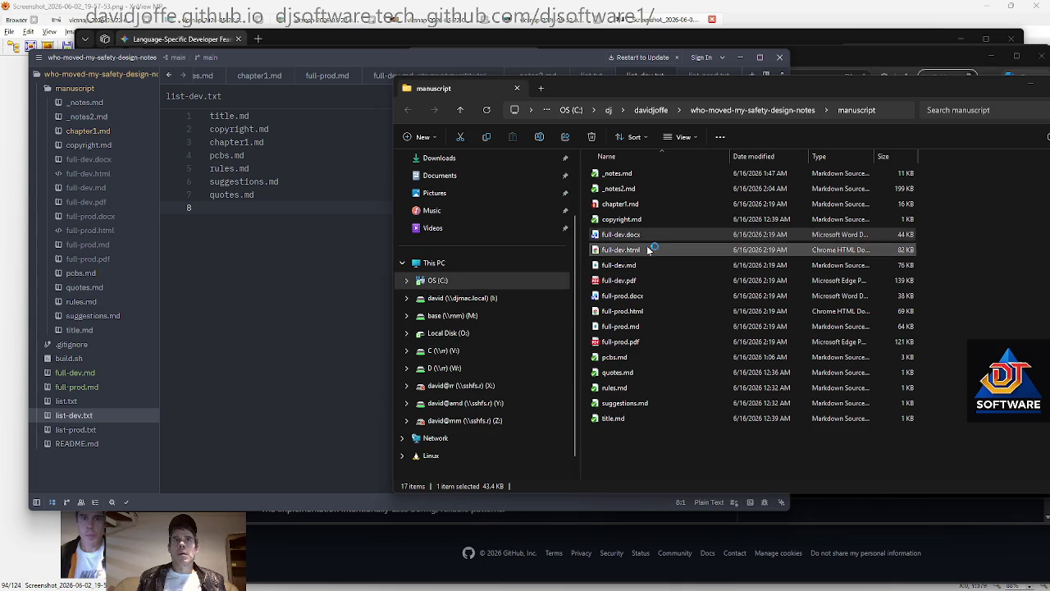
left_click(643, 281)
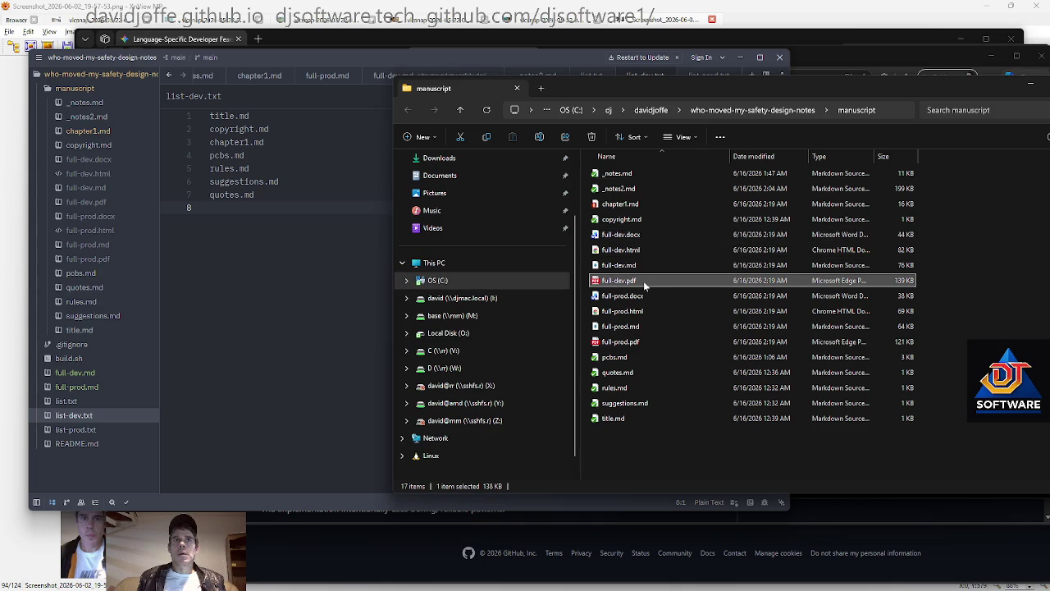
key("alt+Tab")
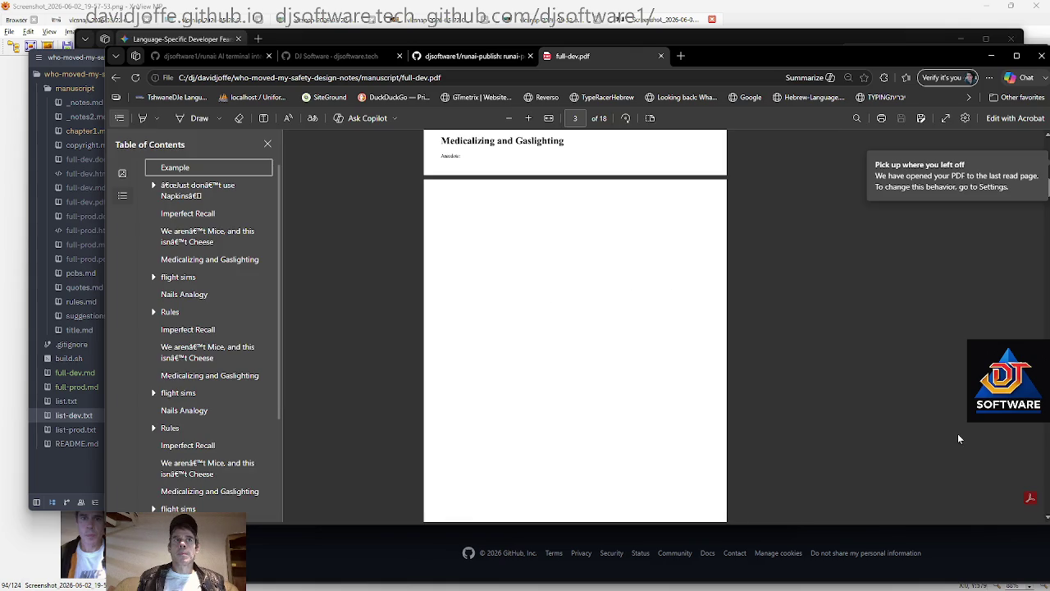
Hide the PDF table of contents and reload full-dev.pdf to show the latest build
left_click(119, 117)
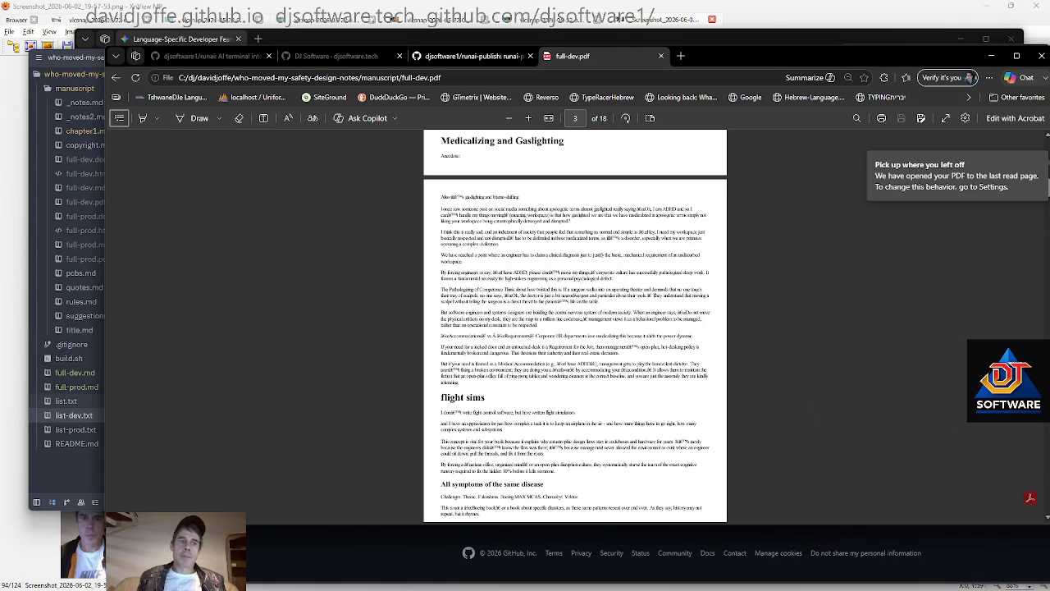
key("alt+Tab")
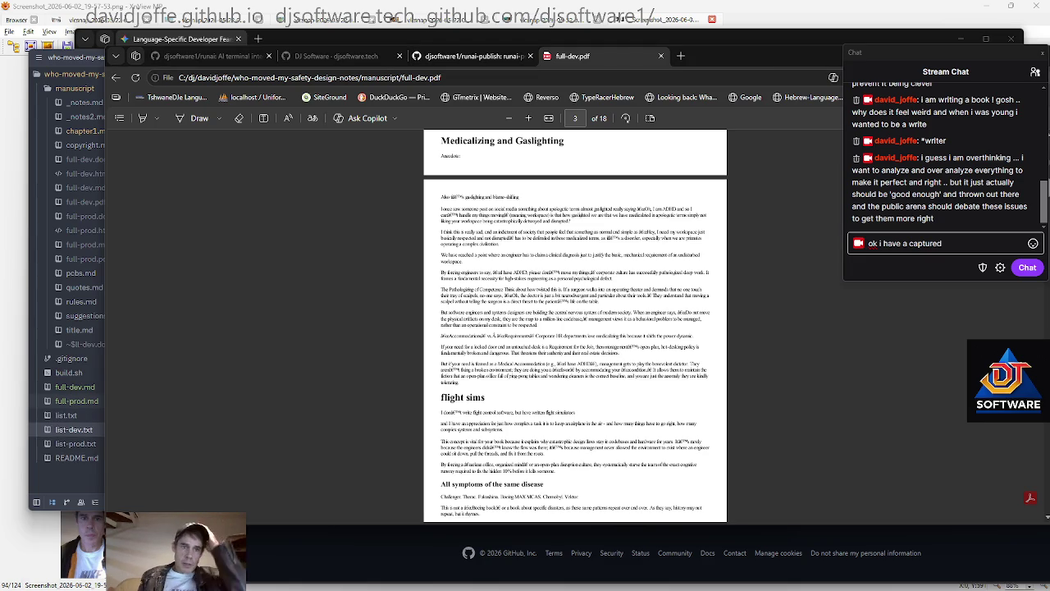
key("alt+Tab")
key("F5")
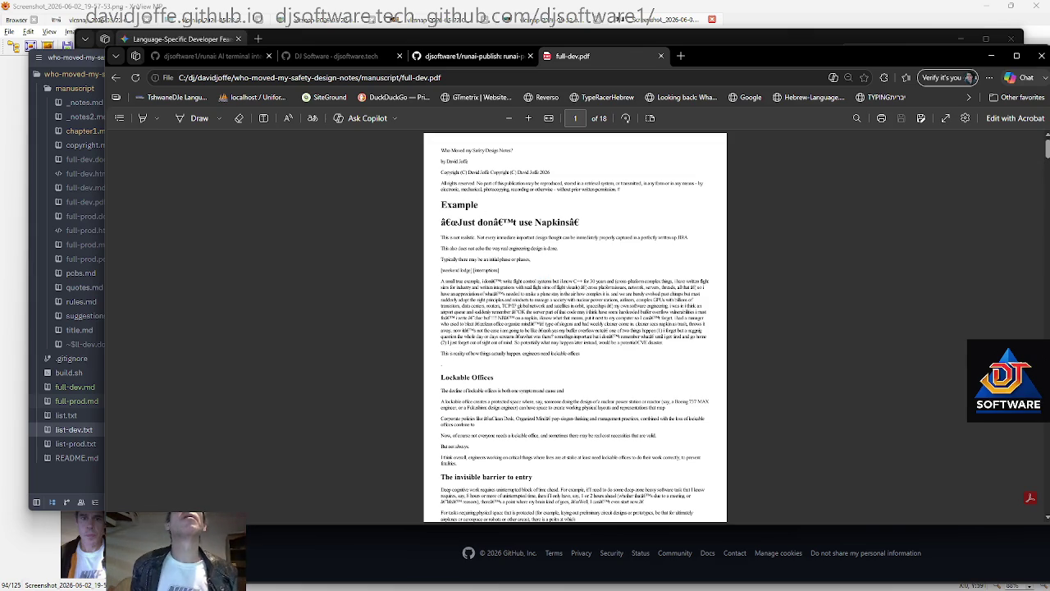
Select and clear the opening copyright text, then return to chapter1.md in Zed
left_click_drag(440, 181, 566, 204)
left_click(566, 204)
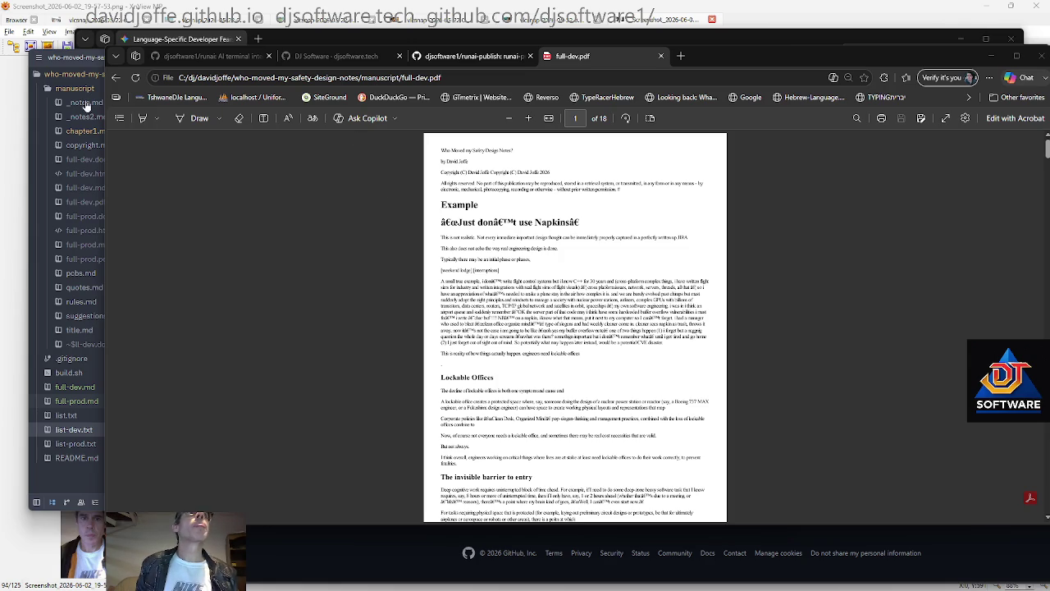
left_click(83, 131)
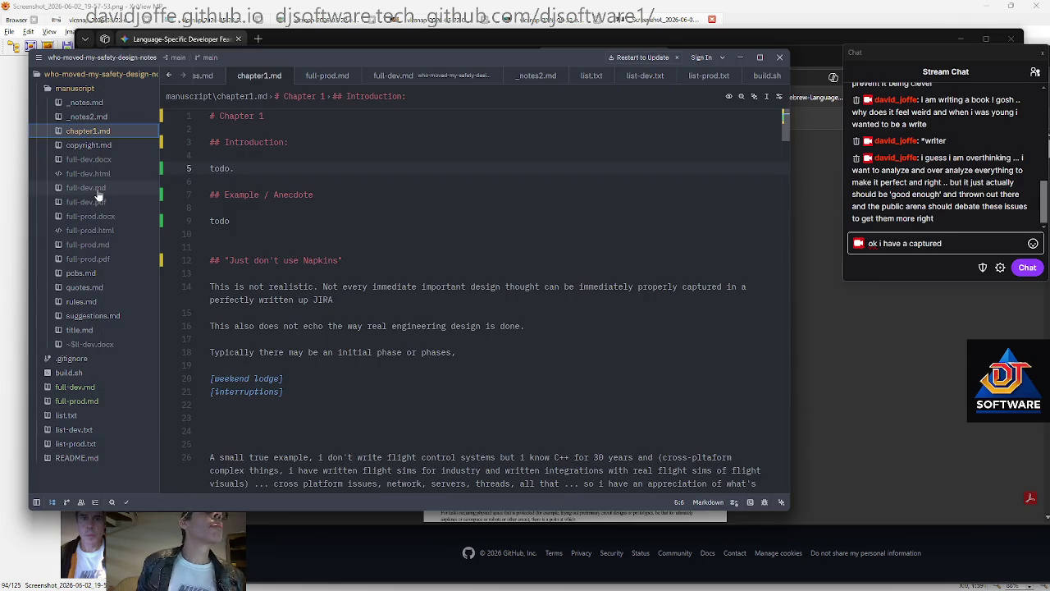
Glance at full-dev.md, return to chapter1.md's Example section, then reload full-dev.pdf in Edge
left_click(86, 187)
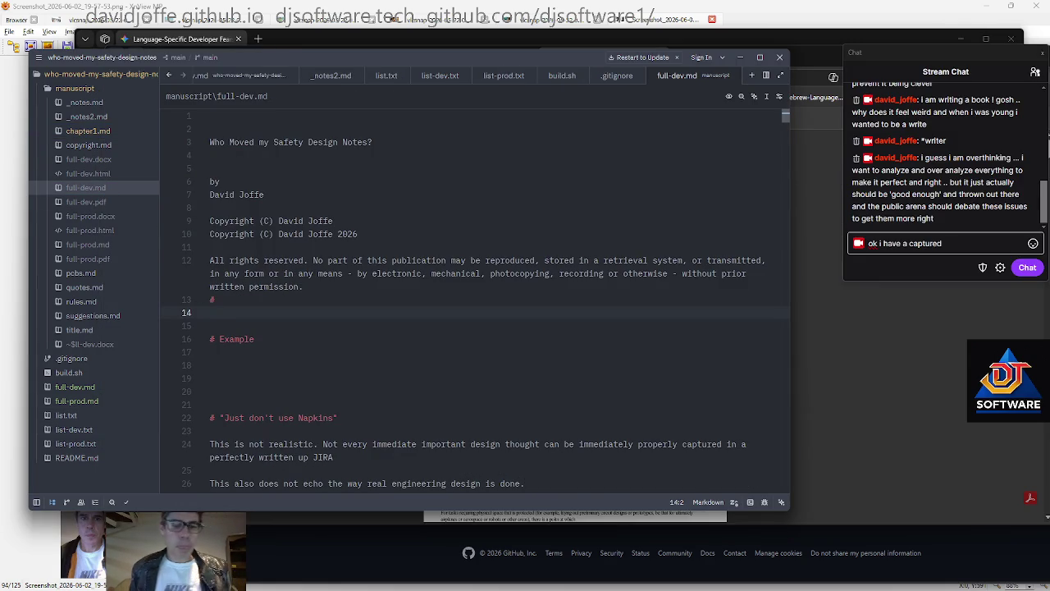
left_click(87, 131)
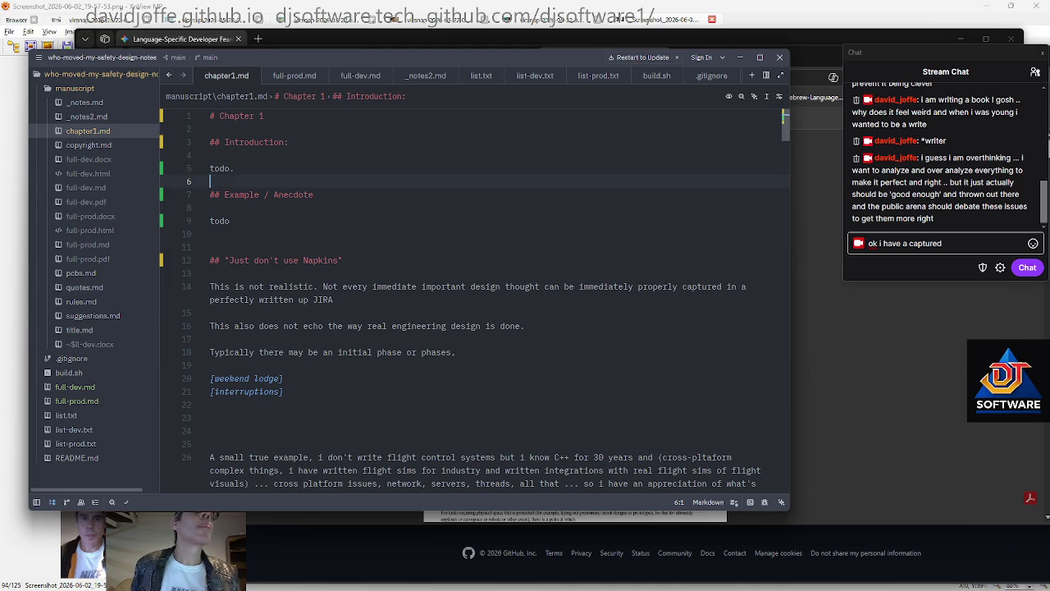
key("Left")
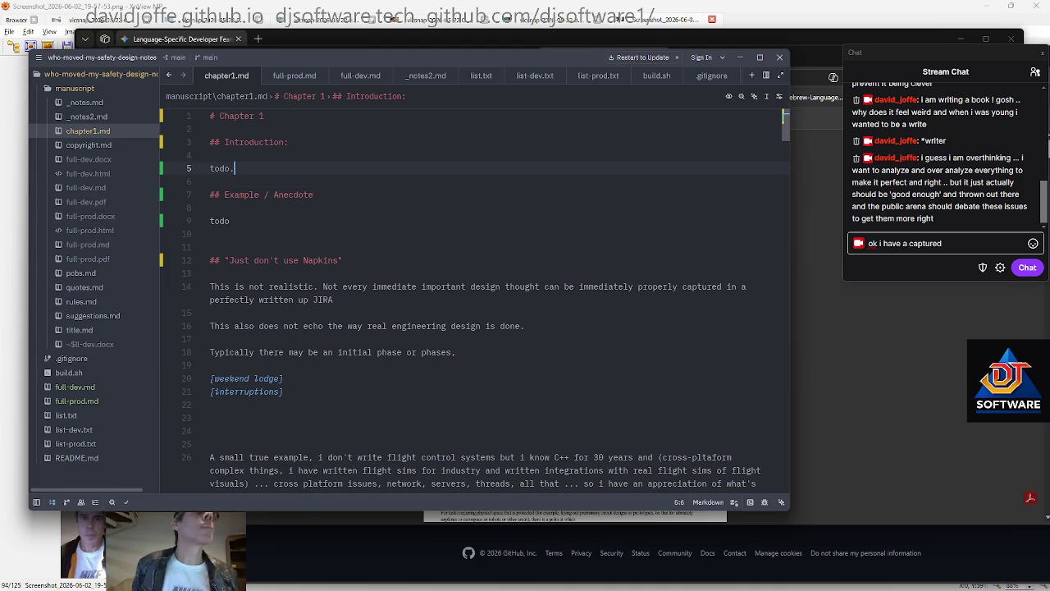
key("Down")
key("Down")
key("Down")
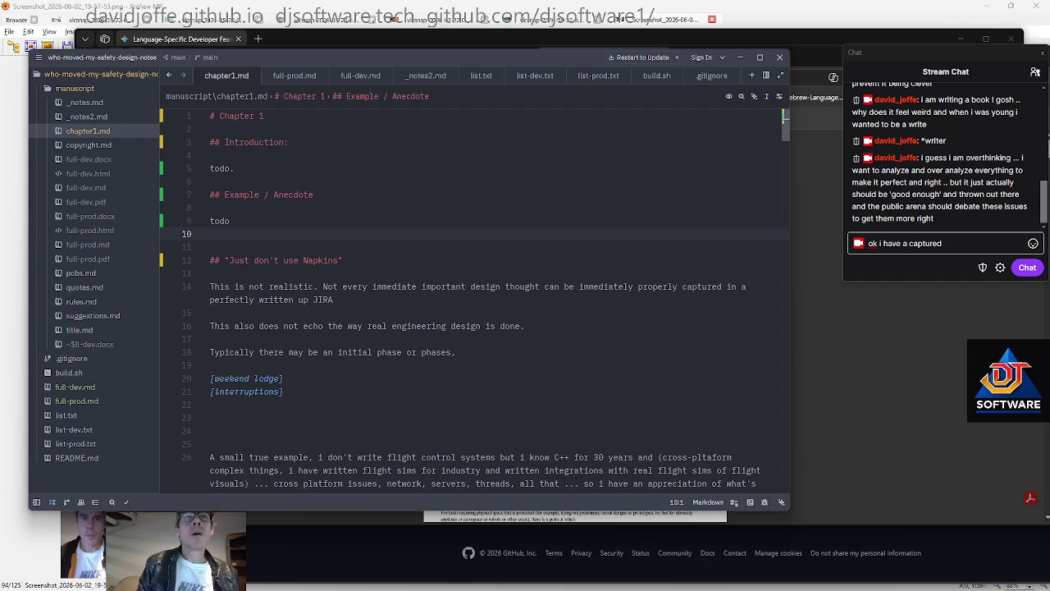
key("alt+Tab")
key("F5")
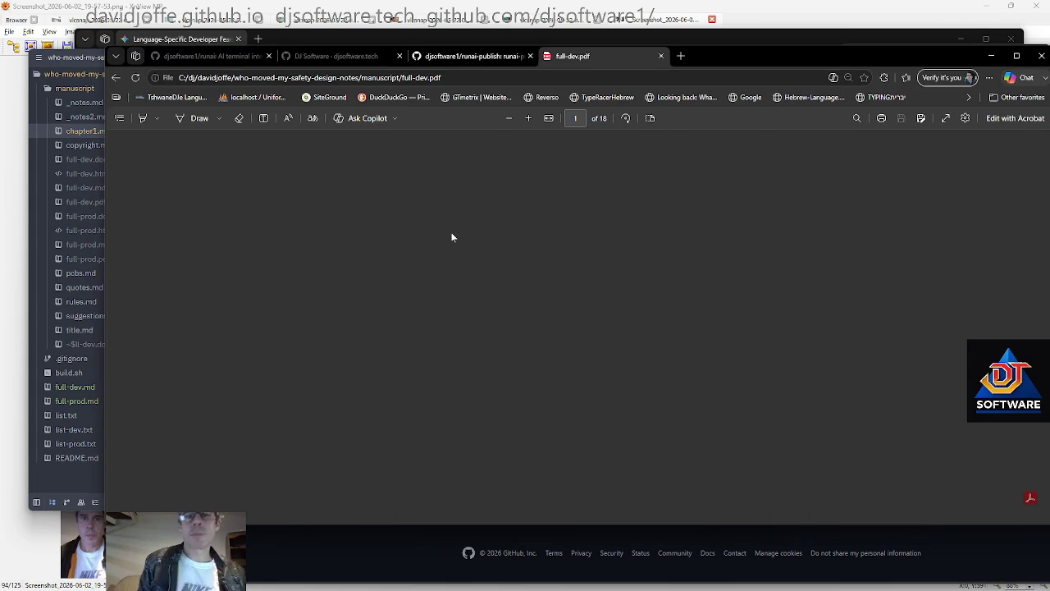
Close the PDF preview and go to the dev build step in build.sh
key("ctrl+w")
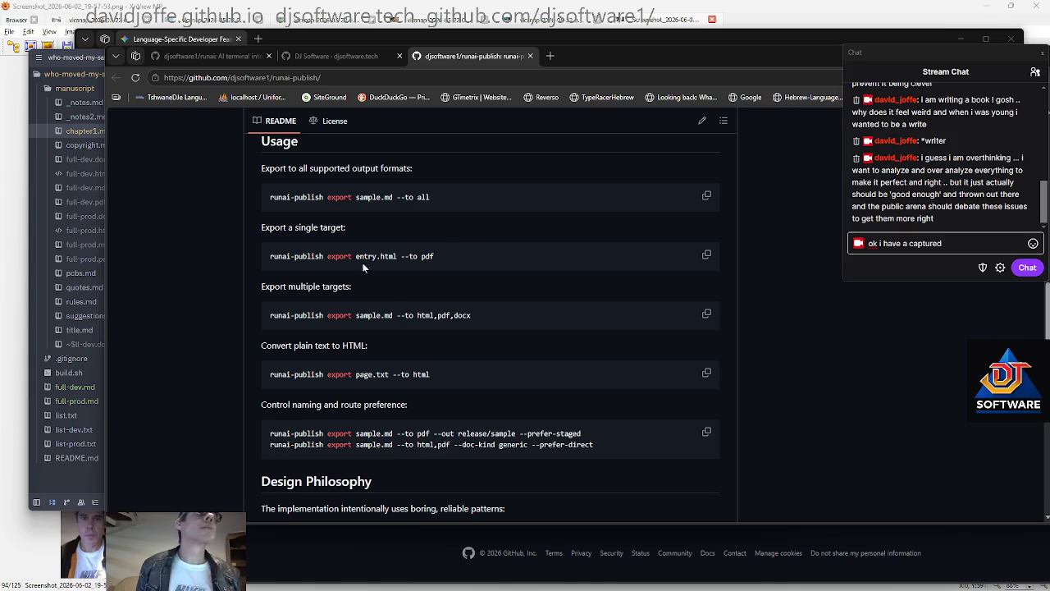
left_click(72, 373)
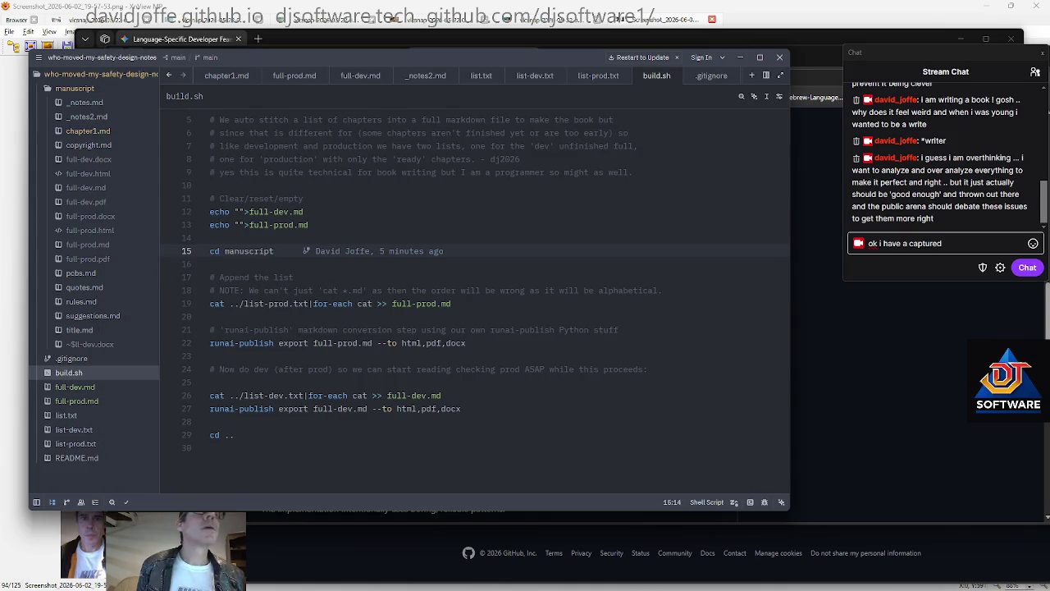
key("Down")
key("Down")
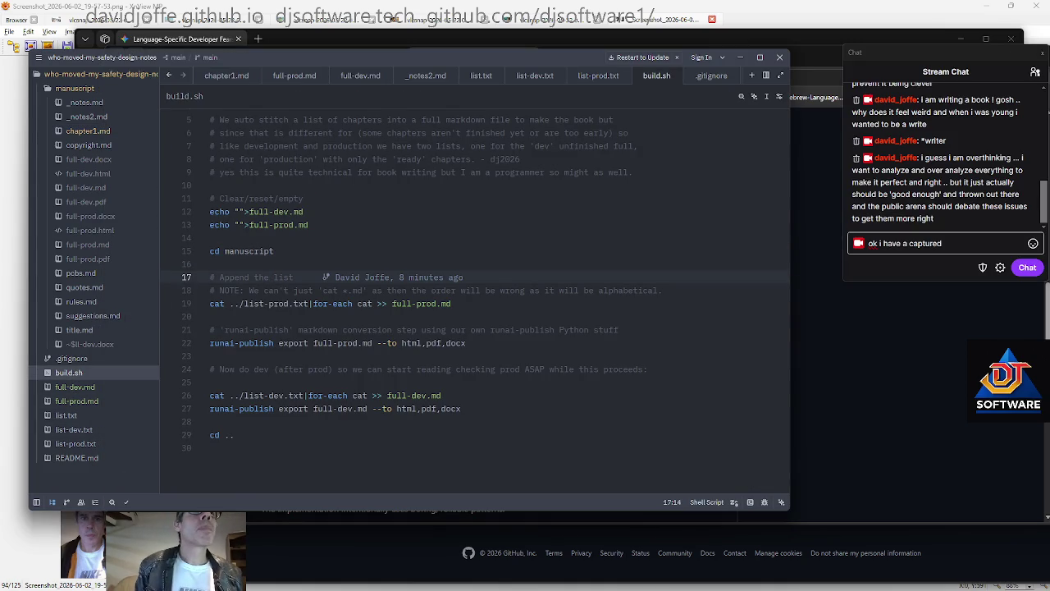
key("Up")
key("Up")
key("Down")
key("Down")
key("Down")
key("Down")
key("Down")
key("Down")
key("Up")
key("Up")
key("Up")
key("Down")
key("Down")
key("Down")
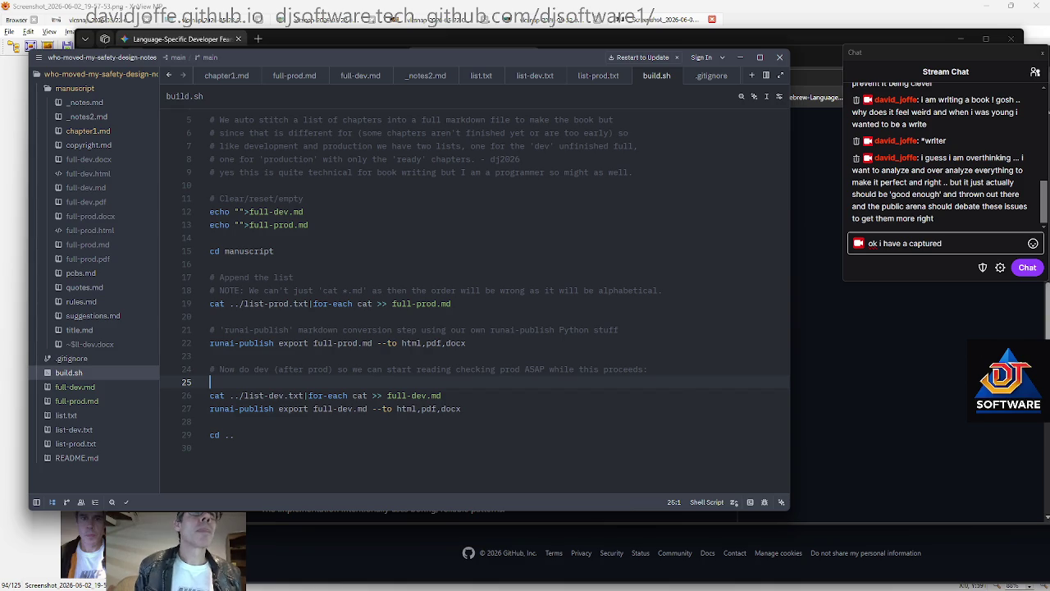
Add 'rm full-dev.pdf' and 'rm full-dev.docx' lines before the dev build, then copy them
type("rm ")
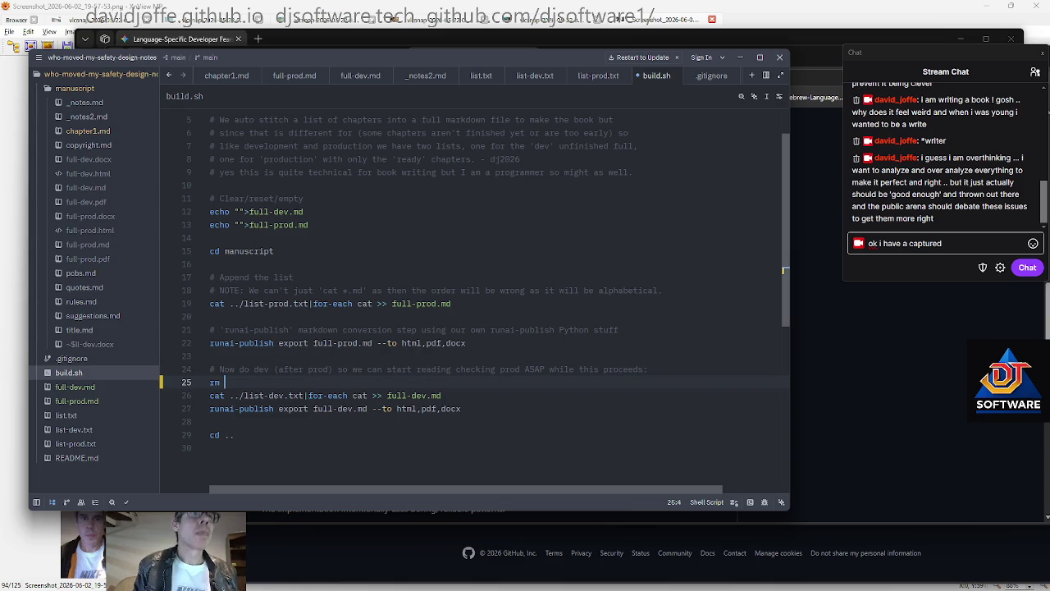
type("full-dev.")
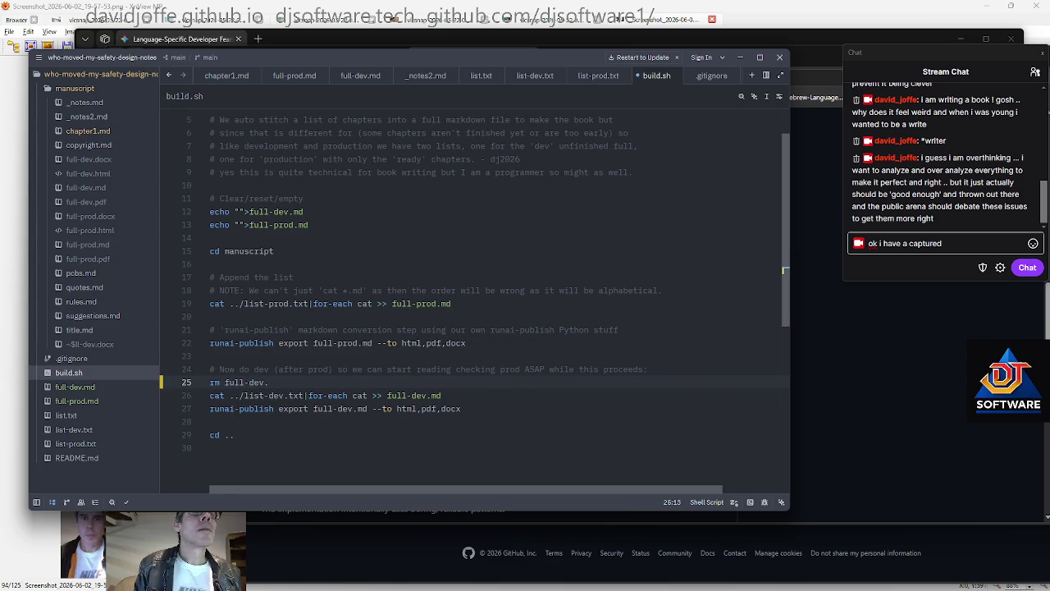
key("Return")
type("rm full-dev.docx")
key("Return")
key("Up")
key("Up")
key("shift+Down")
key("shift+Down")
key("ctrl+c")
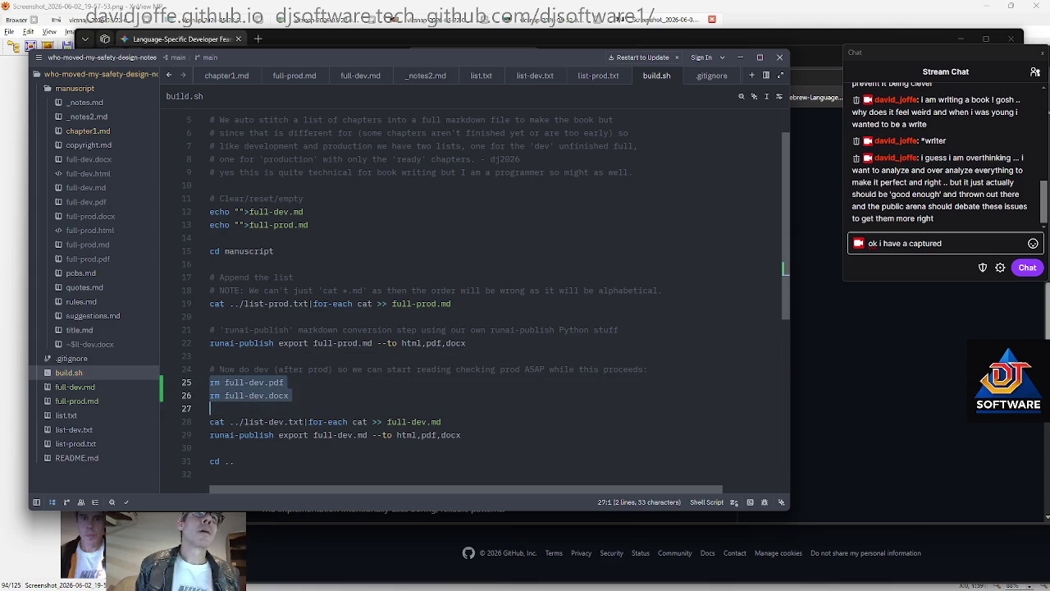
key("Up")
key("Up")
key("Up")
Paste the rm lines below cd manuscript and change the first to full-prod.pdf
key("Up")
key("ctrl+v")
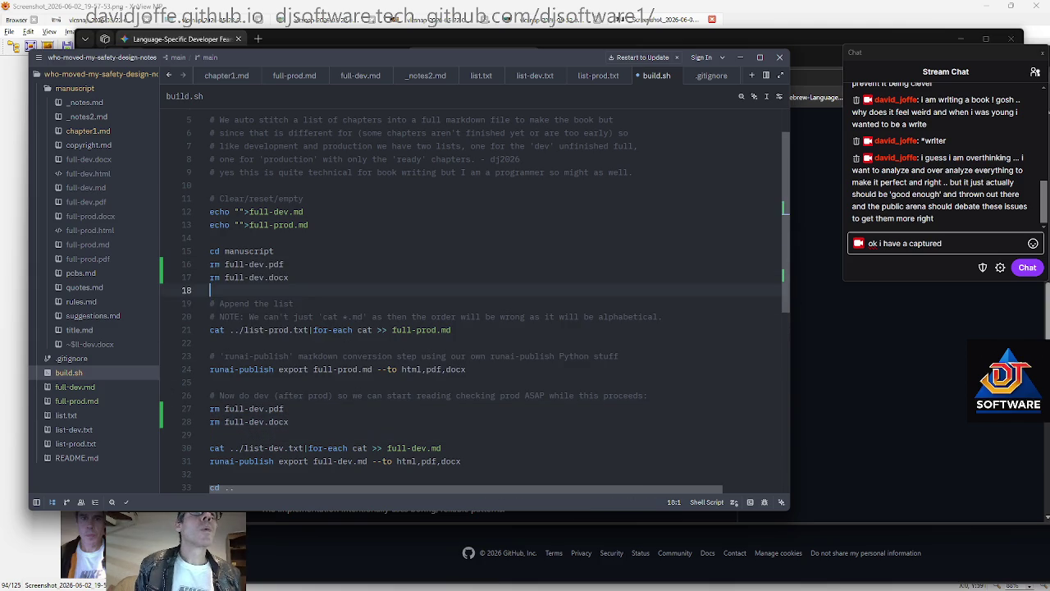
key("Up")
key("Up")
key("End")
key("Left")
key("Left")
key("Left")
key("Left")
key("BackSpace")
key("BackSpace")
key("BackSpace")
type("prod")
key("Escape")
Change the second pasted rm line to delete full-prod.docx
key("ctrl+shift+Left")
key("ctrl+c")
key("Down")
key("ctrl+shift+Right")
key("ctrl+v")
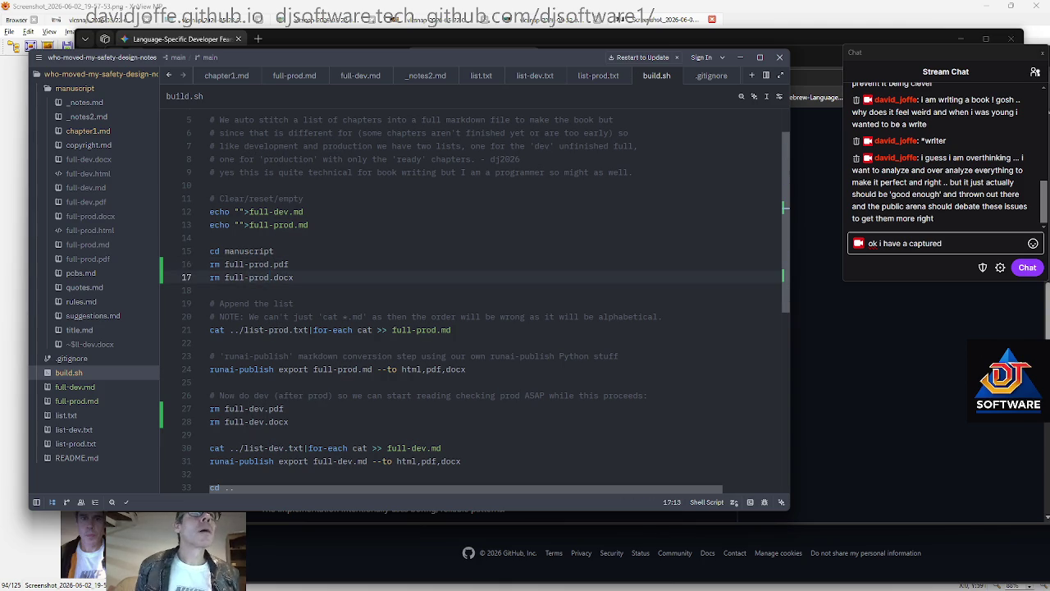
key("Up")
key("Up")
key("End")
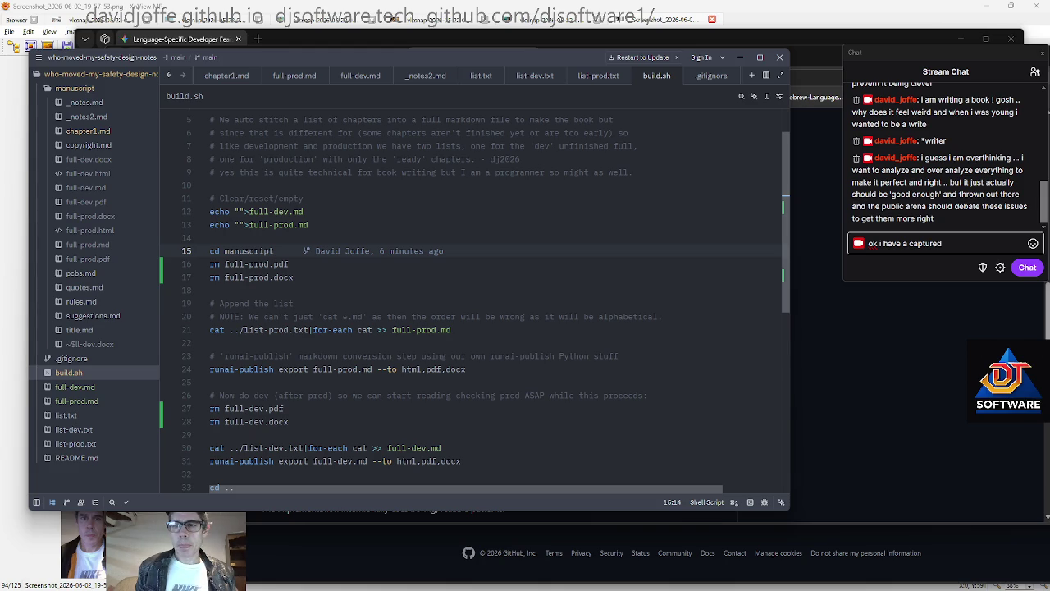
key("alt+Tab")
left_click(328, 289)
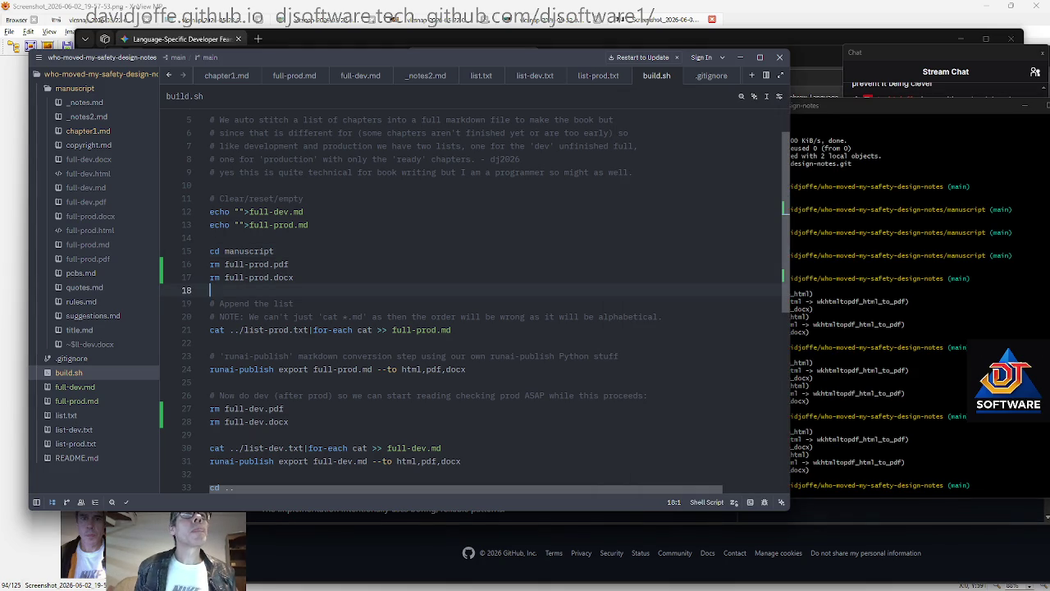
Move the cd manuscript line above the Clear/reset/empty comment and echo lines in build.sh
key("Down")
key("Down")
key("Down")
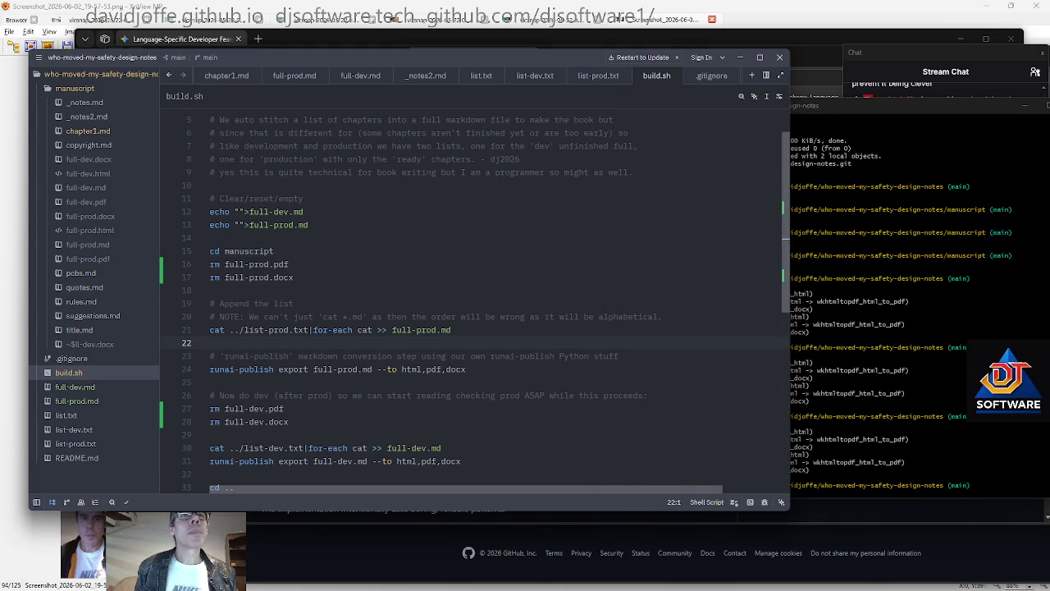
left_click(309, 225)
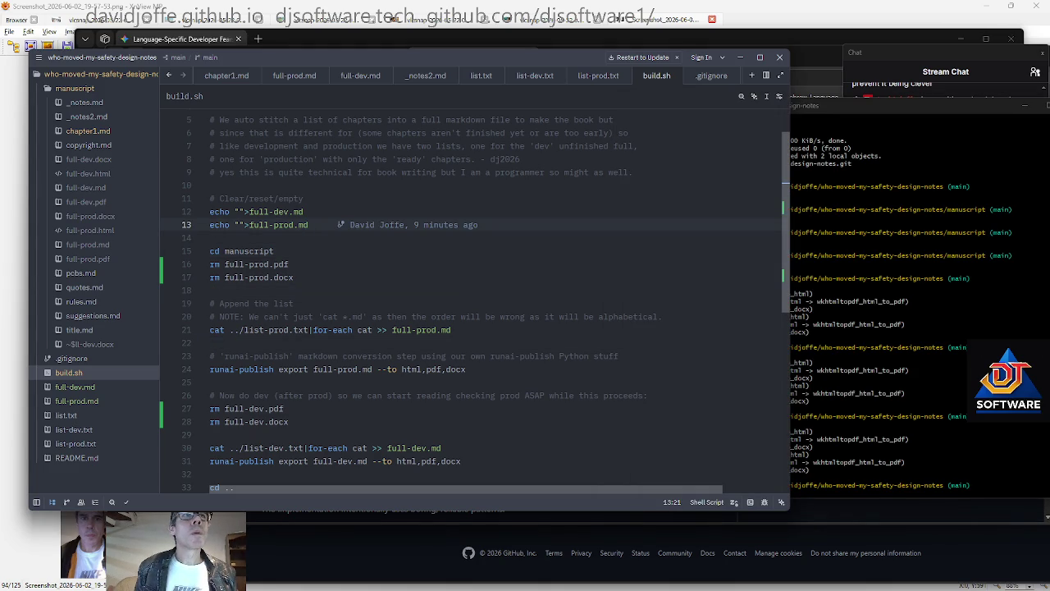
key("Down")
key("Down")
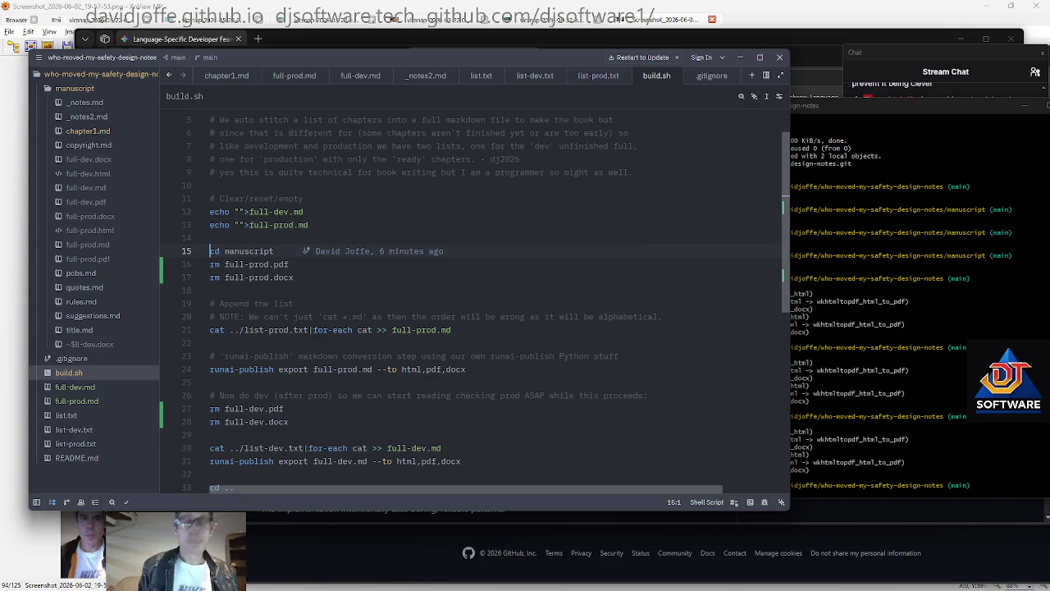
key("Home")
key("shift+Down")
key("BackSpace")
key("Up")
key("Up")
key("Up")
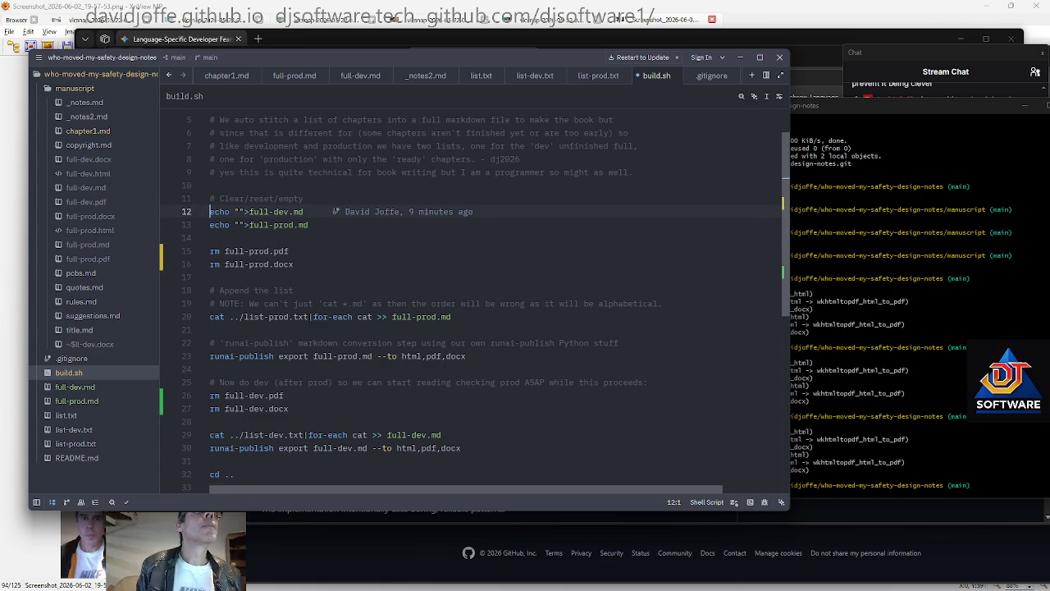
key("ctrl+v")
key("Up")
key("Up")
key("alt+Down")
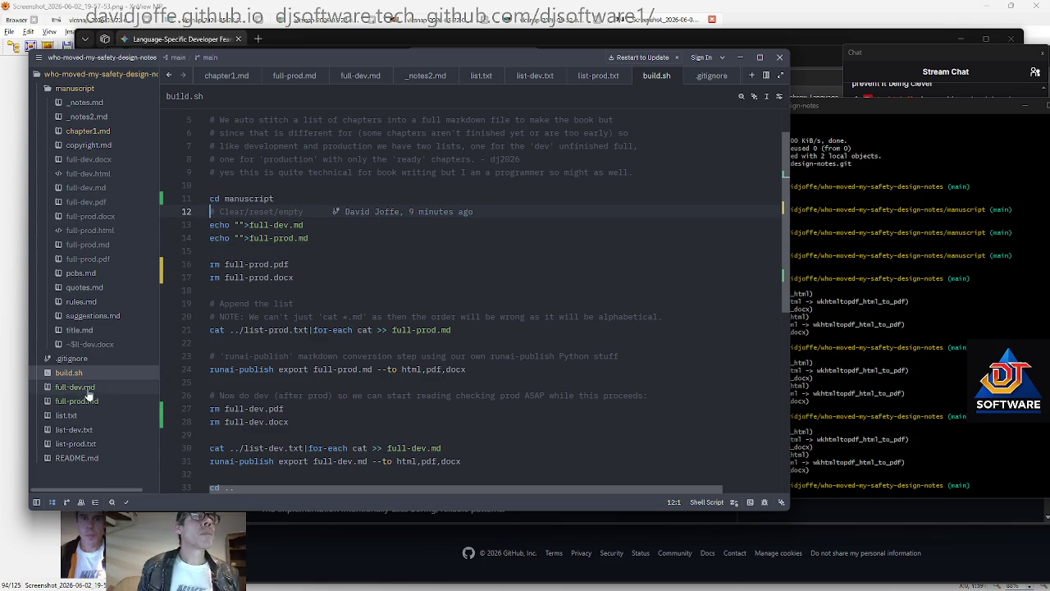
Rerun ./build.sh in Git Bash and check the output, which fails on full-dev.docx
key("alt+Tab")
key("Up")
key("Return")
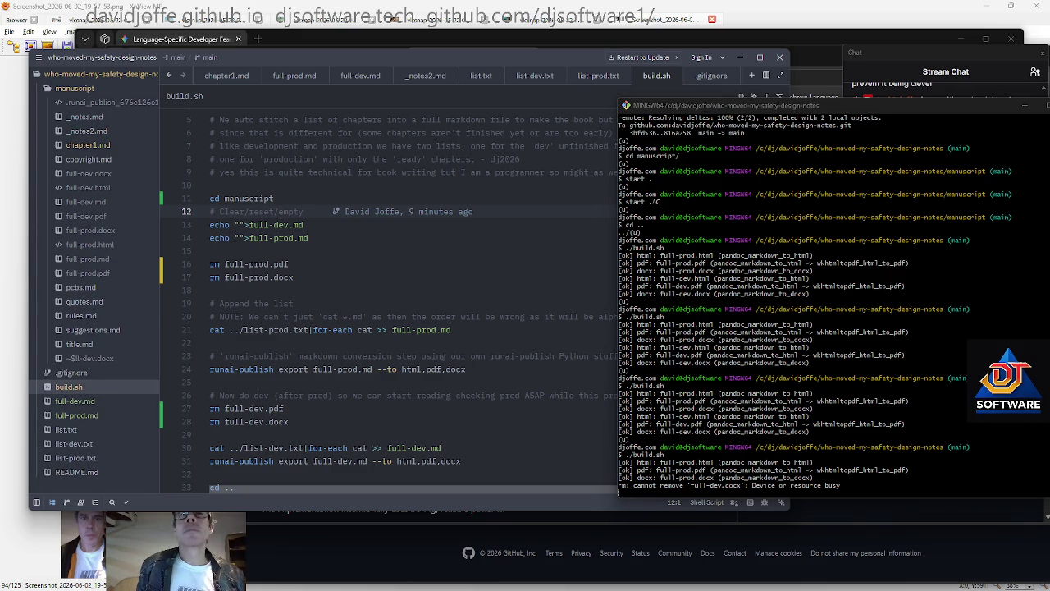
key("alt+Tab")
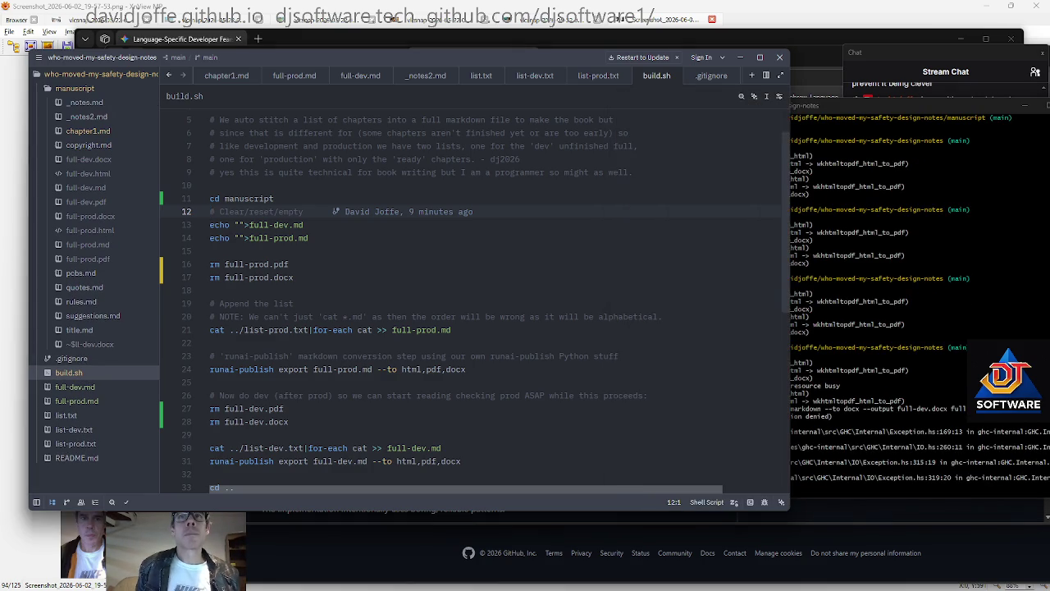
key("alt+Tab")
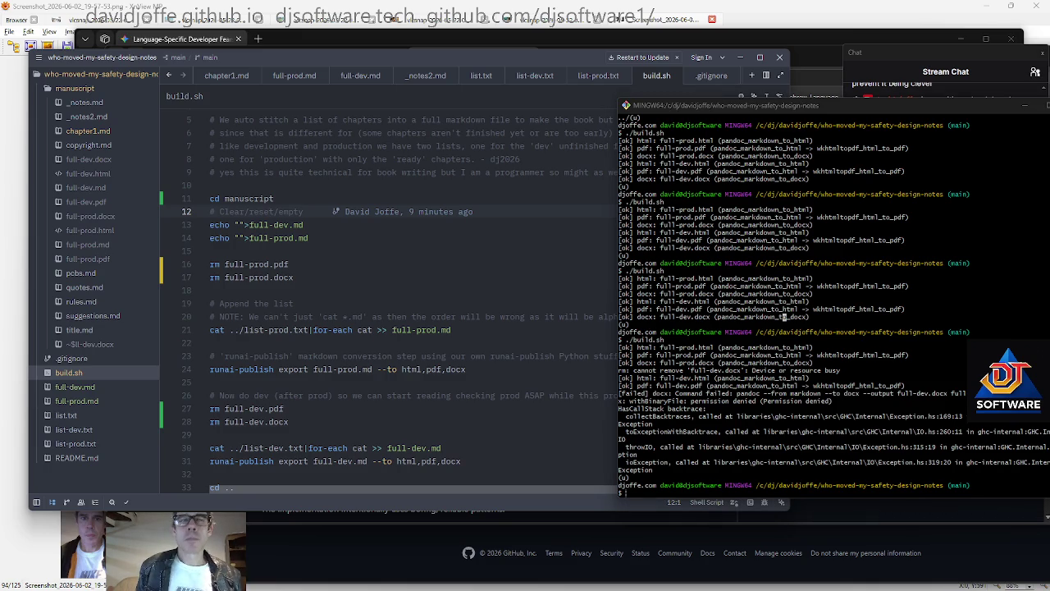
left_click_drag(273, 369, 274, 357)
scroll(273, 356, "down", 2)
left_click(794, 316)
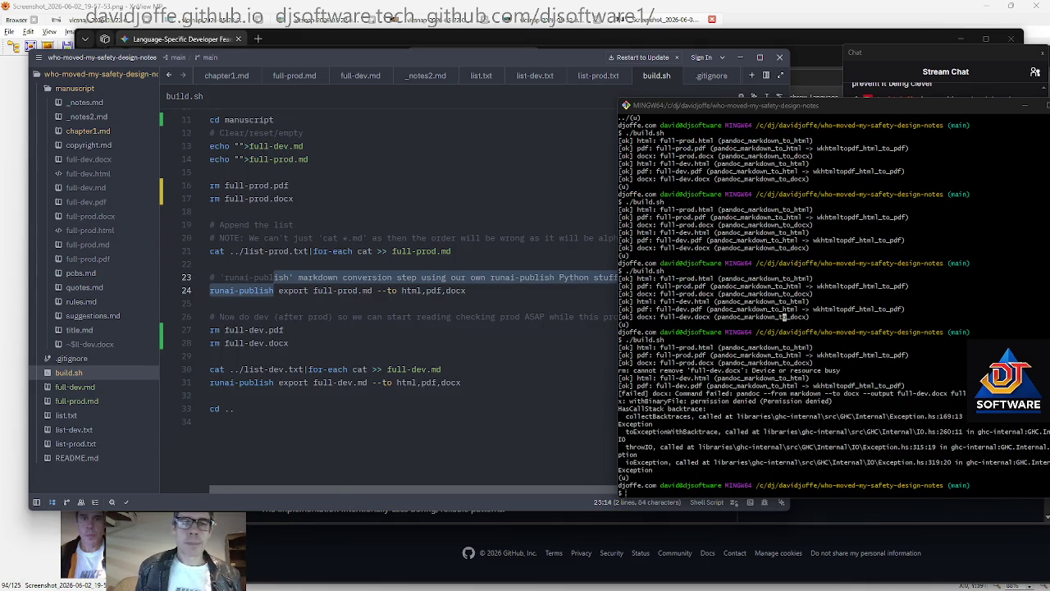
Open full-dev.pdf from the manuscript folder in File Explorer
key("alt+Tab")
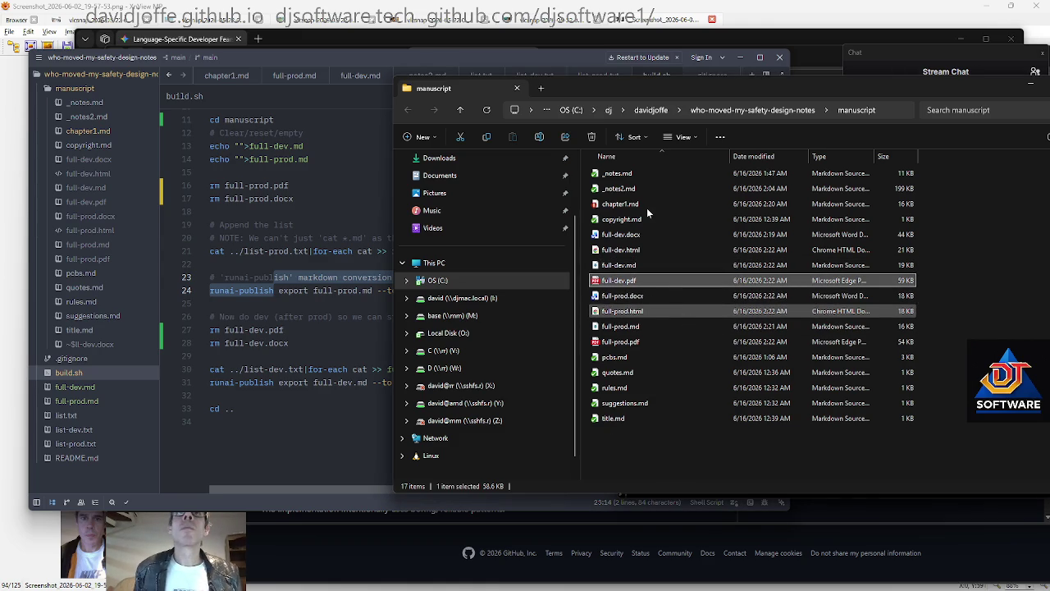
left_click(642, 204)
left_click(648, 281)
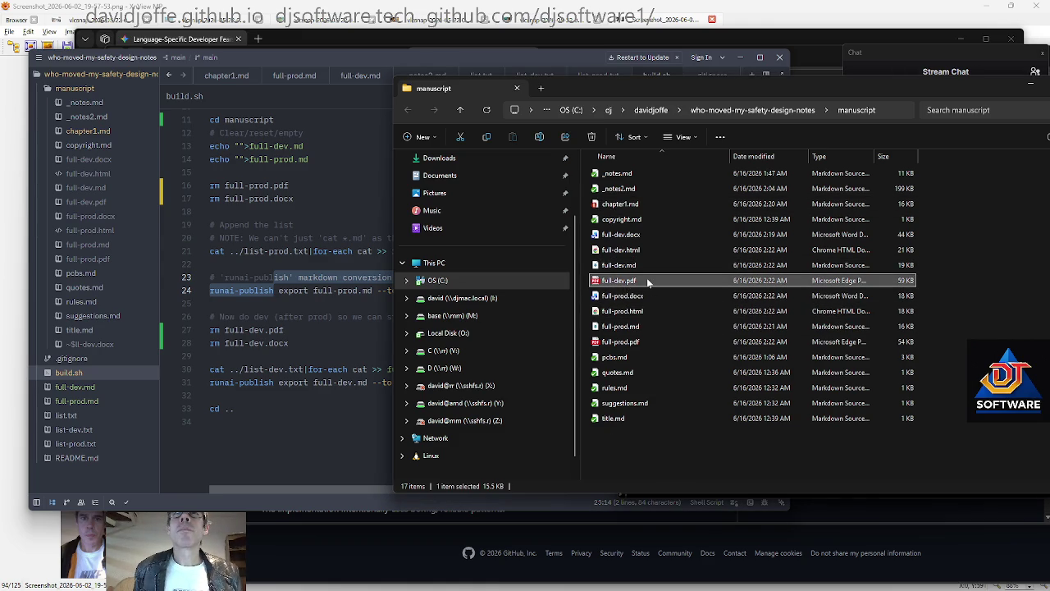
double_click(633, 283)
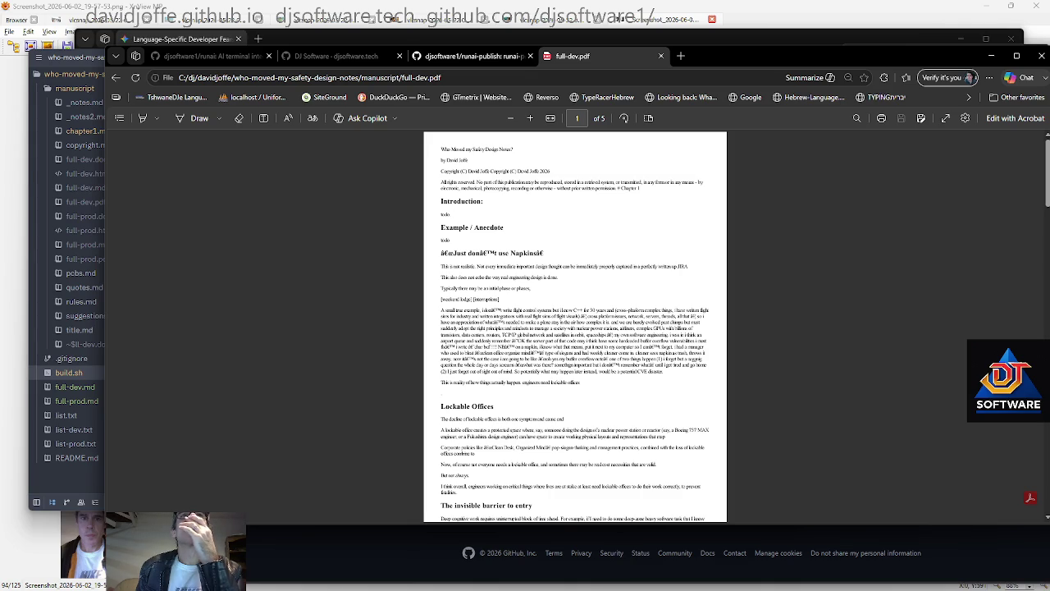
Close the full-dev.pdf preview and return via the terminal to build.sh's full-dev.md line
key("ctrl+w")
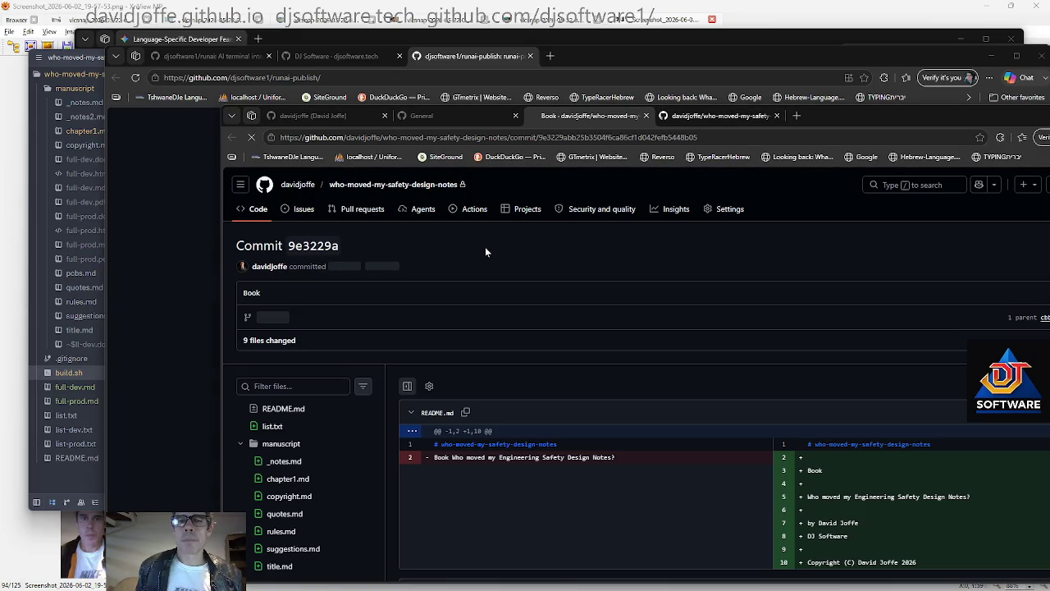
key("alt+Tab")
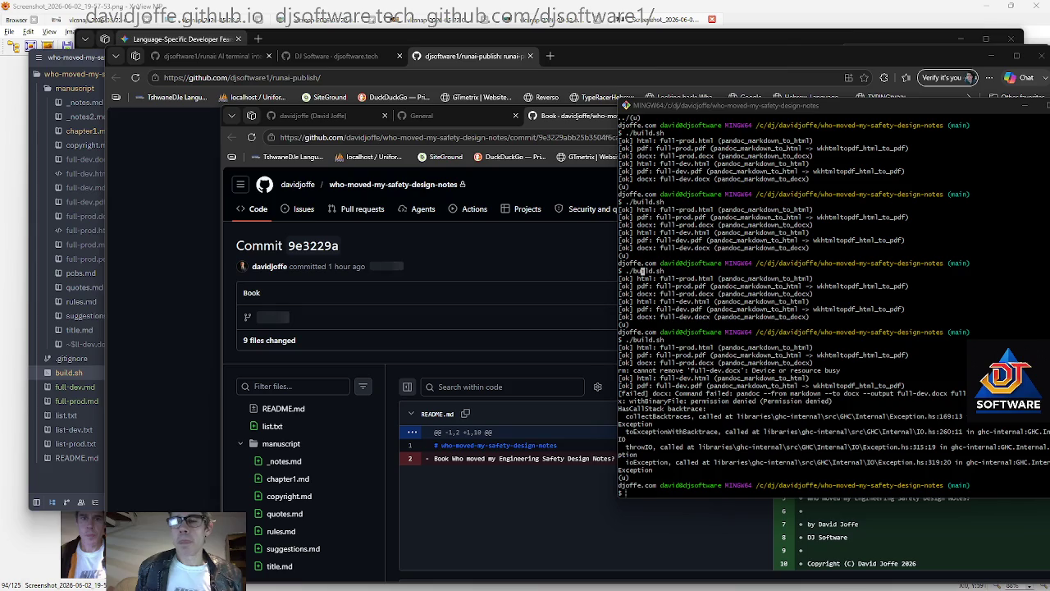
key("alt+Tab")
left_click(323, 369)
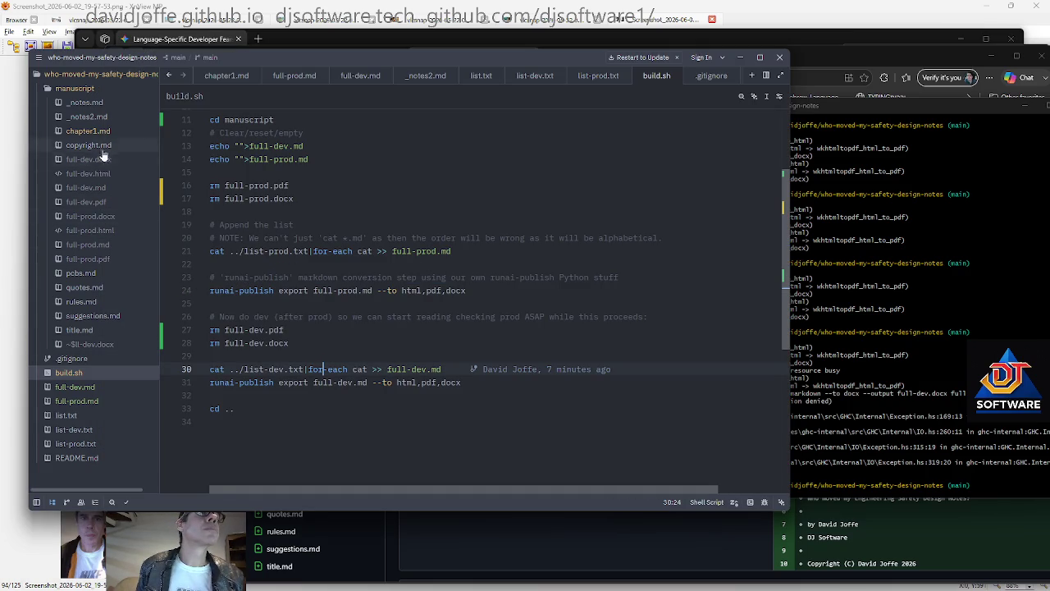
Look through build.sh, chapter1.md, _notes.md and title.md
key("Down")
key("Down")
key("Down")
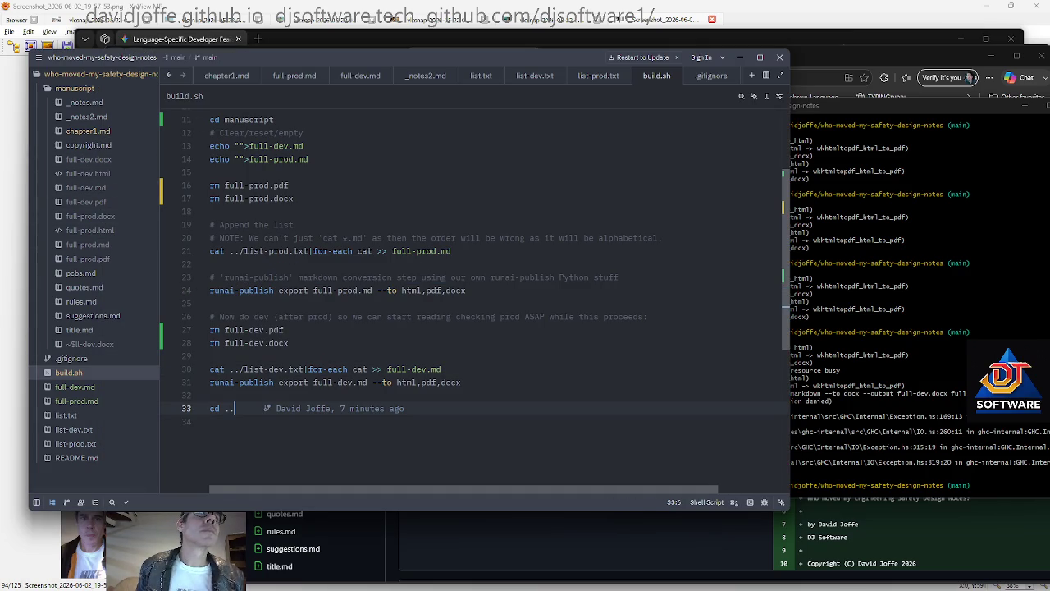
key("Up")
key("Up")
key("Up")
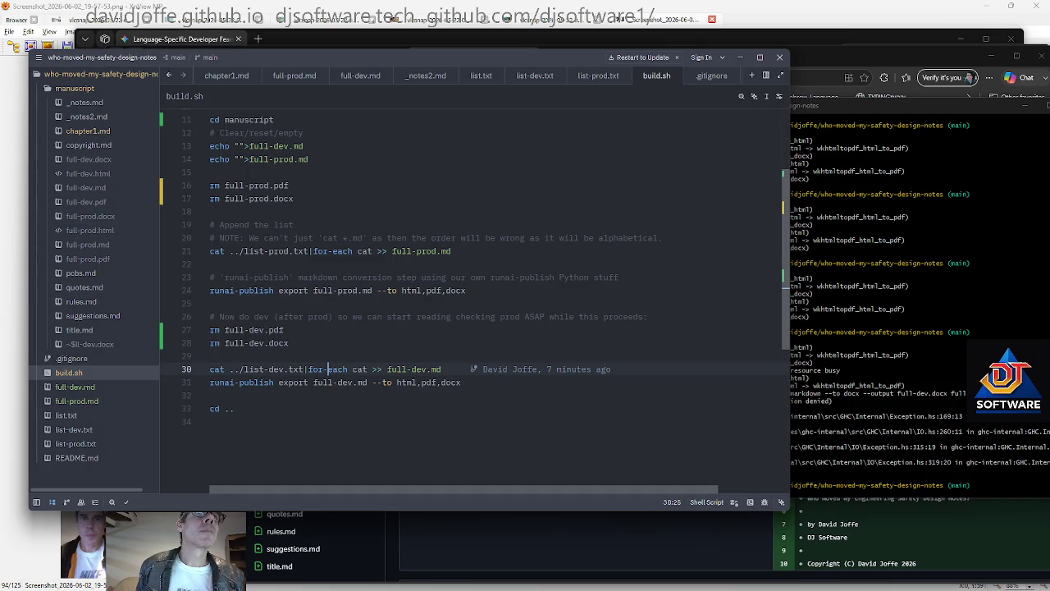
left_click(89, 132)
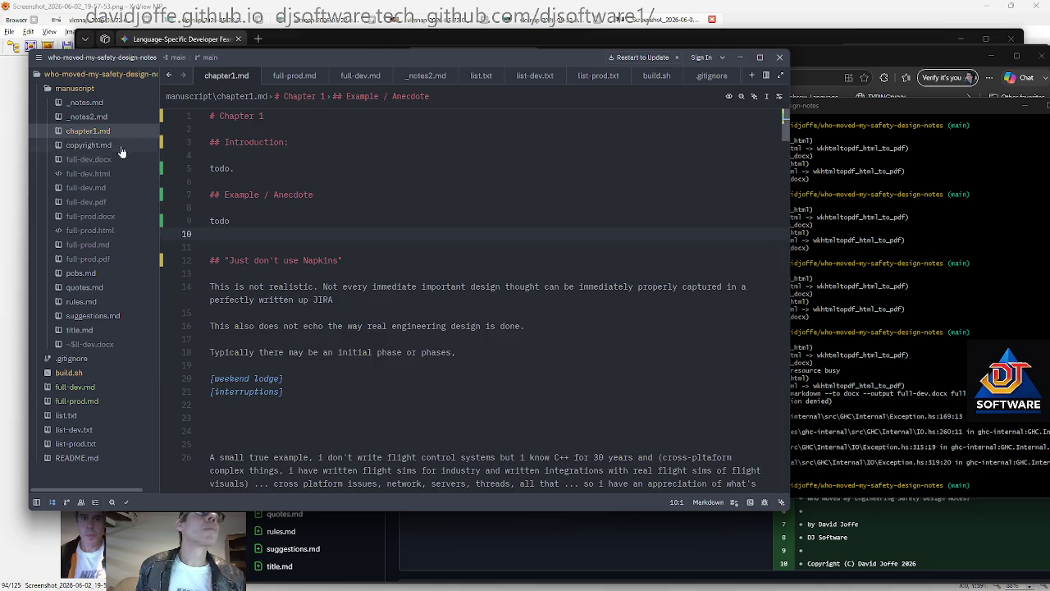
left_click(106, 145)
left_click(102, 117)
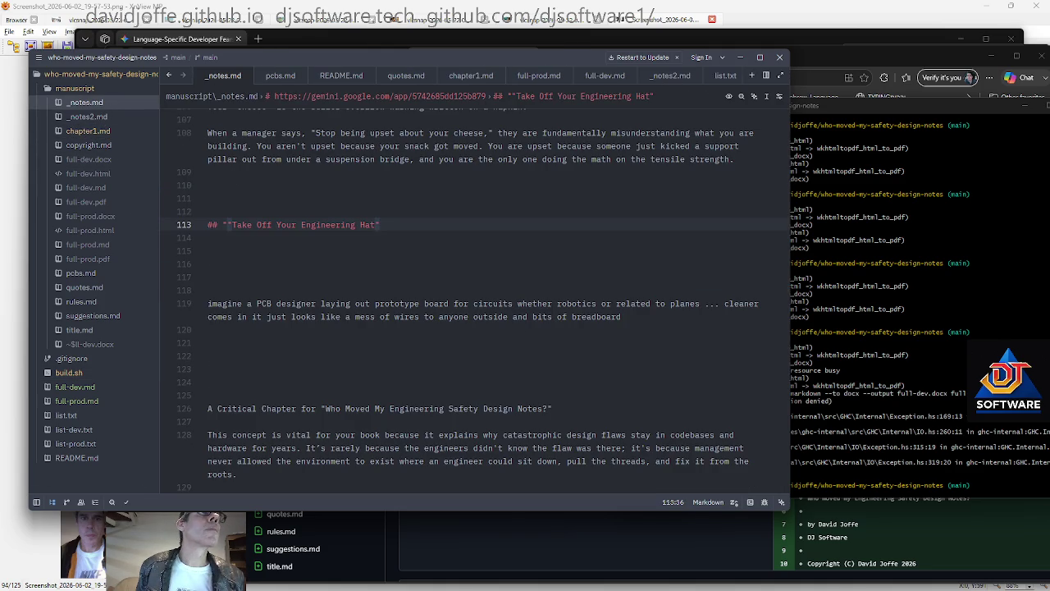
left_click(96, 302)
left_click(82, 330)
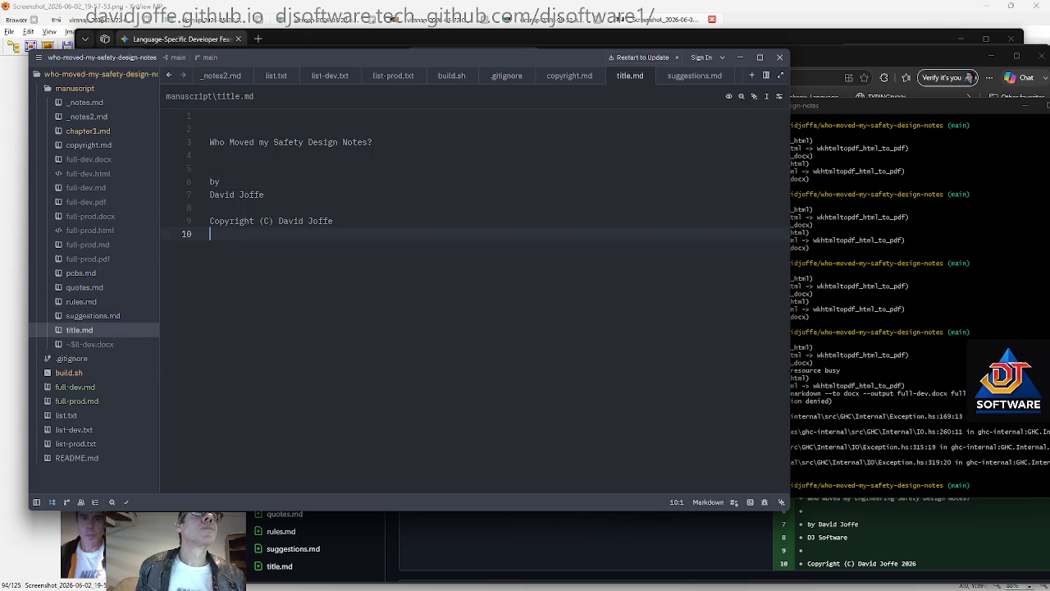
Open copyright.md and delete its empty trailing line 5
left_click(97, 147)
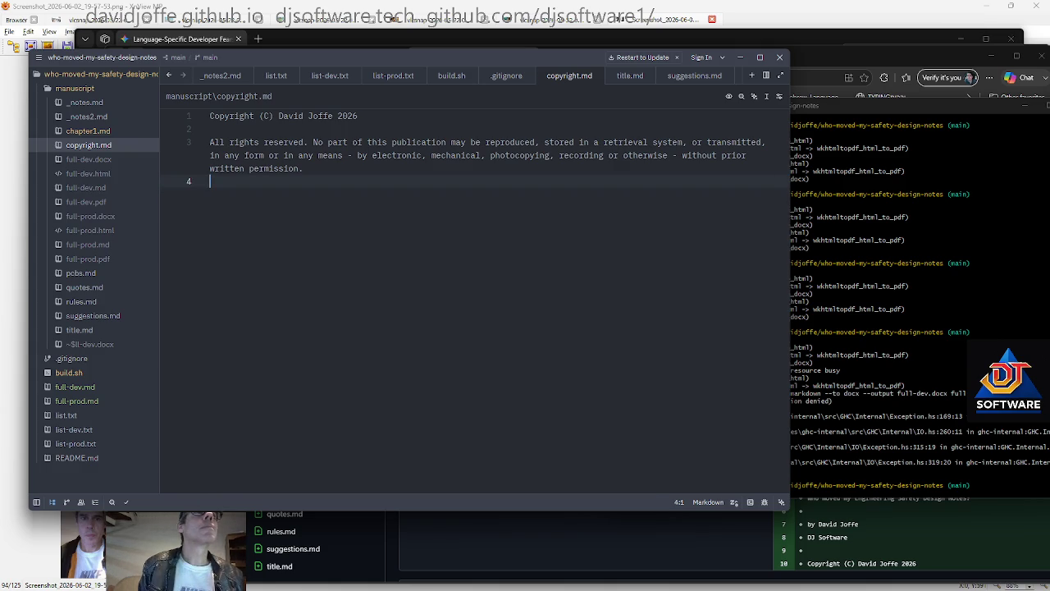
key("BackSpace")
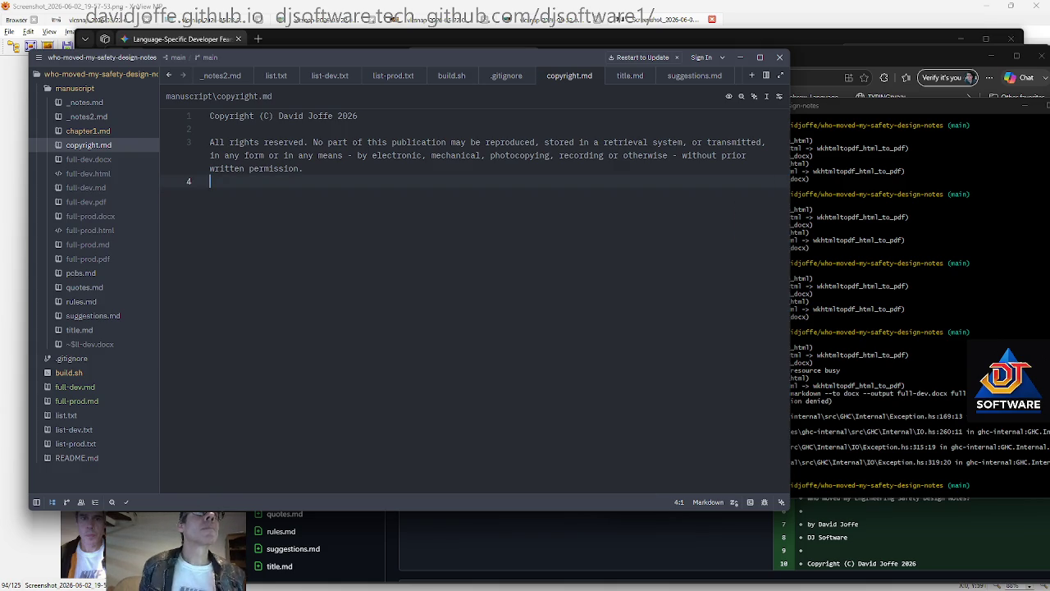
left_click(38, 57)
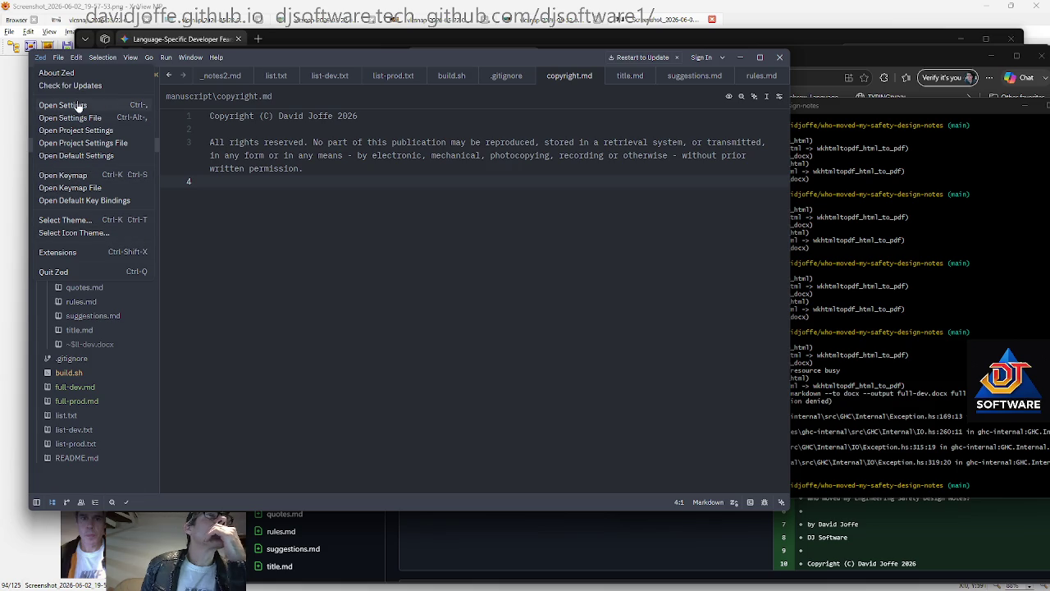
Search the settings for 'newline' and turn Ensure Final Newline On Save off
key("Escape")
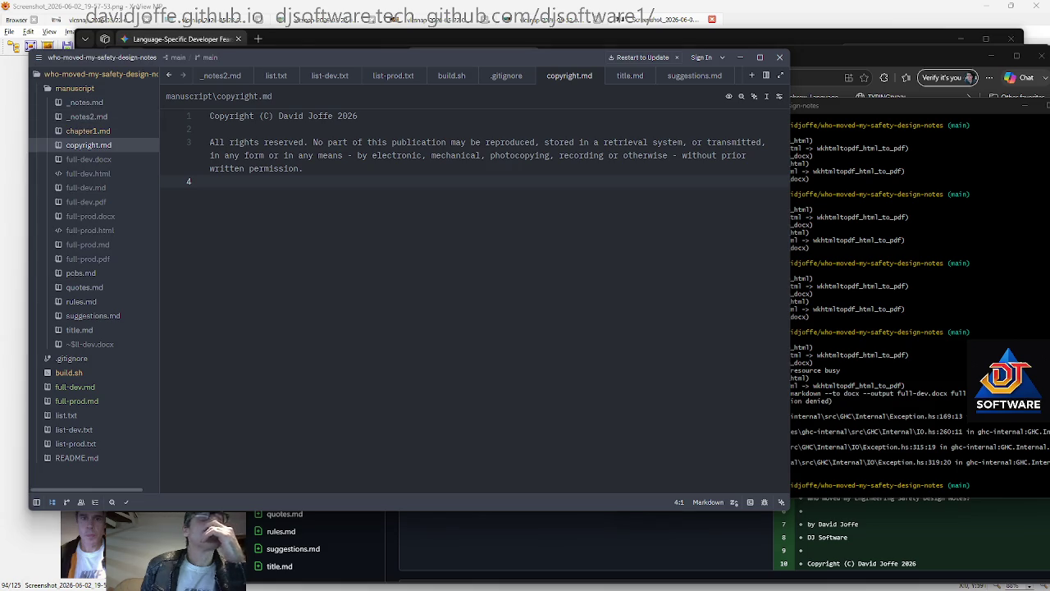
key("ctrl+comma")
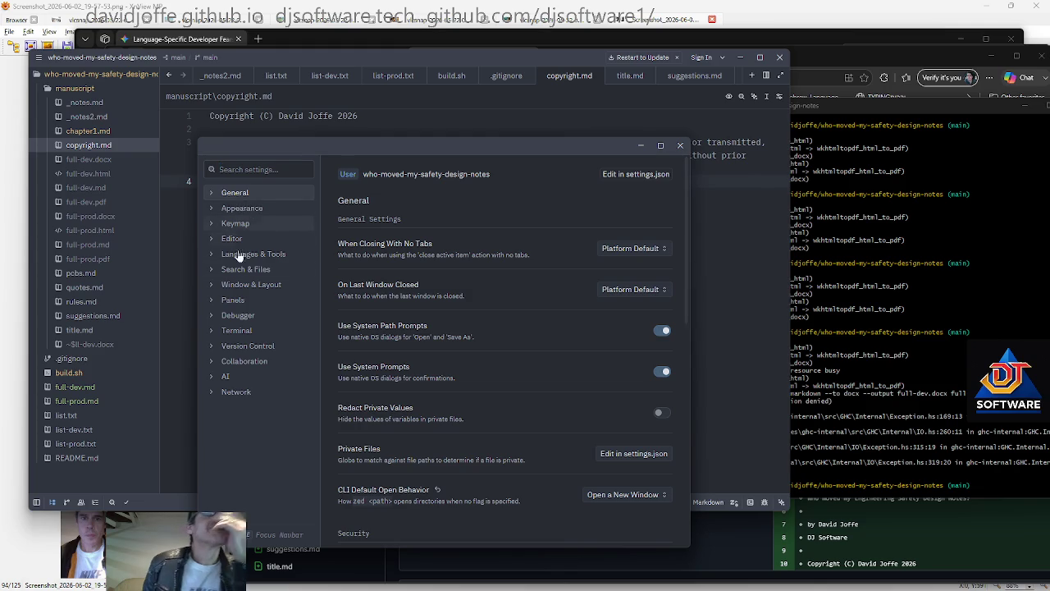
type("auto")
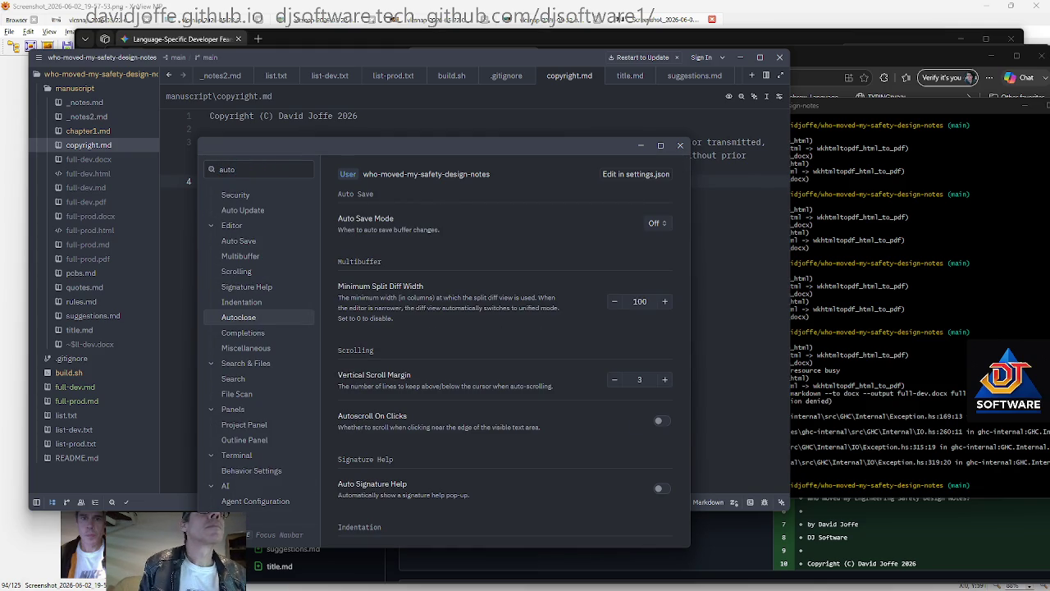
key("ctrl+a")
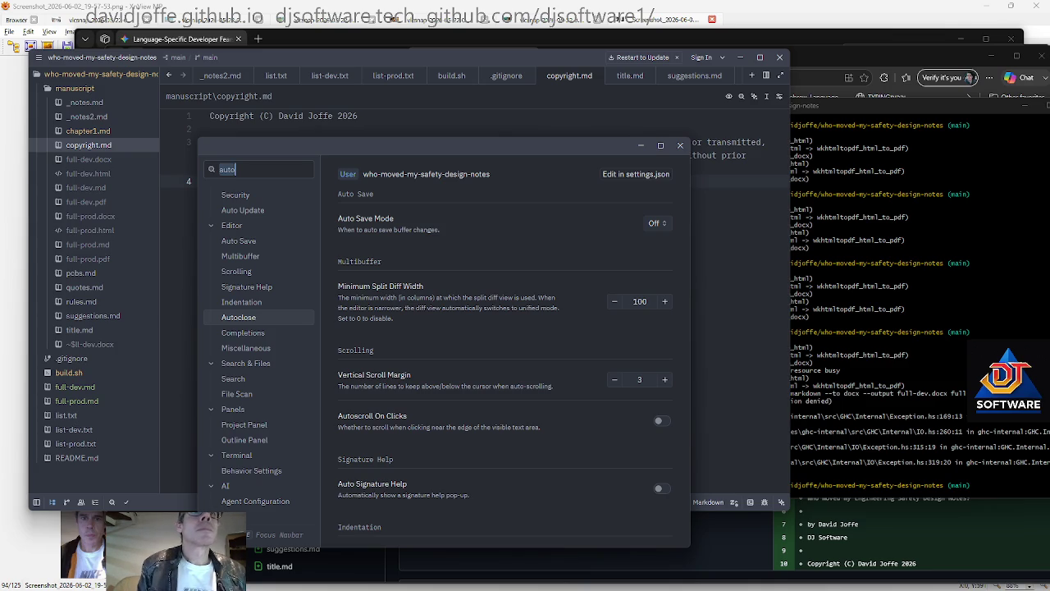
type("newline")
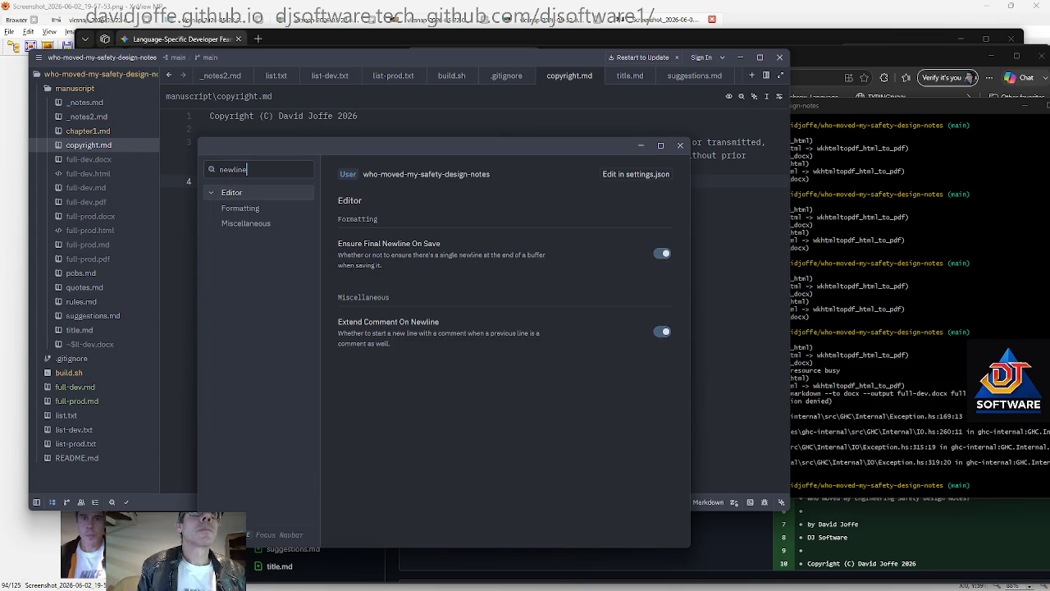
left_click(663, 254)
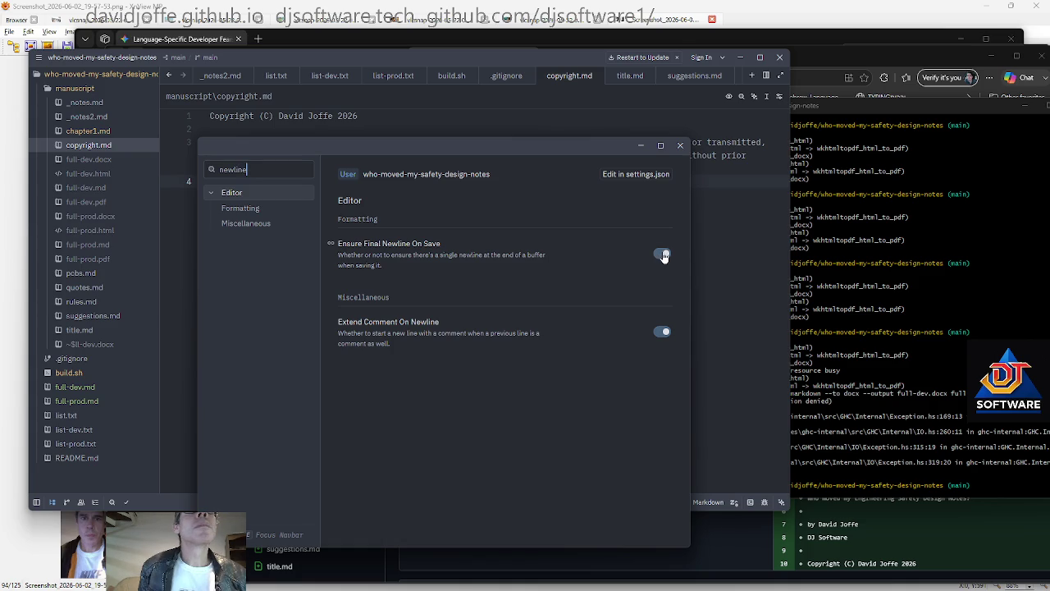
left_click(664, 257)
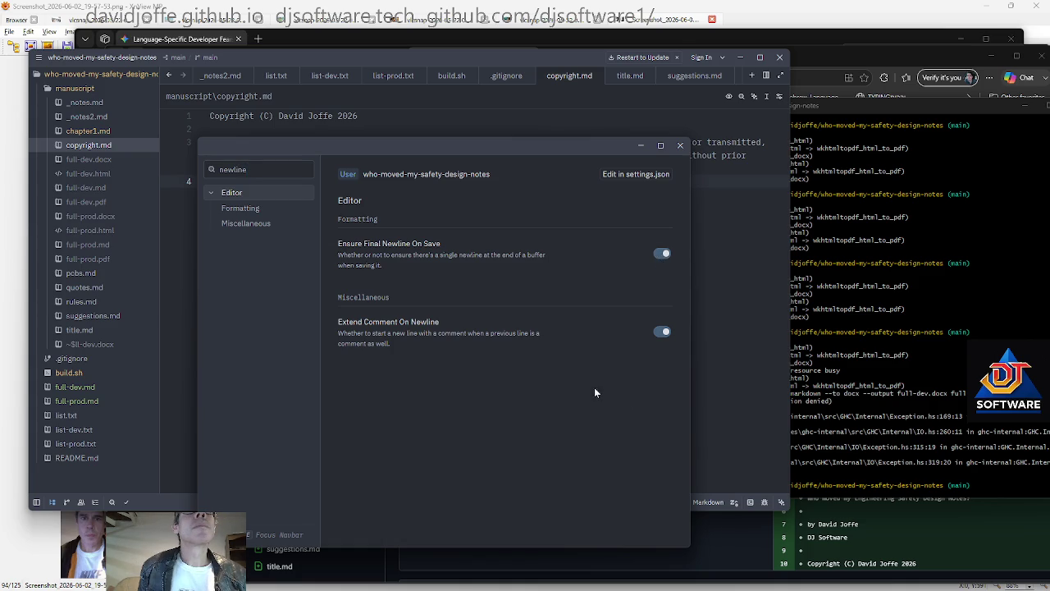
left_click(662, 254)
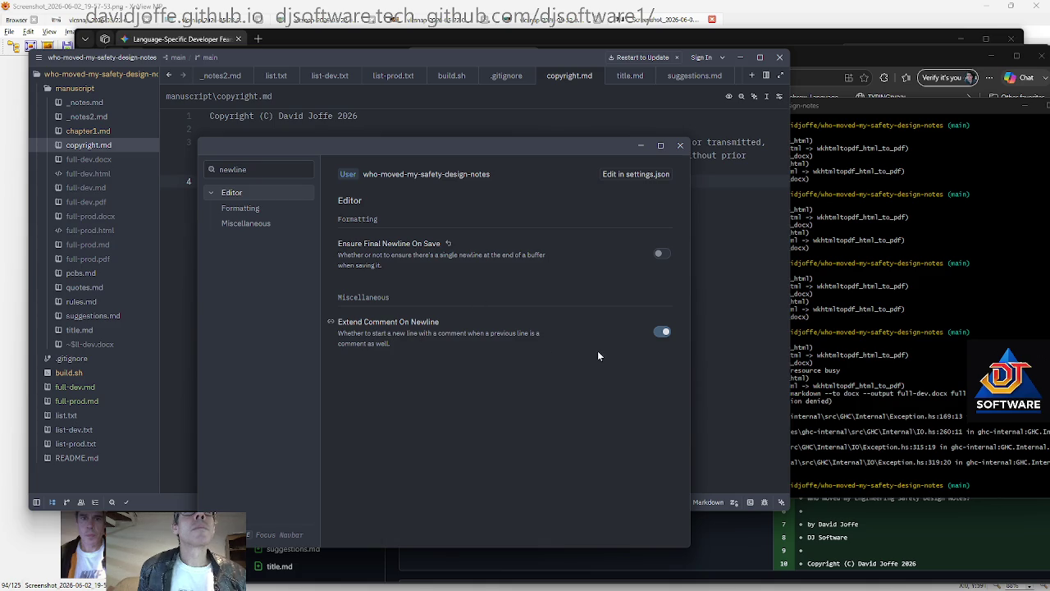
left_click(683, 146)
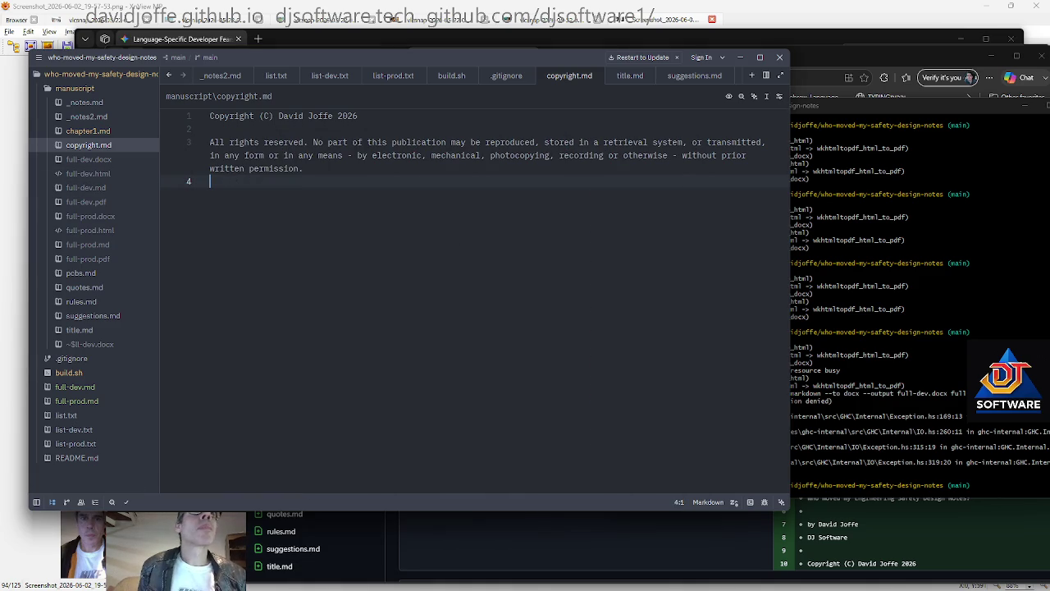
Add a trailing blank line to copyright.md and move title.md's blank line below 'by'
key("Return")
key("Return")
key("Return")
key("Return")
key("shift+Up")
key("shift+Up")
key("shift+Up")
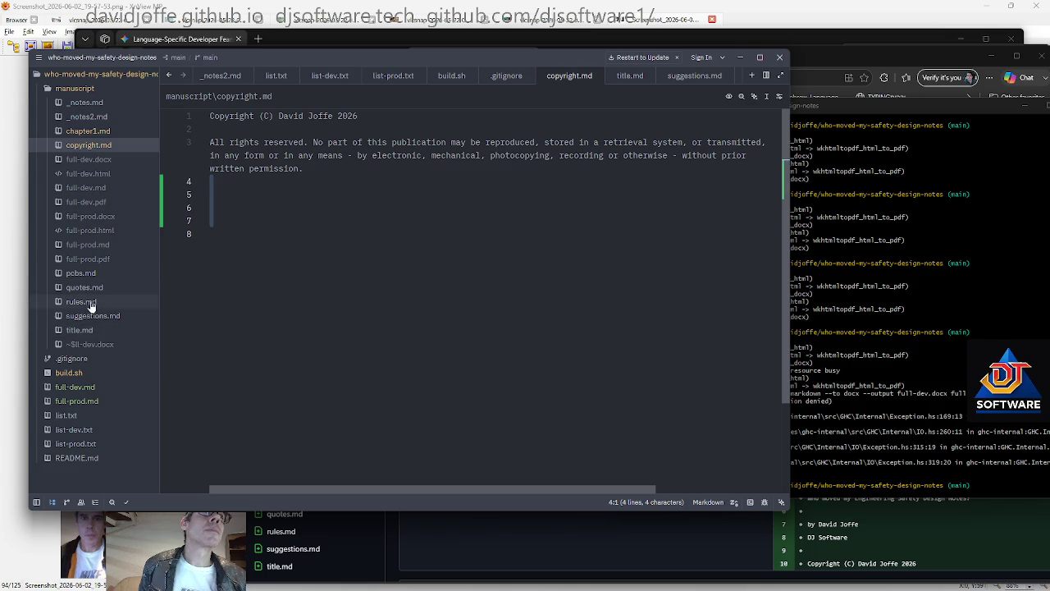
left_click(87, 330)
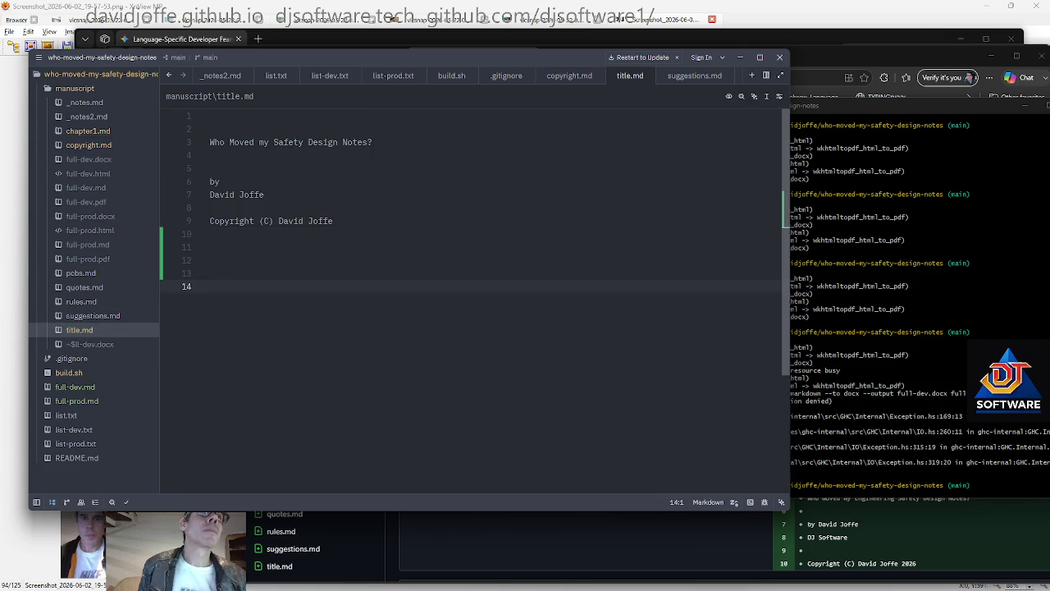
left_click(210, 168)
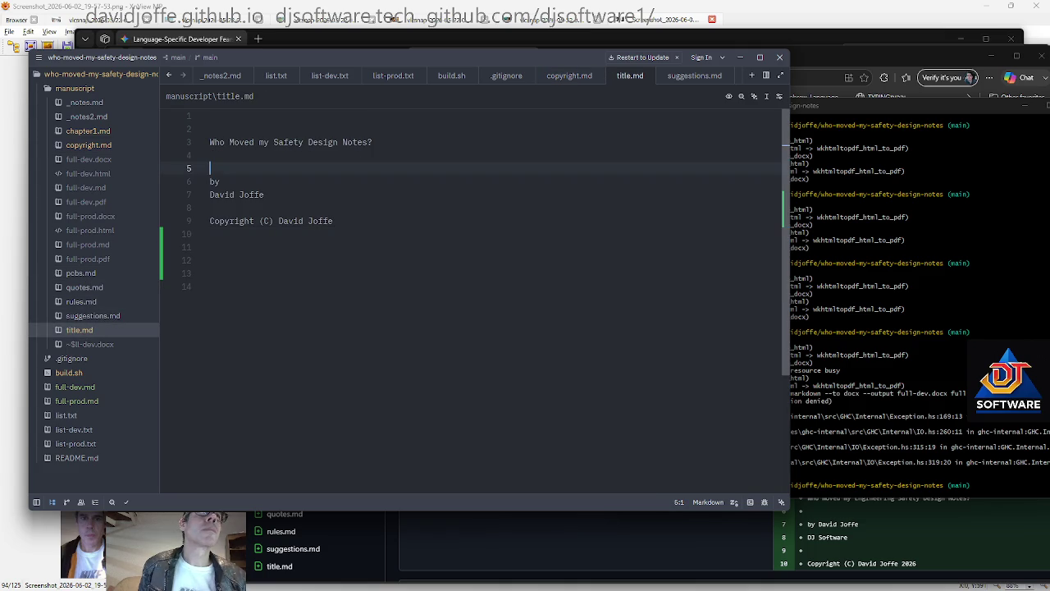
key("Delete")
key("End")
key("Return")
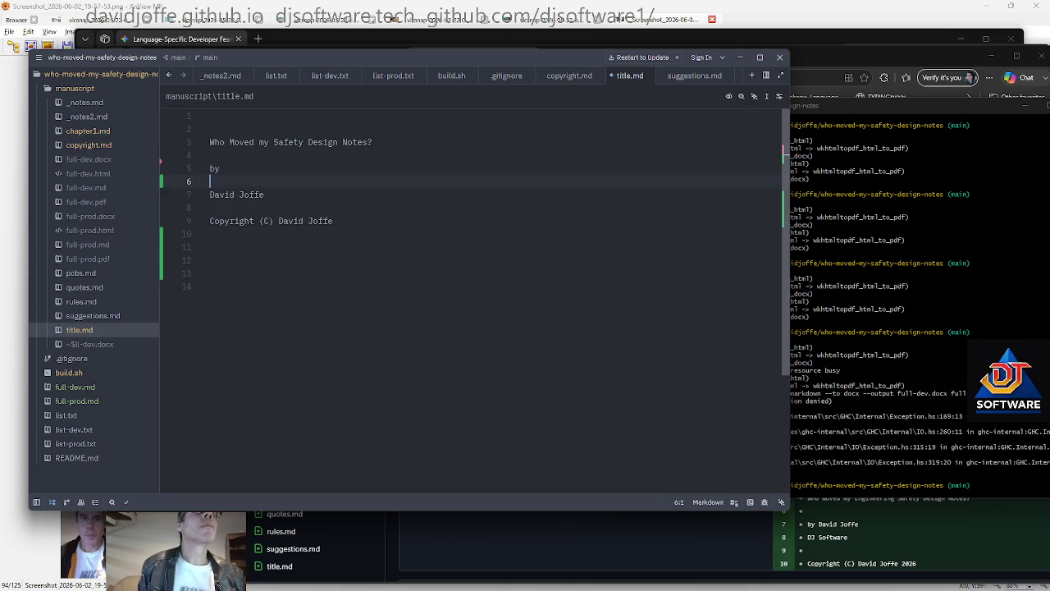
Wrap the book title line in title.md in ** bold markers
key("Up")
key("Up")
key("Up")
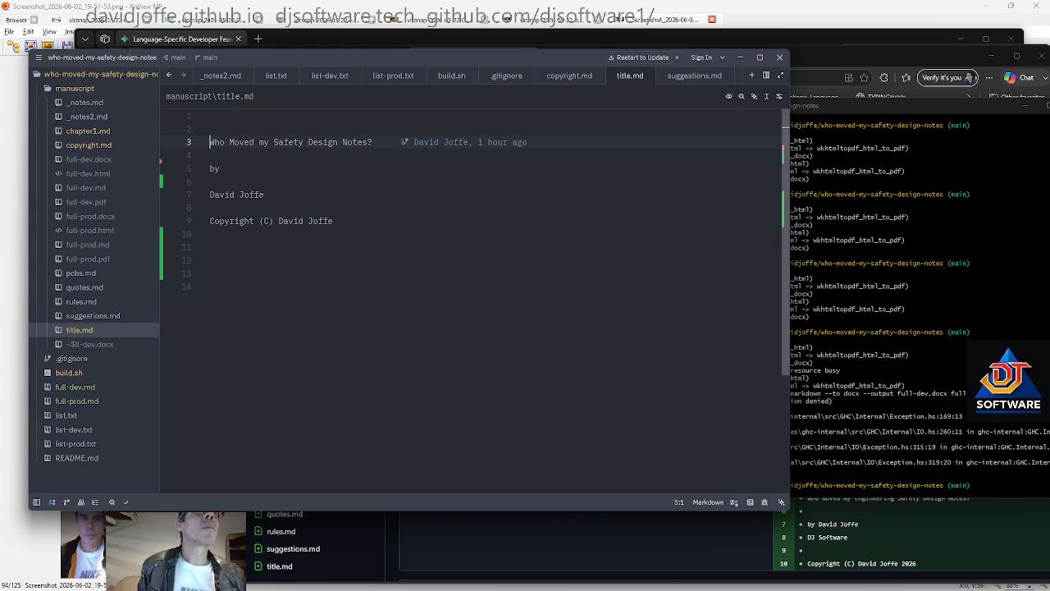
type("**")
key("End")
type("**")
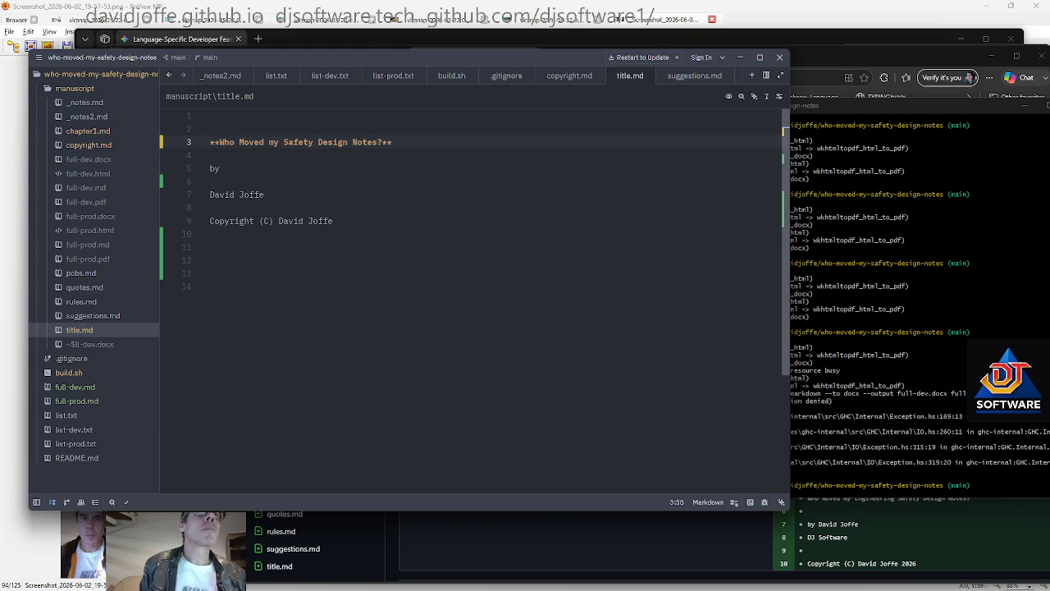
left_click(210, 278)
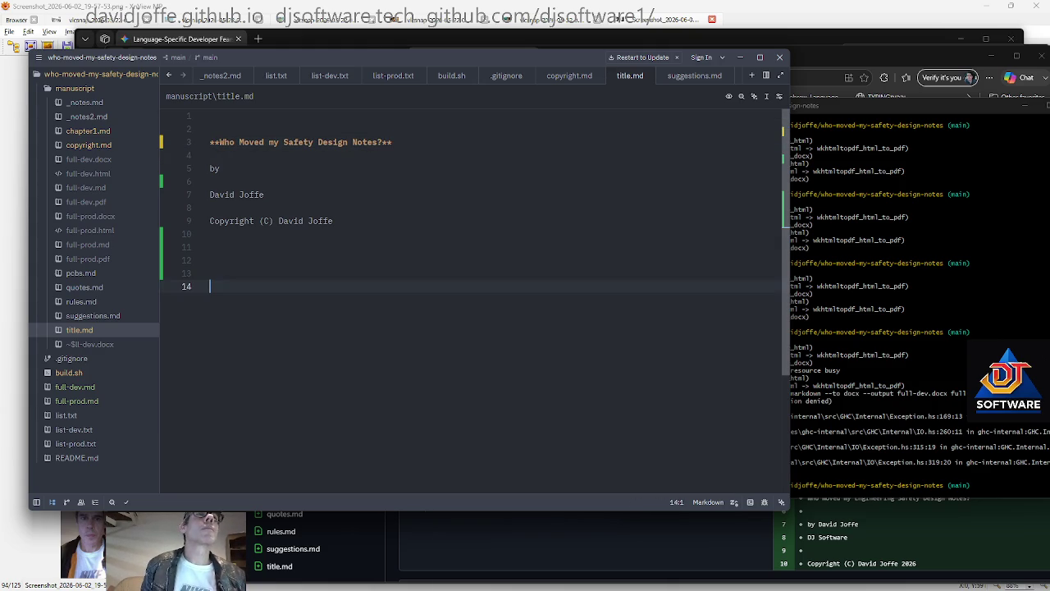
Add an empty line above the copyright notice and trim copyright.md's extra trailing blanks
left_click(101, 145)
key("ctrl+Home")
key("Return")
key("Return")
key("Down")
key("Down")
key("Down")
key("Down")
key("Down")
key("BackSpace")
key("BackSpace")
key("Return")
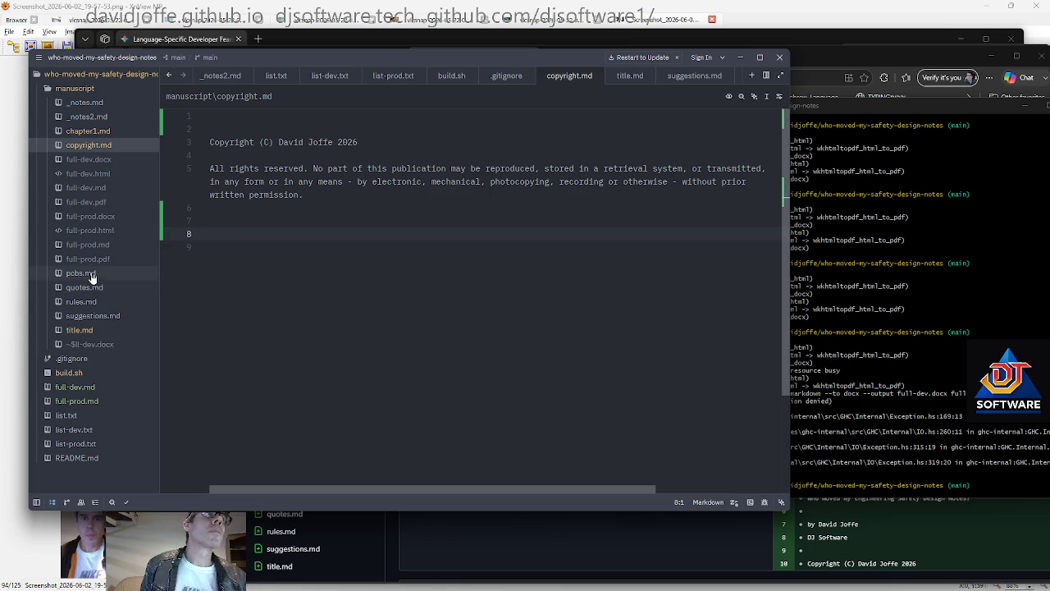
left_click(90, 133)
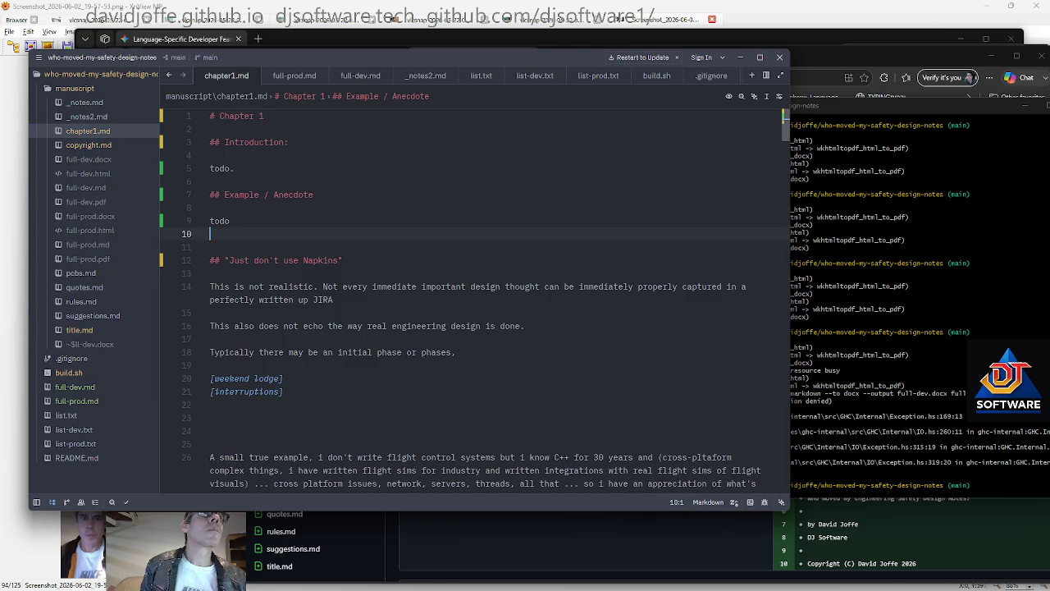
Add an empty line above the Chapter 1 heading and two blank lines at chapter1.md's end
key("ctrl+Home")
key("Return")
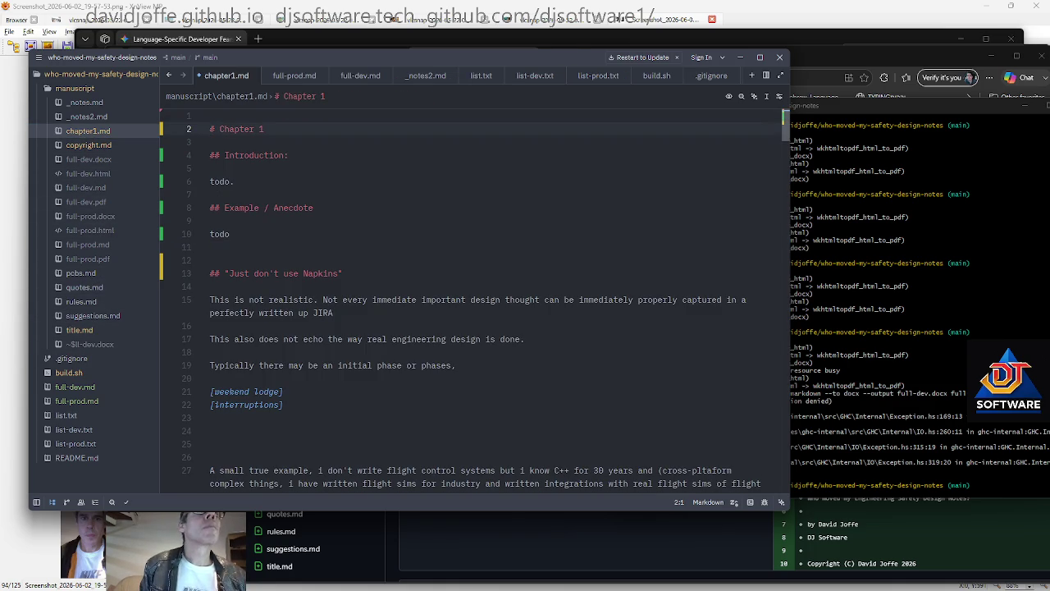
key("ctrl+End")
key("Return")
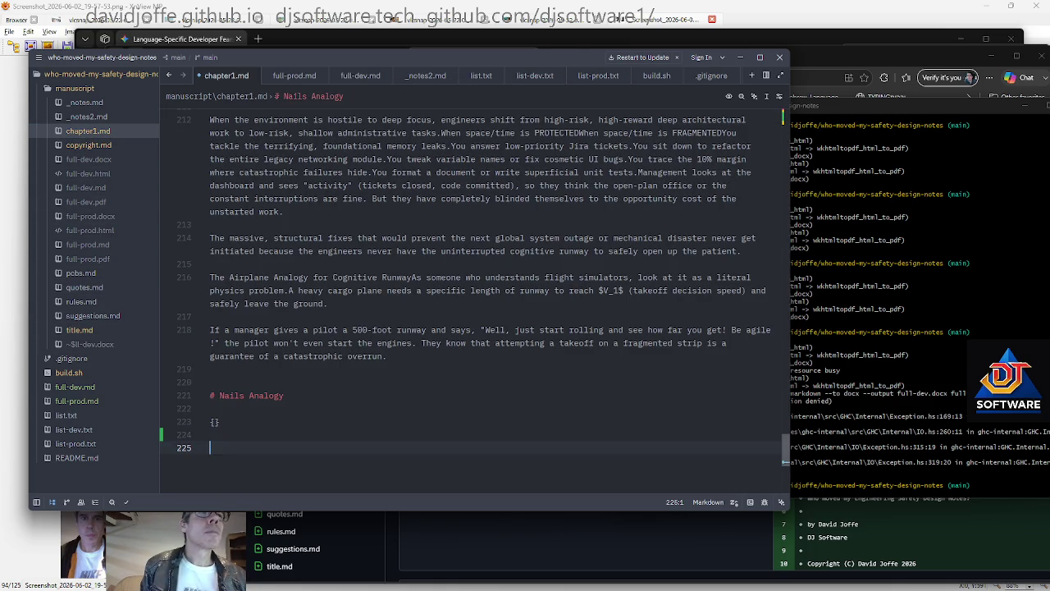
key("Return")
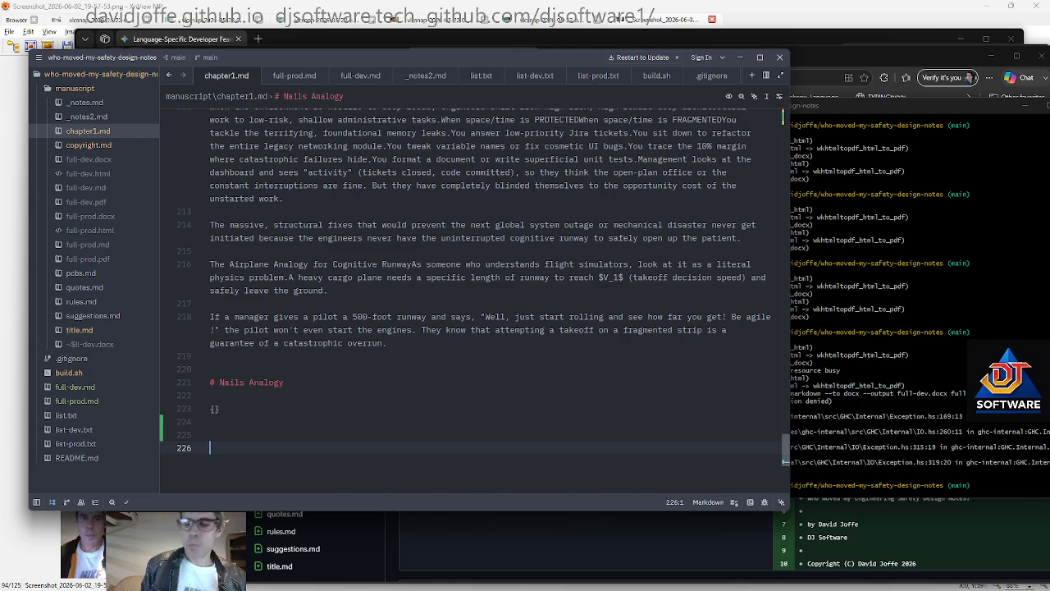
key("ctrl+Home")
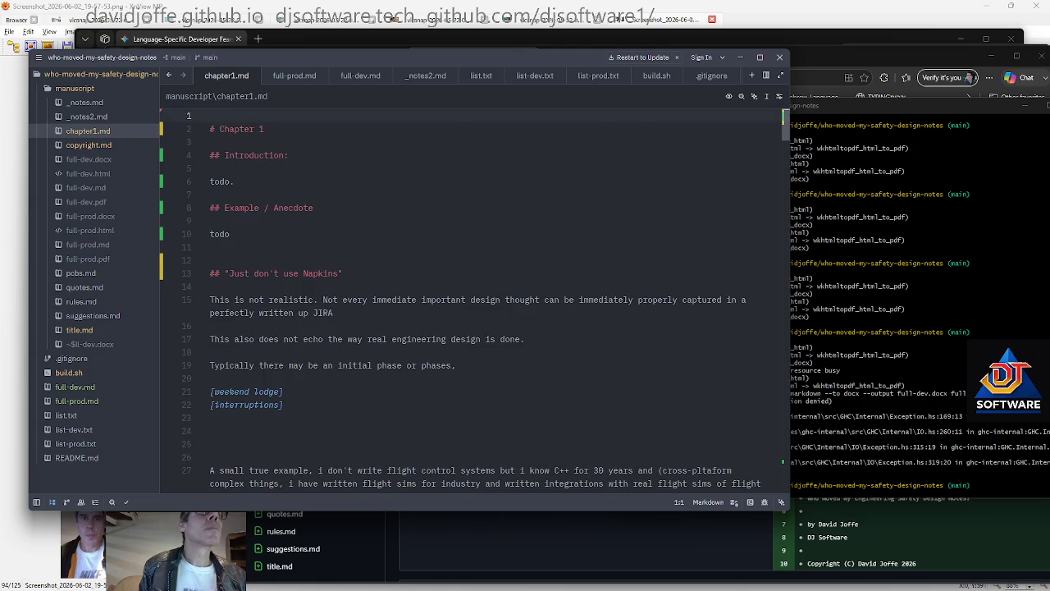
key("ctrl+End")
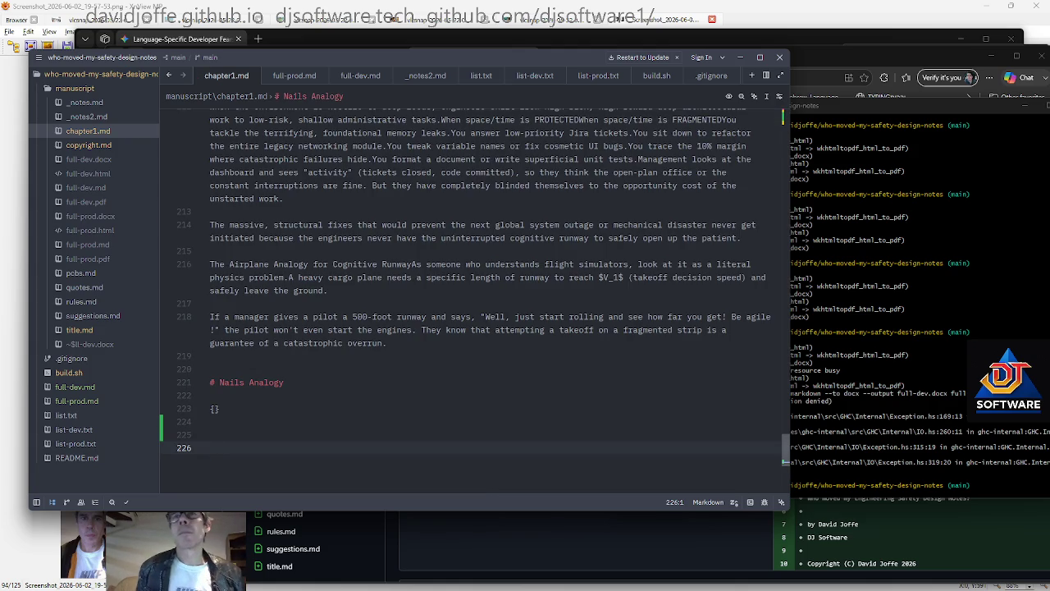
Rerun build.sh, which fails on a busy full-dev.docx, and open the manuscript folder in File Explorer
key("alt+Tab")
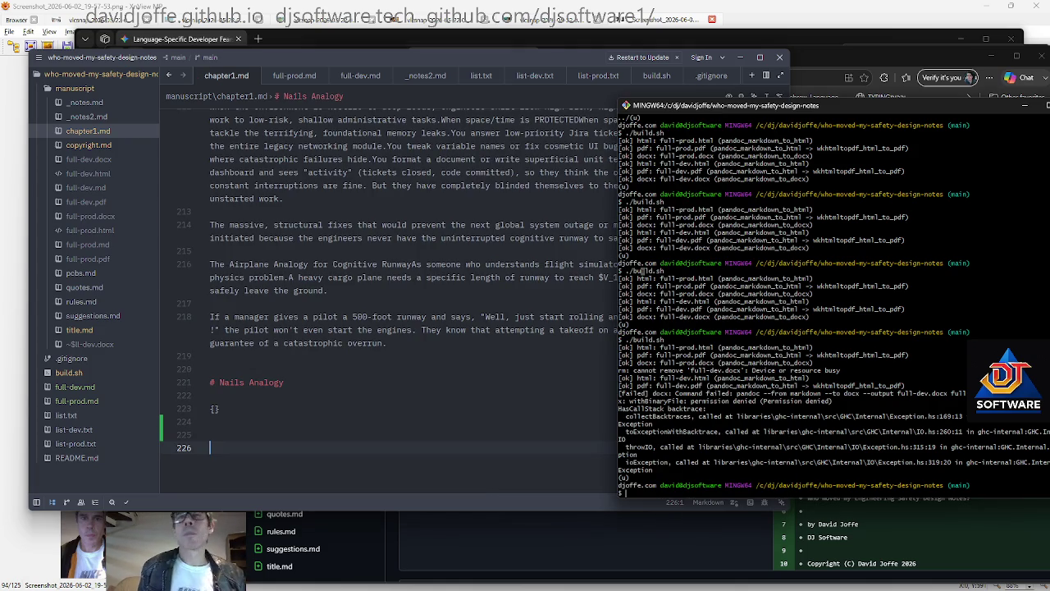
key("Up")
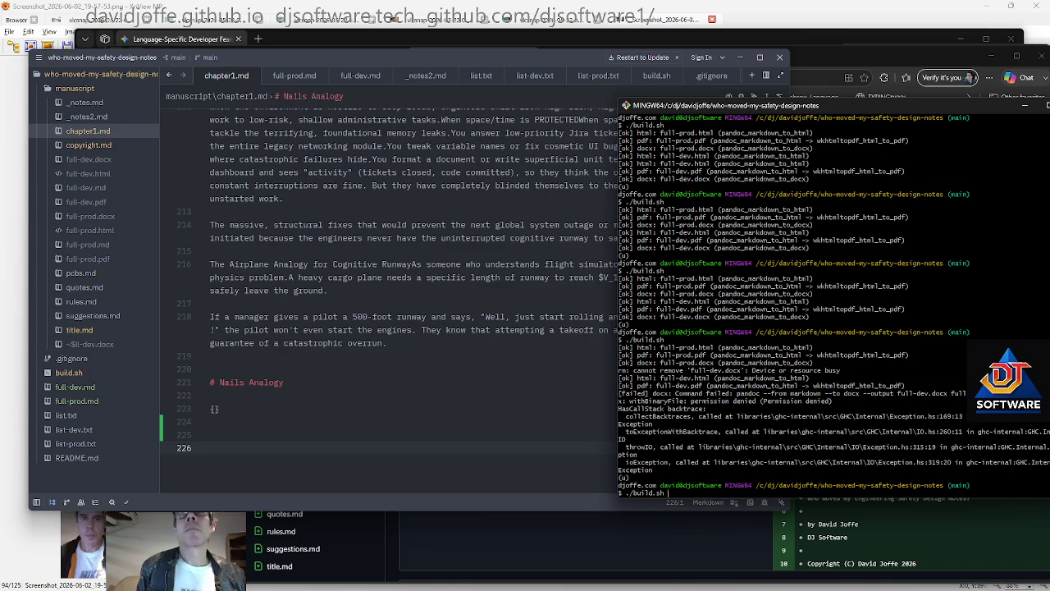
key("Return")
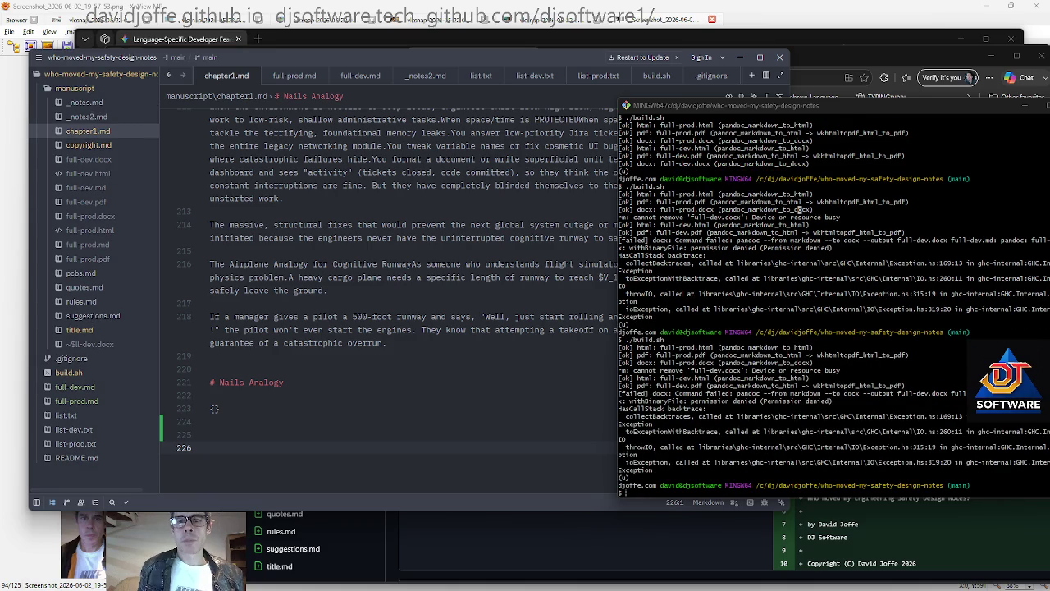
key("super+e")
left_click(699, 357)
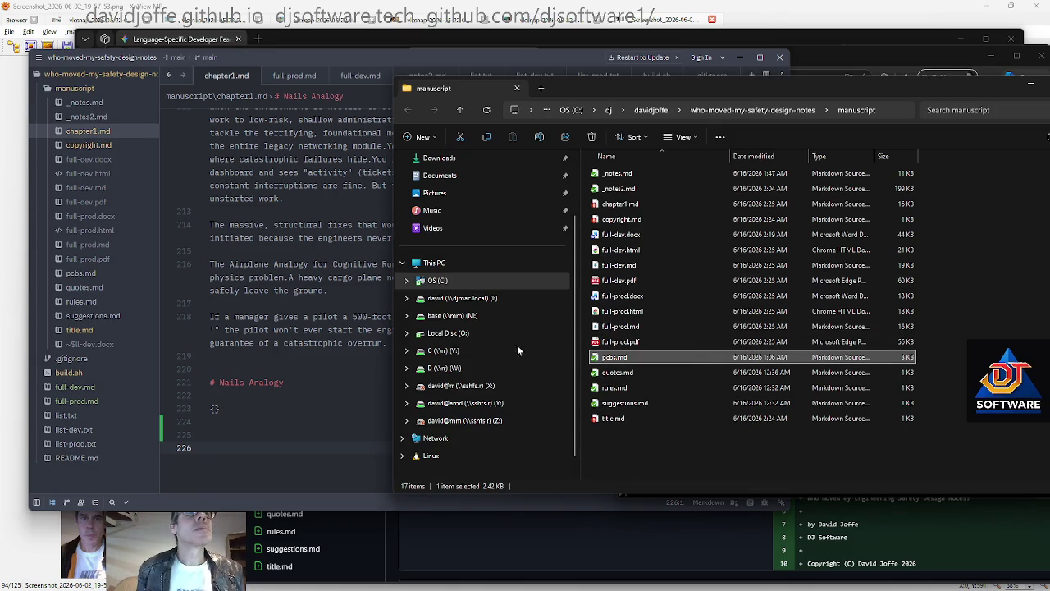
Select full-prod.pdf, then full-dev.pdf to view it in Edge
left_click(648, 342)
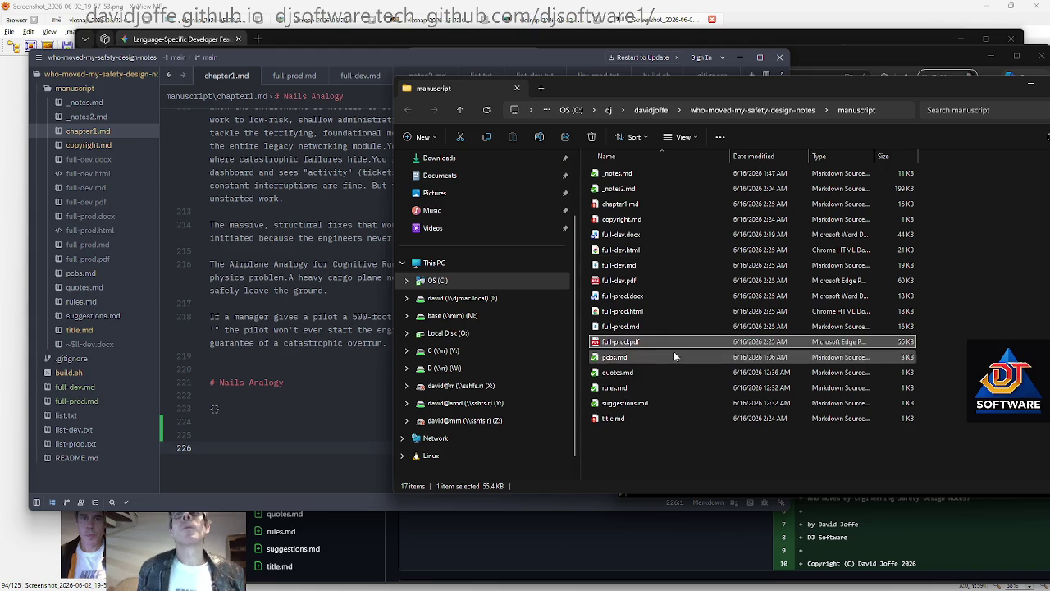
left_click(637, 282)
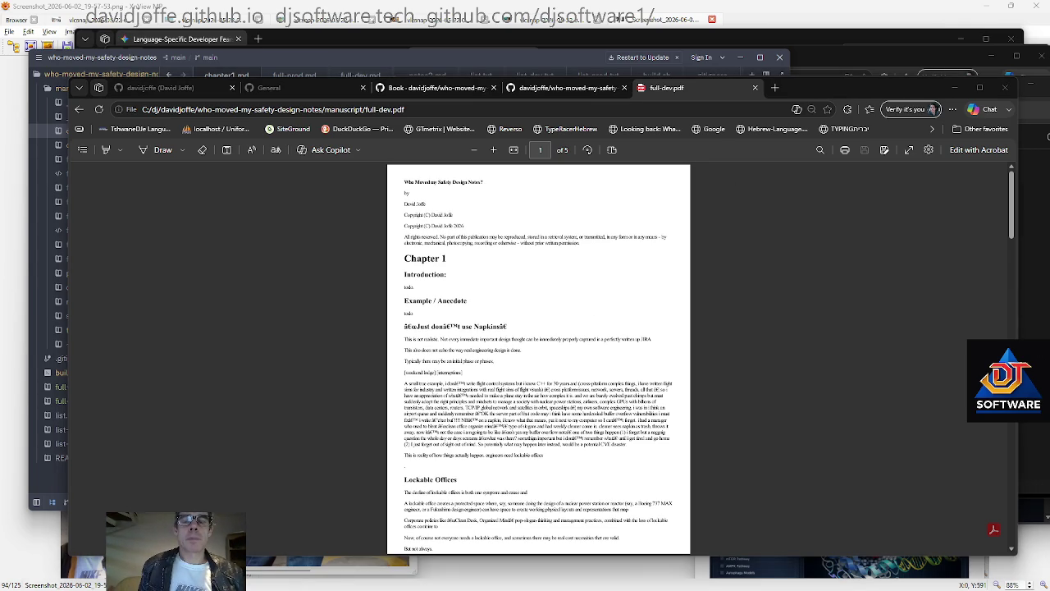
Delete the duplicate Copyright line from title.md, then open a new Edge tab
left_click(58, 246)
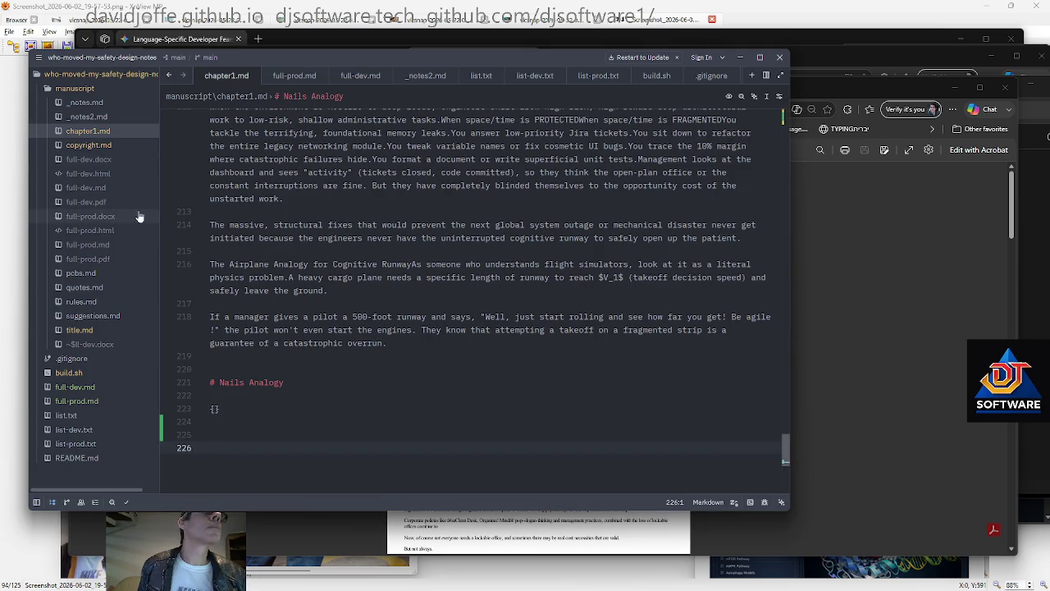
left_click(79, 330)
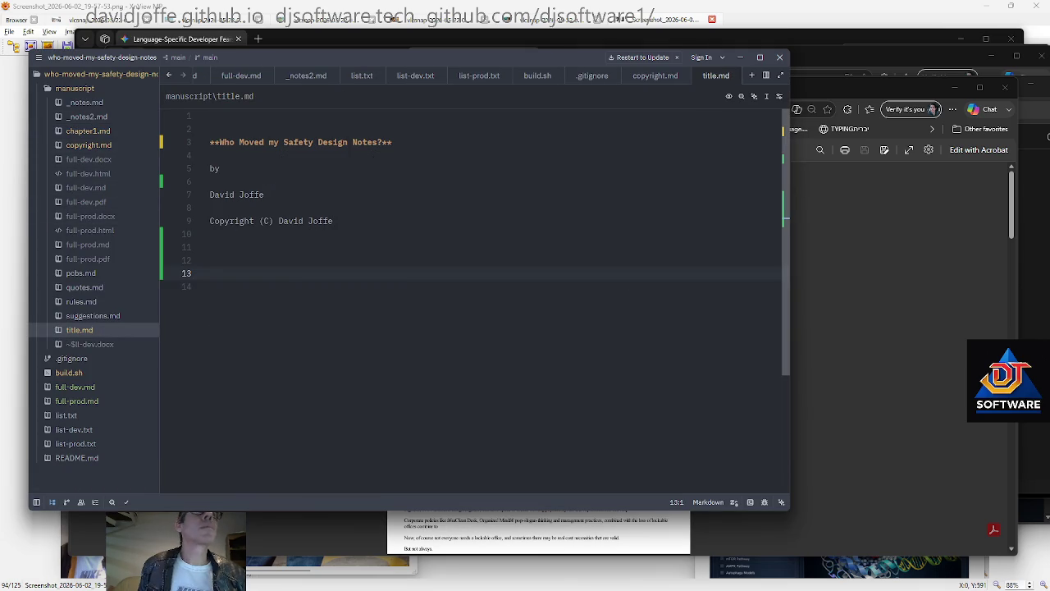
key("Up")
key("Up")
key("Up")
key("Up")
key("shift+Down")
key("Delete")
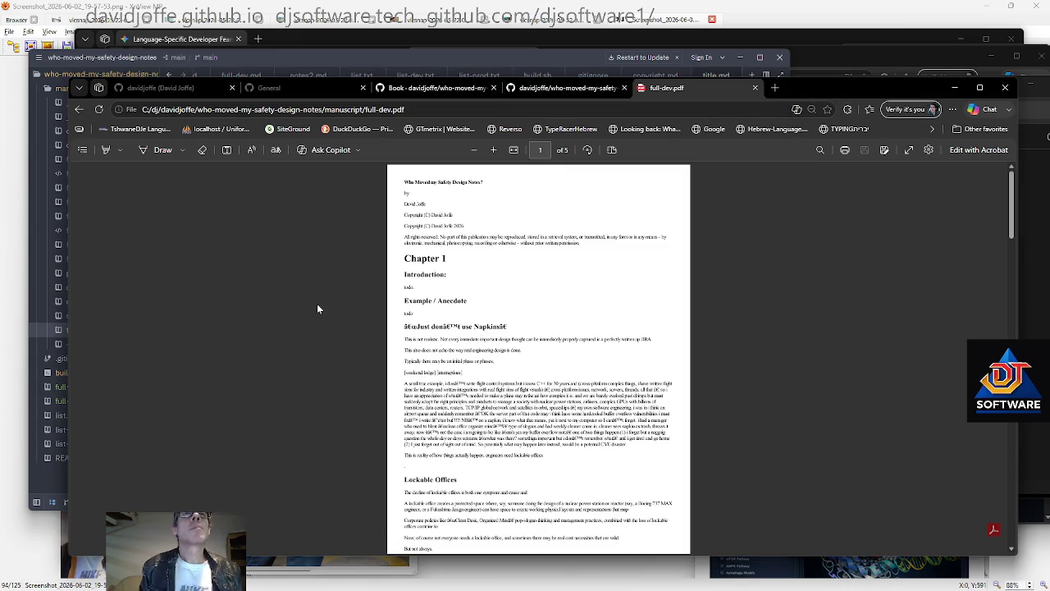
key("ctrl+t")
Search Bing for 'markdown force page break' and read through the Copilot answer
type("markdown force page break")
key("Return")
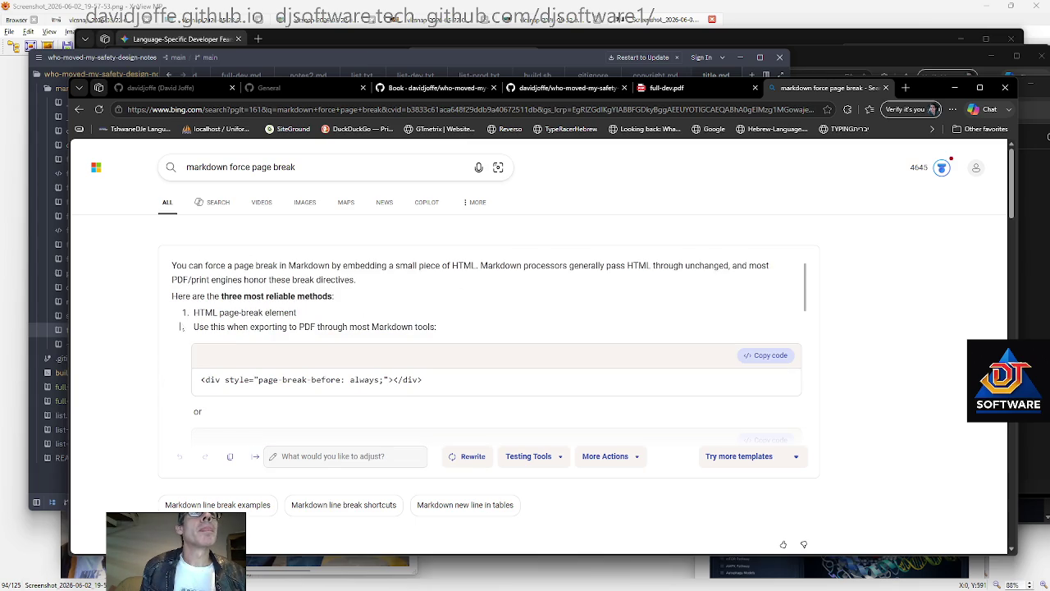
scroll(759, 343, "down", 1)
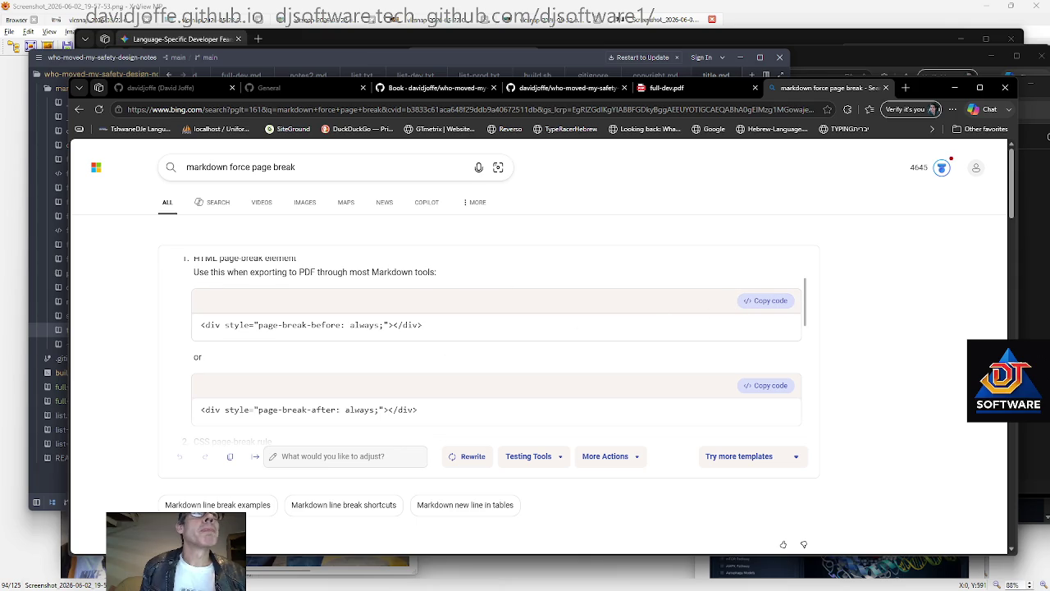
scroll(389, 309, "up", 1)
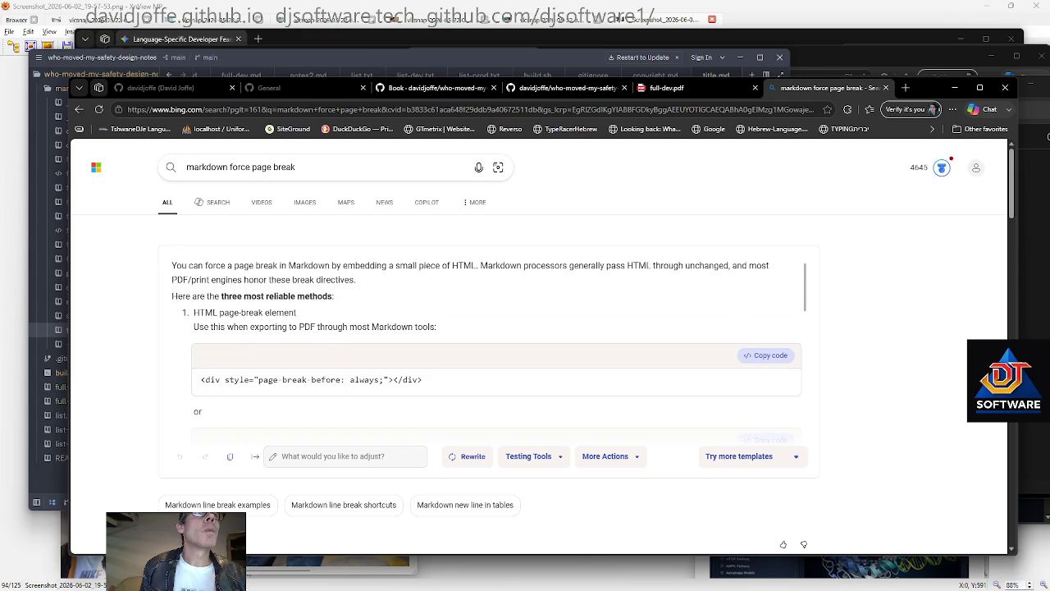
scroll(176, 279, "down", 1)
scroll(176, 278, "down", 1)
scroll(177, 279, "down", 1)
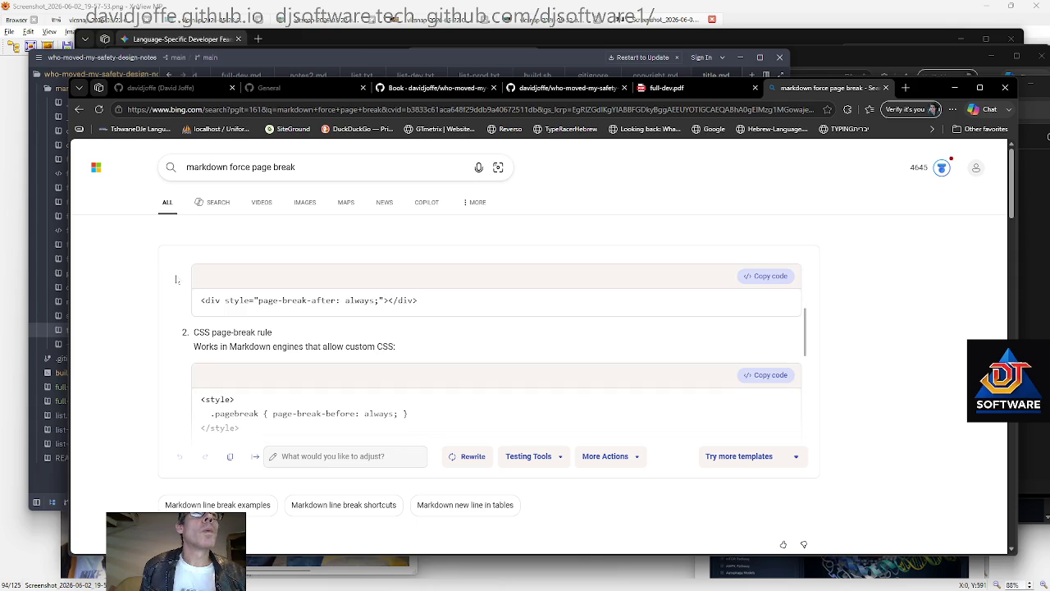
scroll(177, 278, "down", 2)
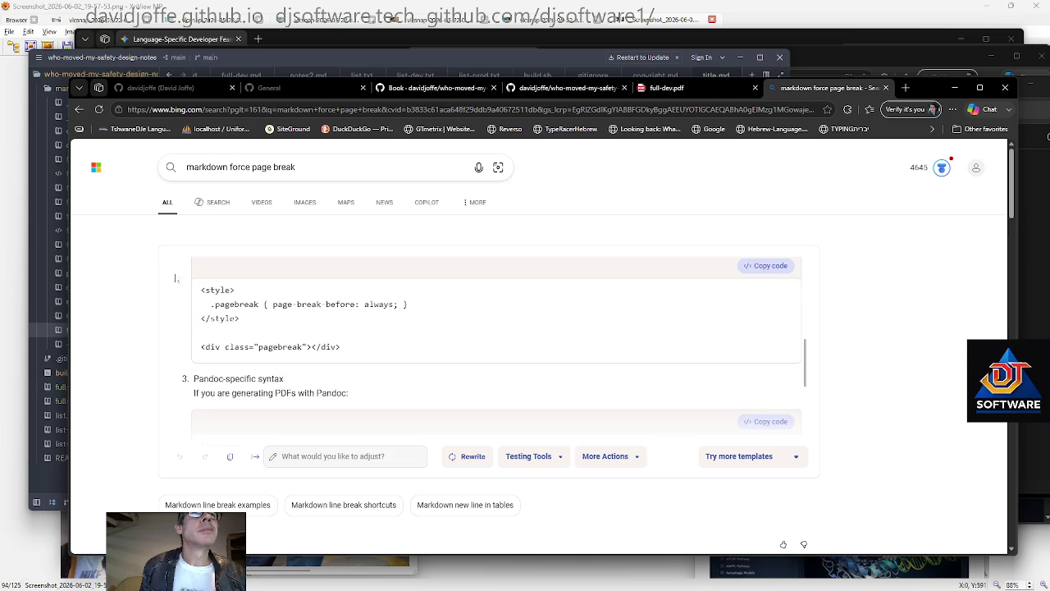
scroll(308, 358, "down", 1)
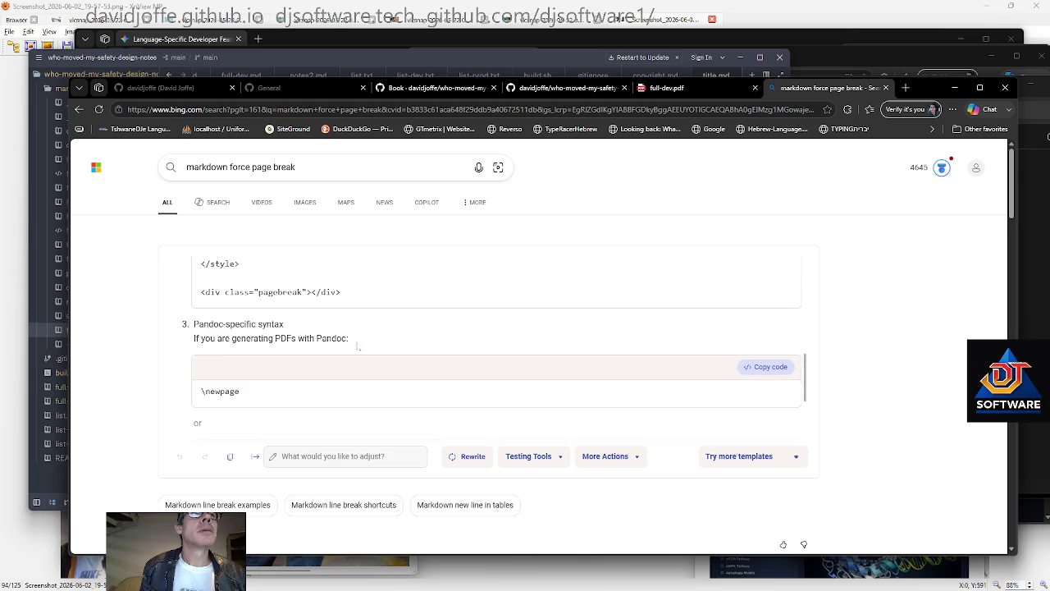
Expand the Page Breaks in Markdown answer to see \newpage and \pagebreak, then return to full-dev.pdf
scroll(307, 358, "down", 1)
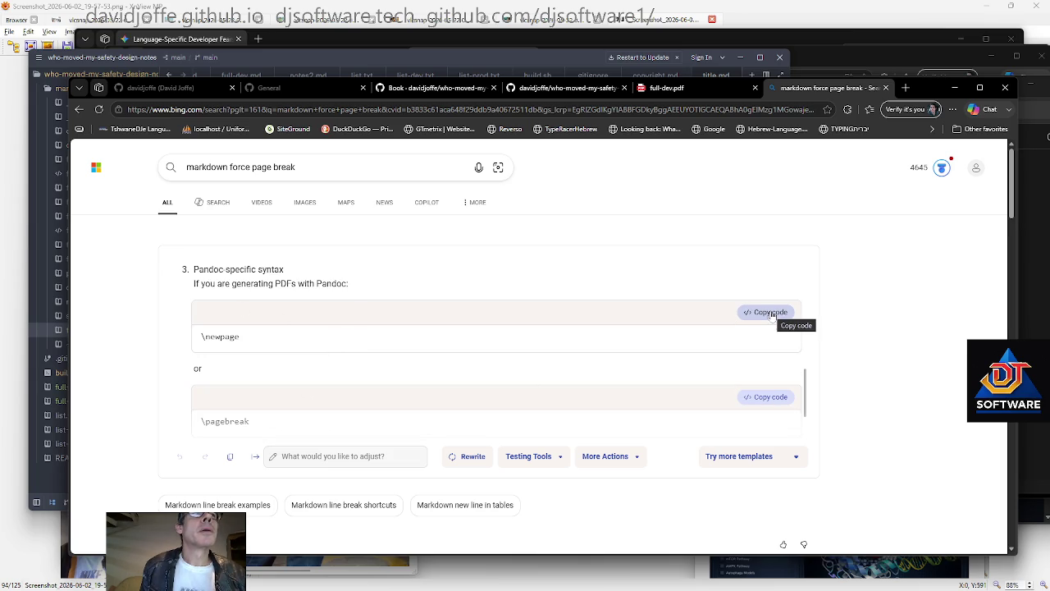
scroll(264, 282, "down", 1)
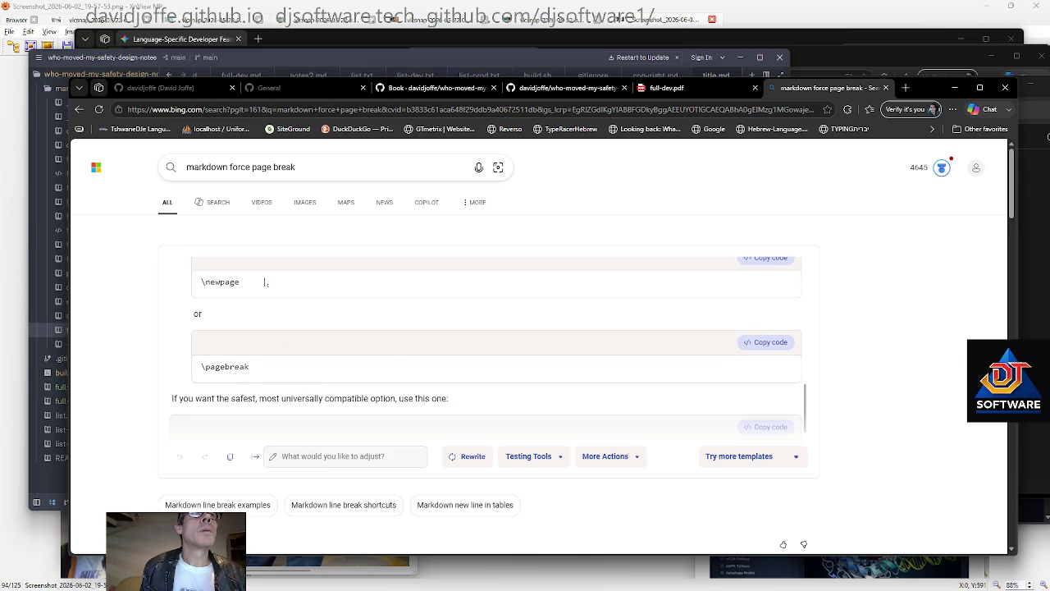
scroll(264, 282, "down", 1)
scroll(265, 282, "down", 1)
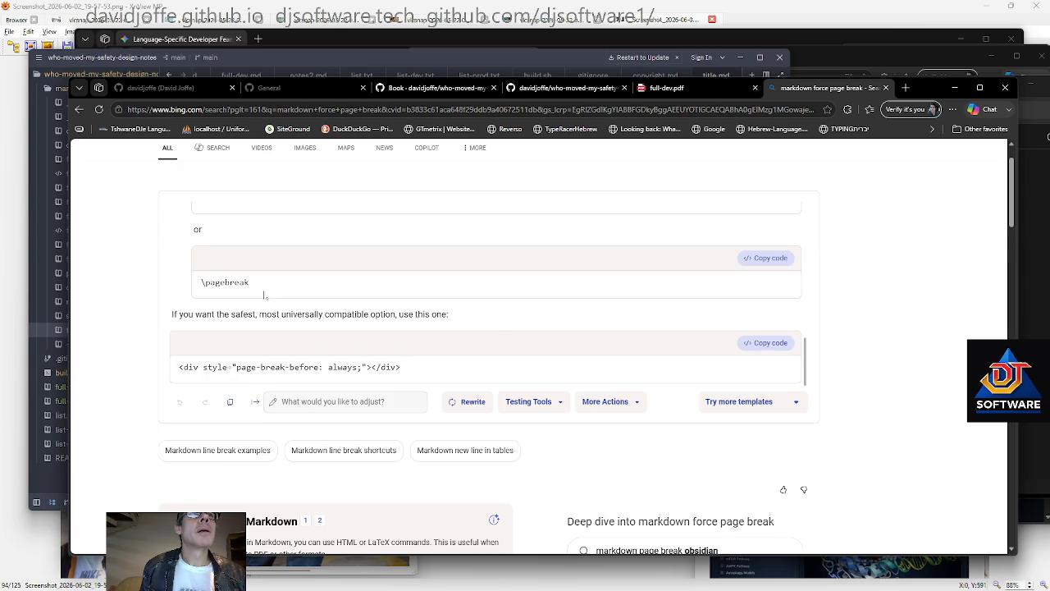
scroll(494, 336, "down", 1)
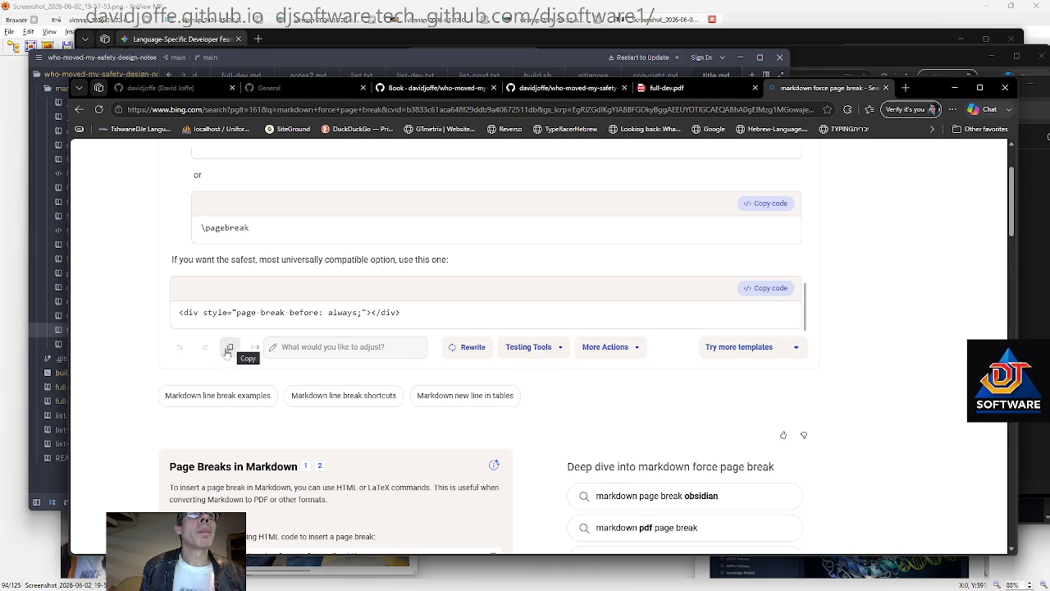
scroll(229, 351, "down", 3)
scroll(164, 351, "down", 1)
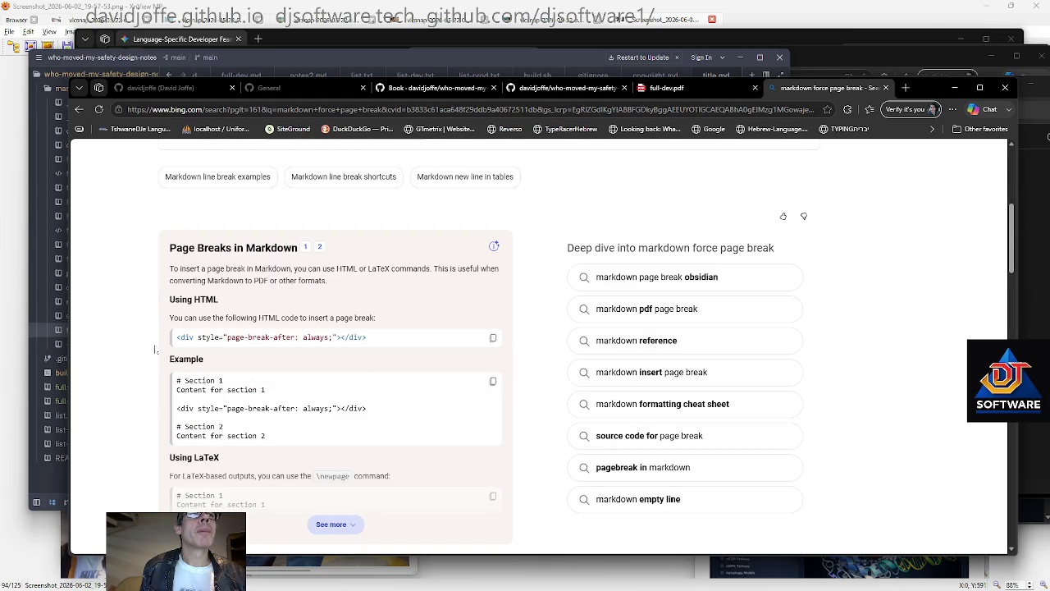
scroll(246, 410, "down", 1)
left_click(329, 470)
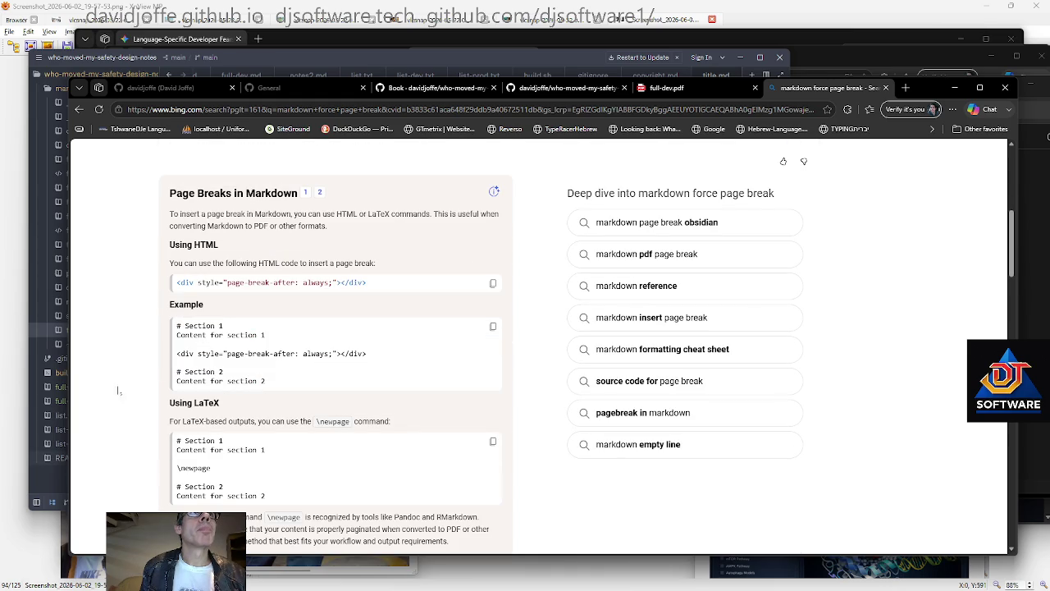
scroll(151, 295, "down", 2)
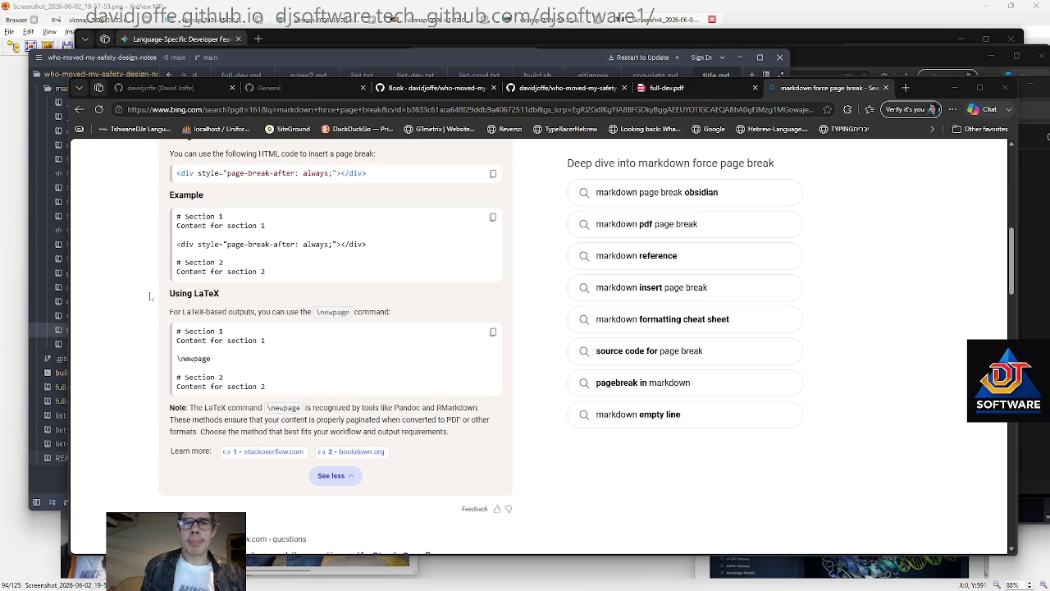
key("ctrl+shift+Tab")
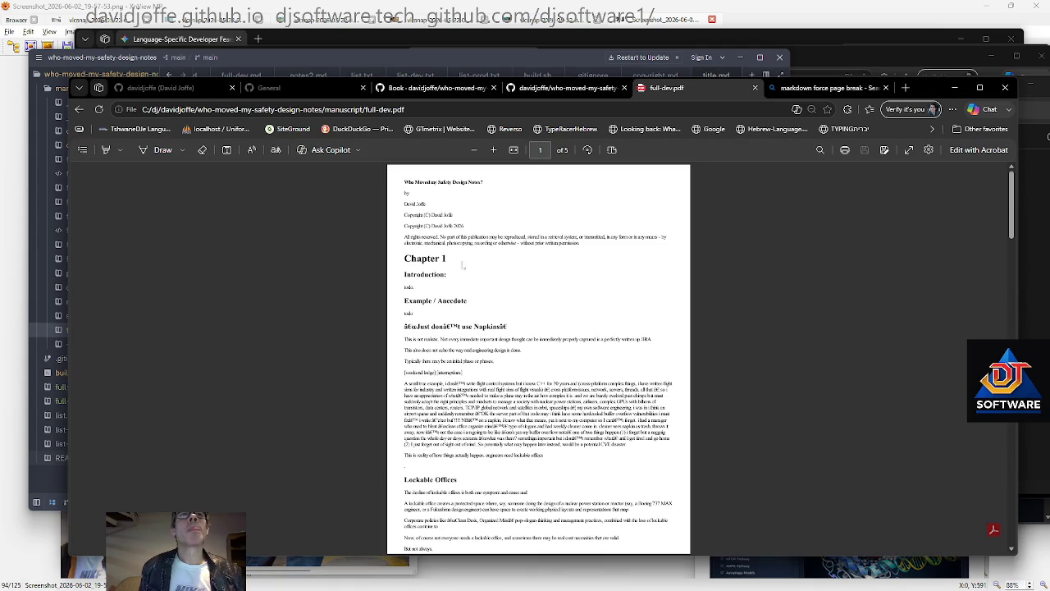
Close the full-dev.pdf tab and rerun ./build.sh in the Git Bash terminal
key("F5")
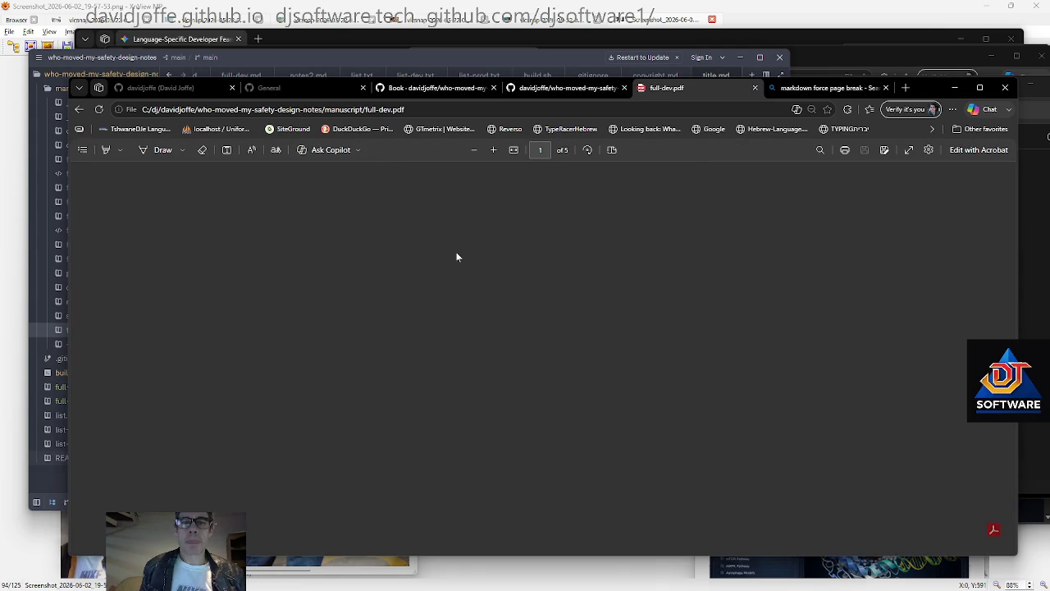
key("ctrl+w")
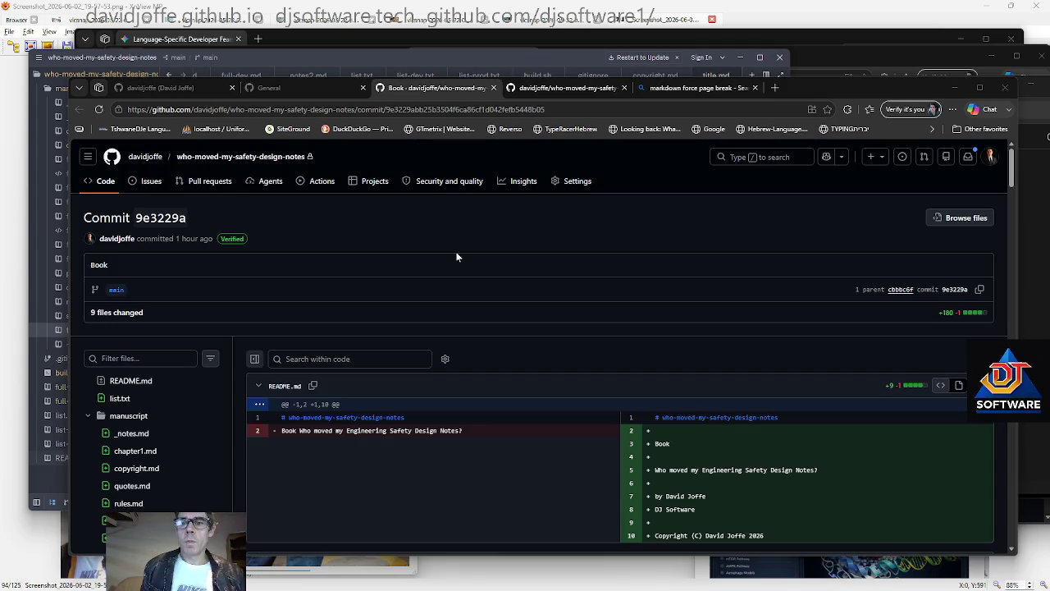
key("alt+Tab")
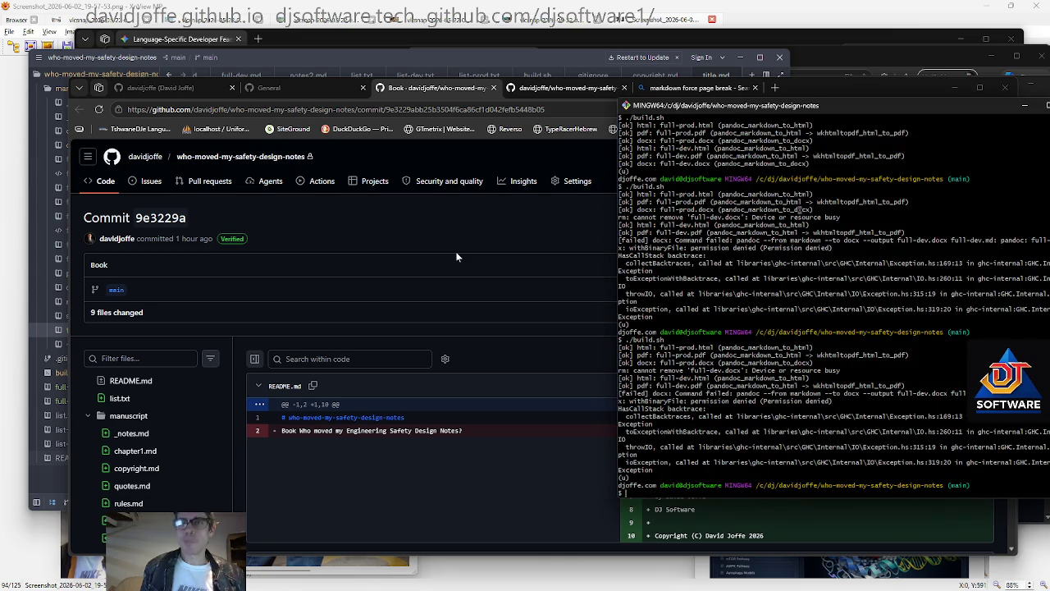
key("Up")
key("Return")
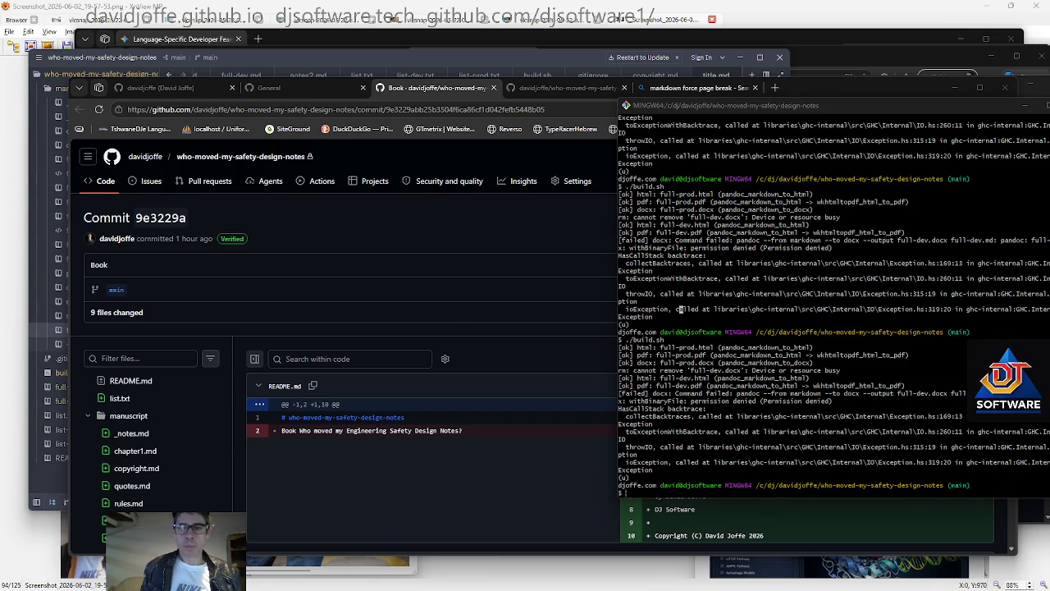
key("alt+Tab")
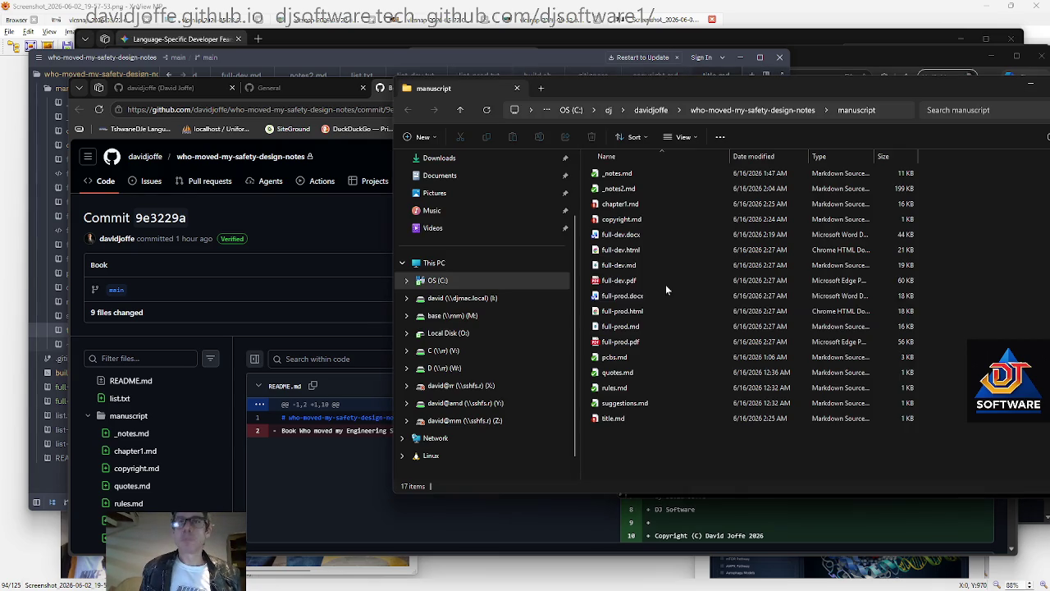
Open the rebuilt full-prod.pdf from the manuscript folder in Edge
left_click(643, 283)
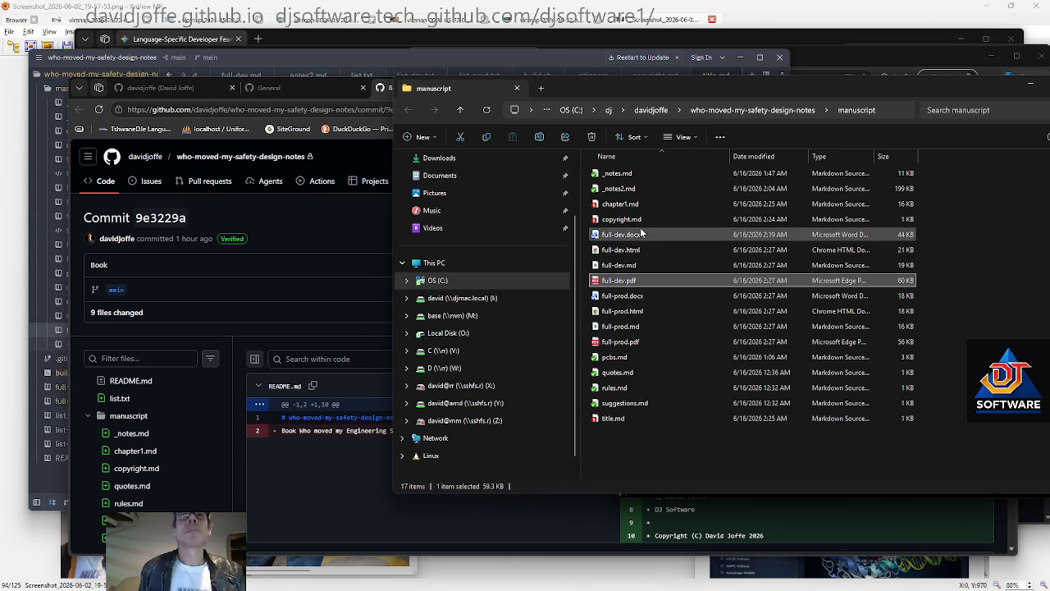
left_click(628, 342)
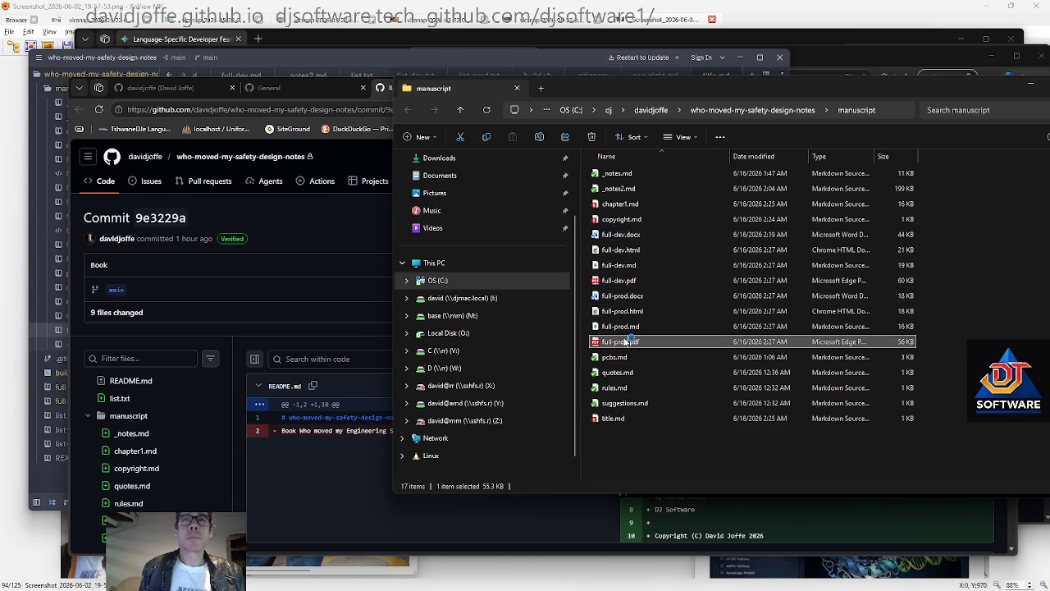
key("Return")
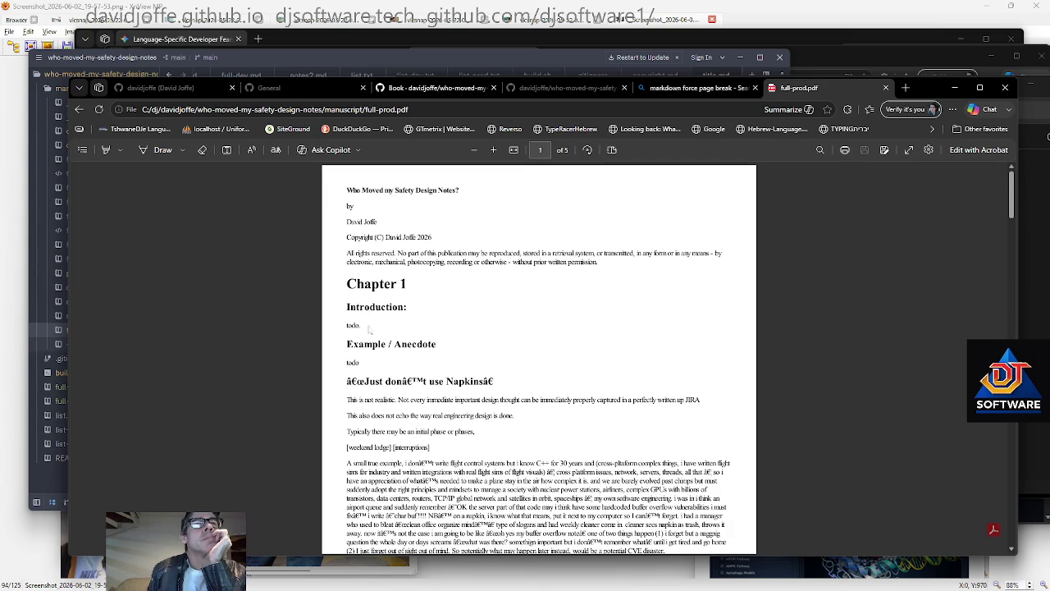
Read through all five pages of full-prod.pdf
scroll(369, 329, "down", 5)
scroll(539, 357, "down", 3)
scroll(539, 357, "down", 5)
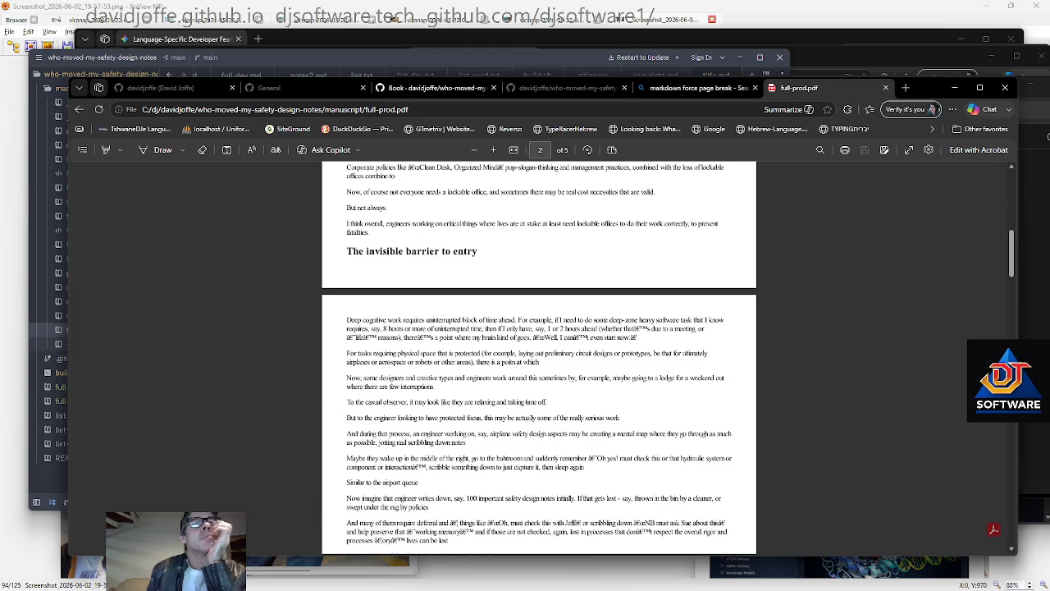
scroll(539, 356, "down", 10)
scroll(539, 357, "down", 5)
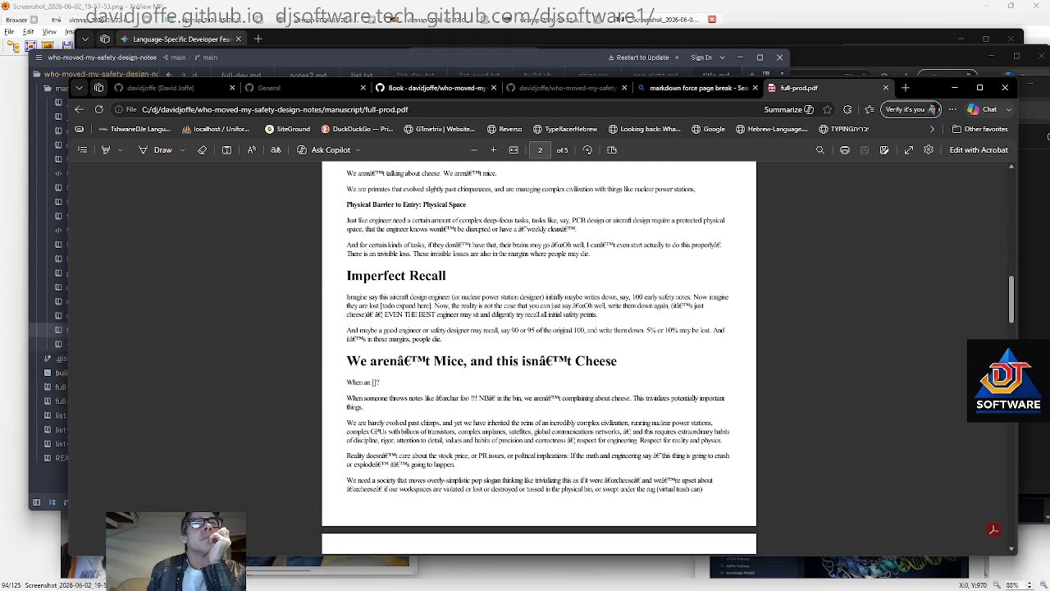
scroll(539, 357, "down", 5)
scroll(453, 370, "down", 3)
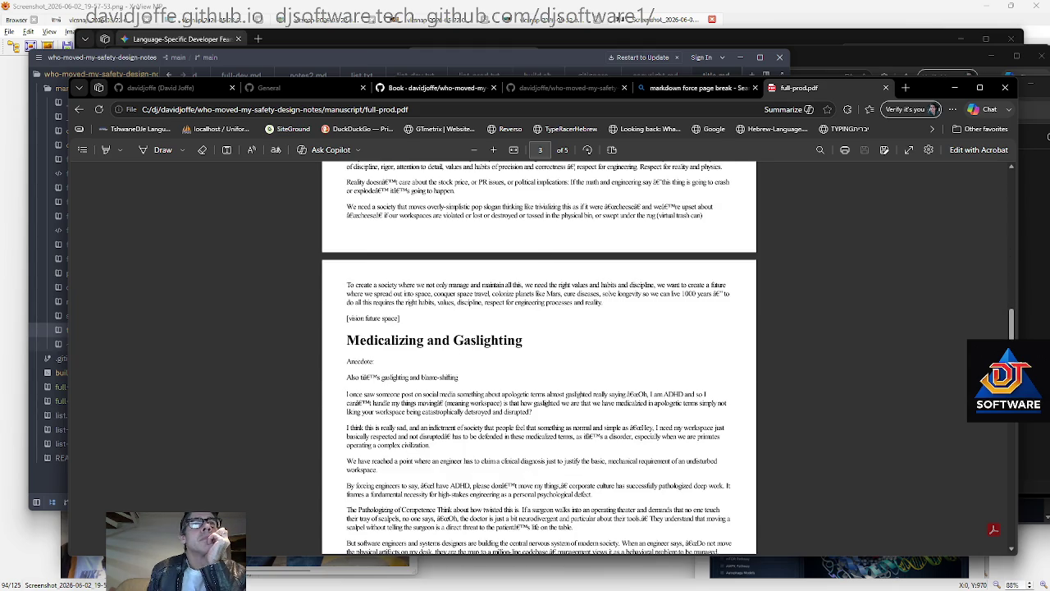
scroll(452, 370, "down", 3)
scroll(493, 378, "down", 1)
scroll(552, 391, "down", 5)
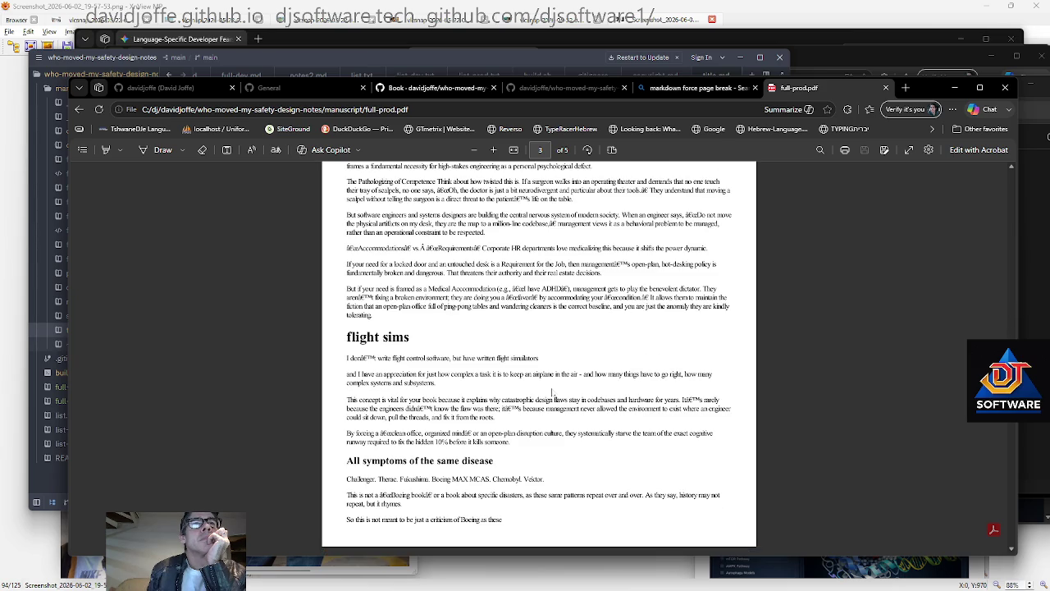
scroll(552, 394, "down", 5)
scroll(544, 385, "down", 3)
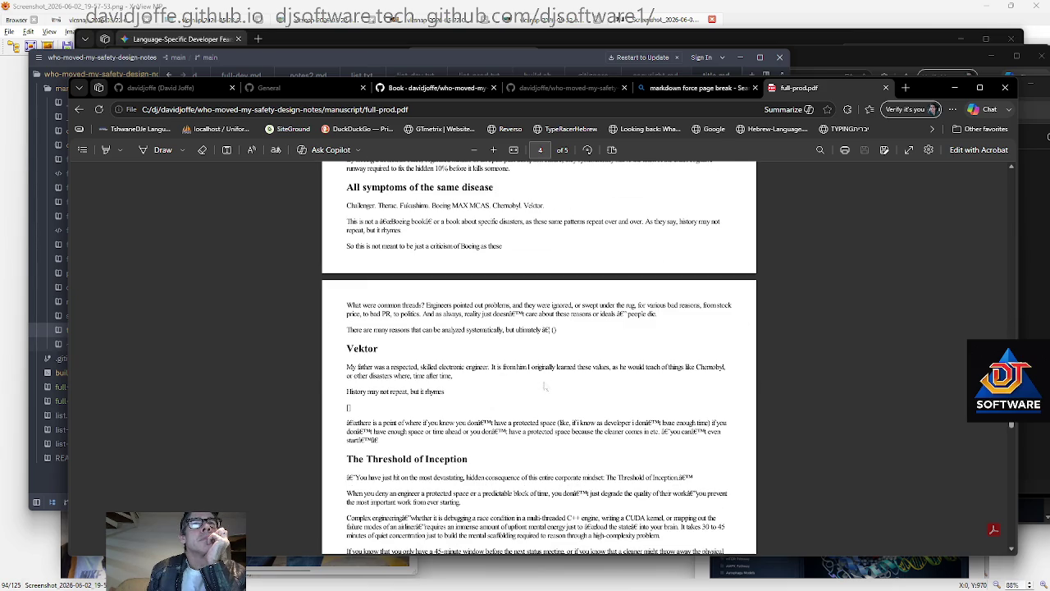
scroll(544, 385, "down", 2)
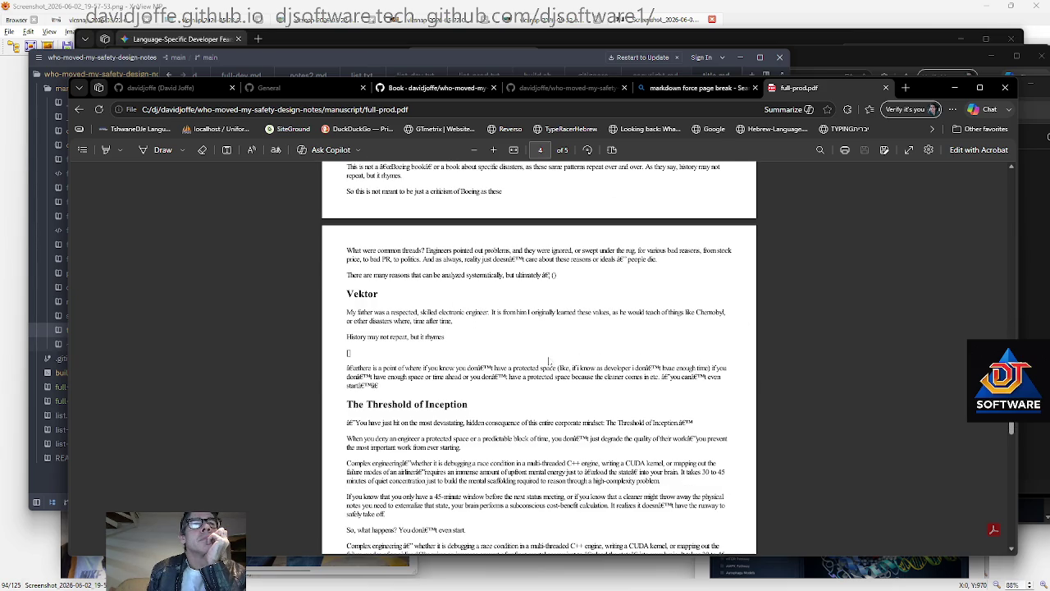
scroll(549, 361, "down", 3)
scroll(549, 361, "down", 3)
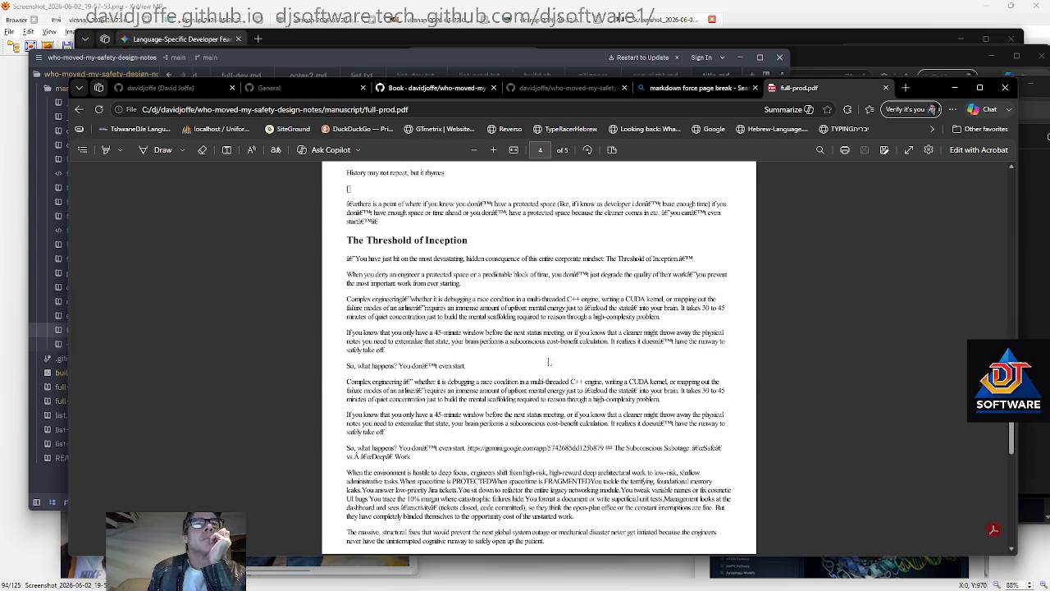
scroll(549, 361, "down", 3)
scroll(539, 353, "down", 2)
scroll(539, 353, "up", 5)
scroll(539, 353, "up", 2)
scroll(539, 353, "up", 3)
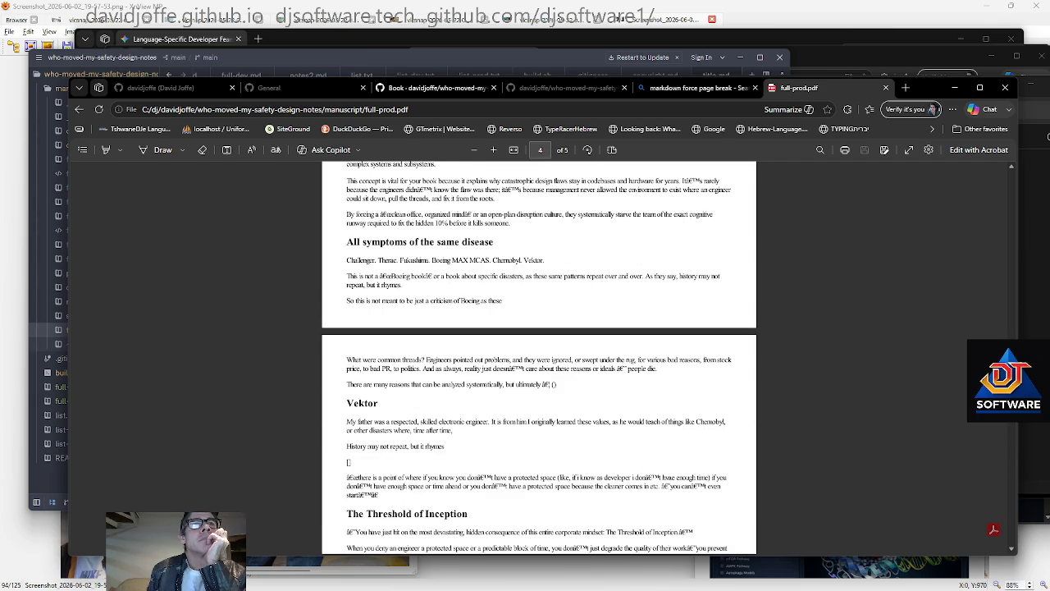
scroll(539, 353, "up", 3)
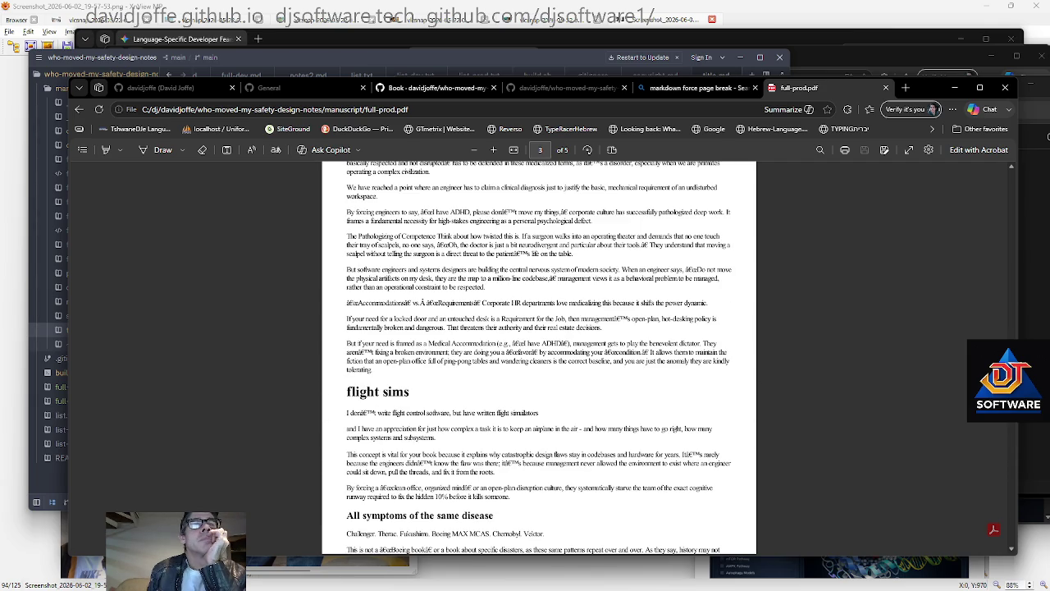
scroll(444, 377, "up", 2)
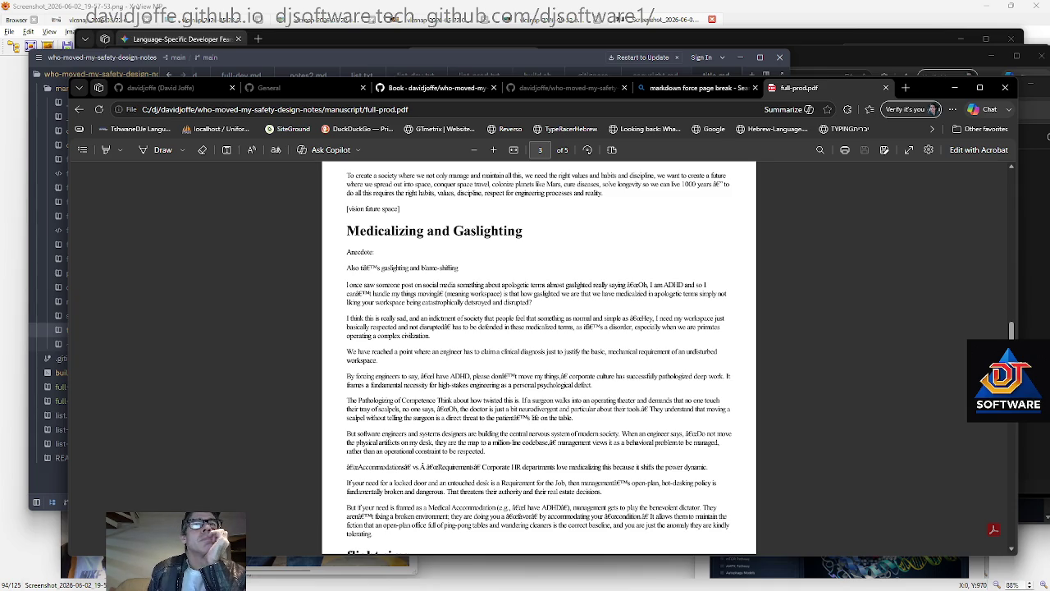
scroll(450, 345, "up", 3)
scroll(449, 346, "down", 1)
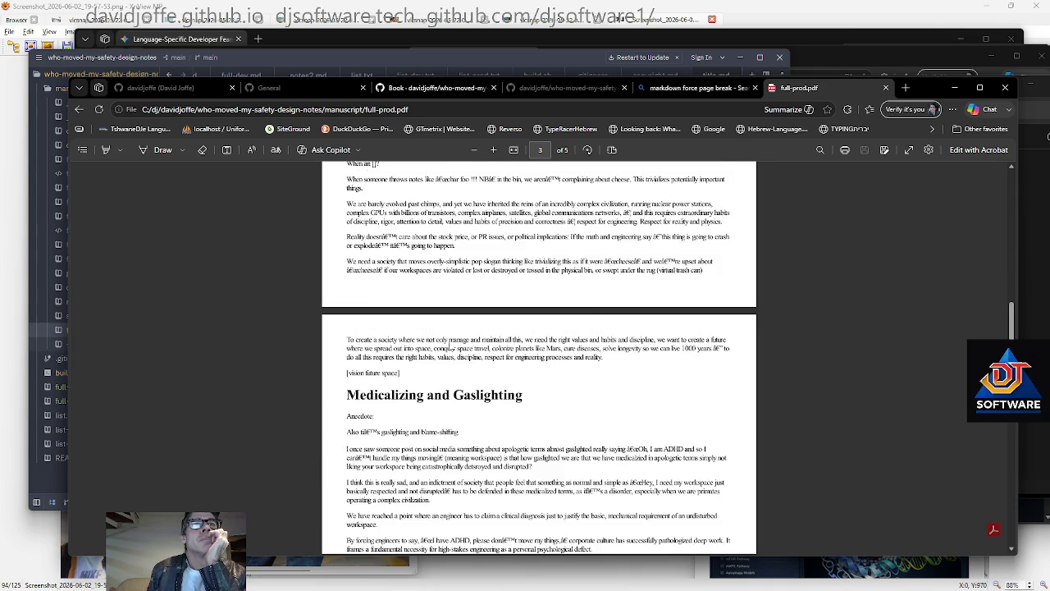
scroll(450, 345, "up", 5)
scroll(450, 345, "up", 4)
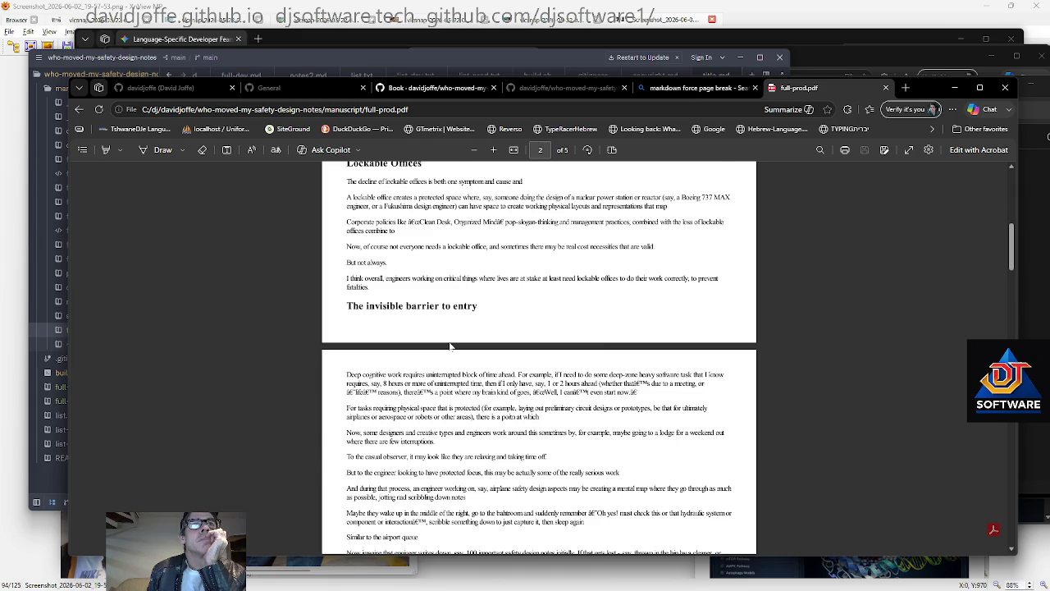
scroll(450, 345, "up", 3)
scroll(450, 345, "up", 2)
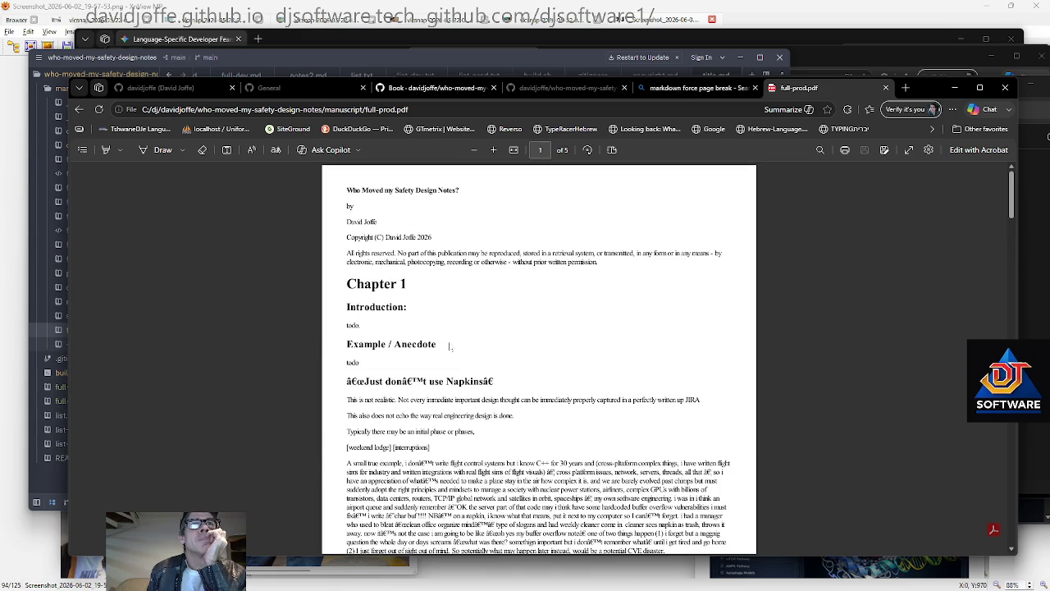
scroll(449, 346, "down", 3)
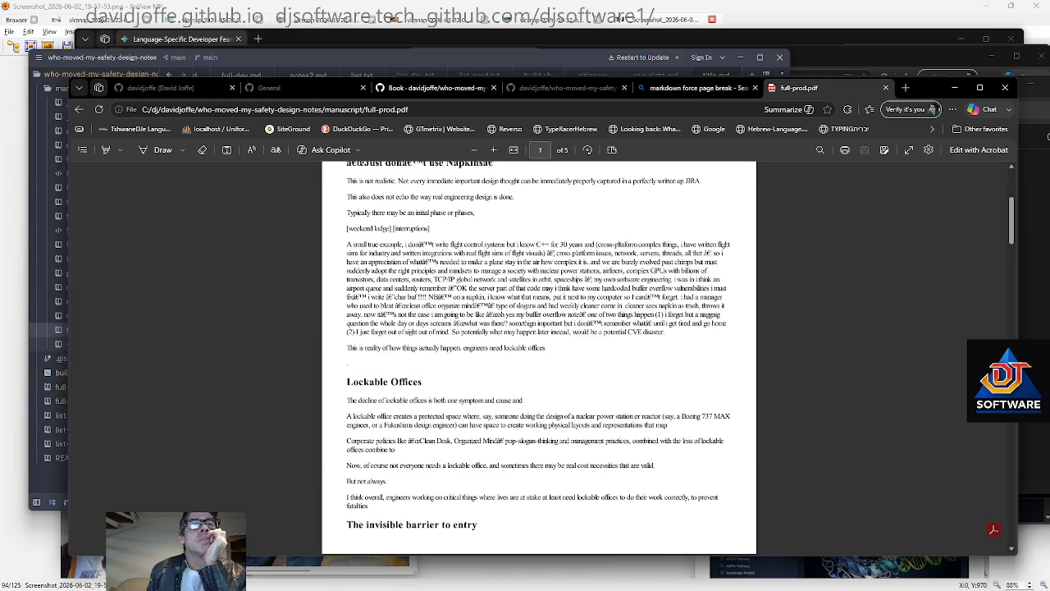
scroll(445, 343, "down", 3)
scroll(444, 343, "down", 1)
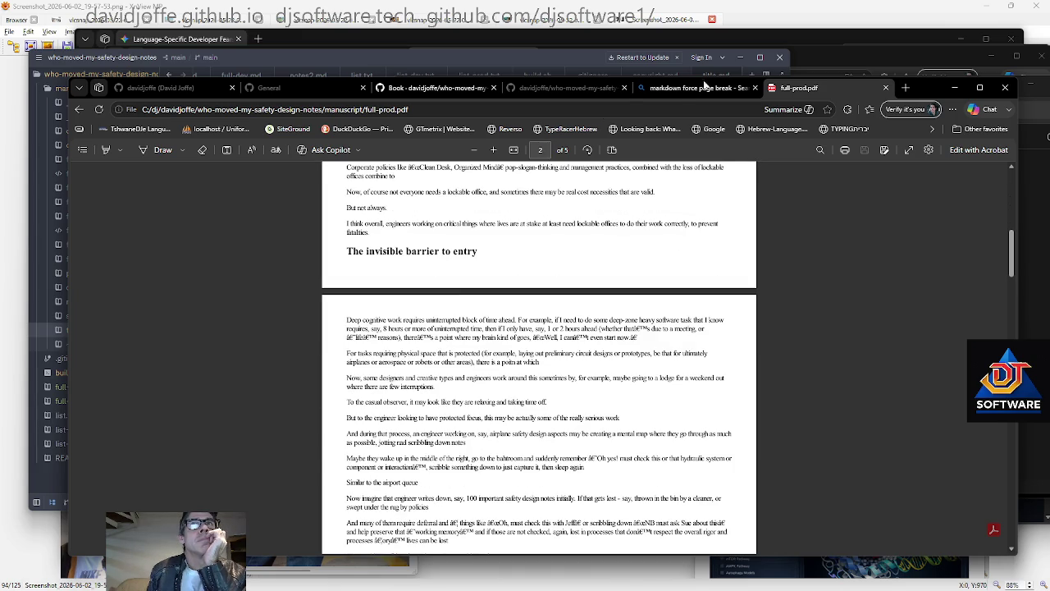
Glance at the page-break search results, then reread full-prod.pdf
left_click(689, 88)
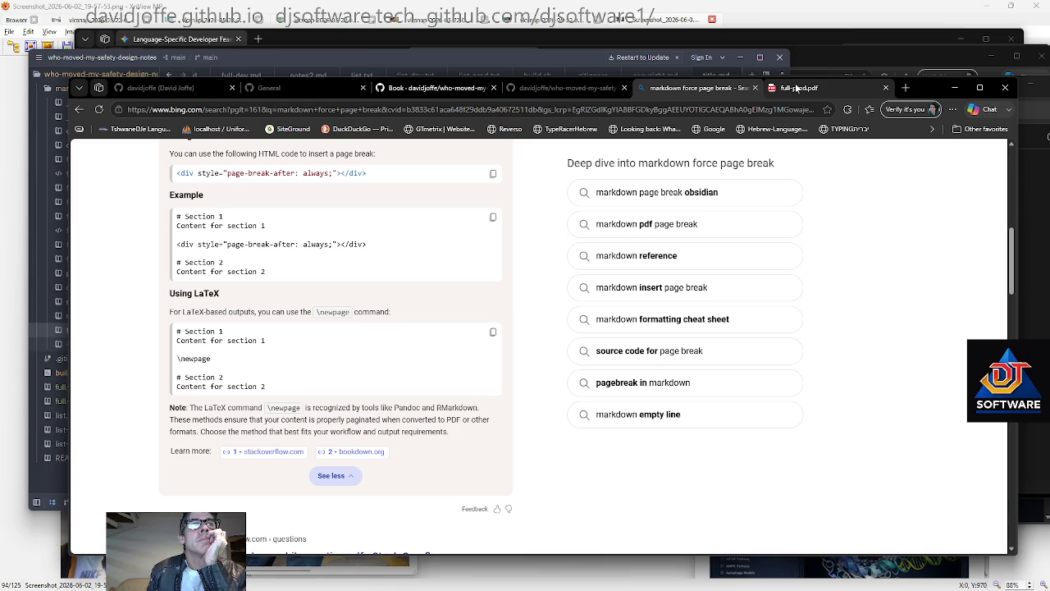
left_click(796, 88)
scroll(240, 362, "up", 5)
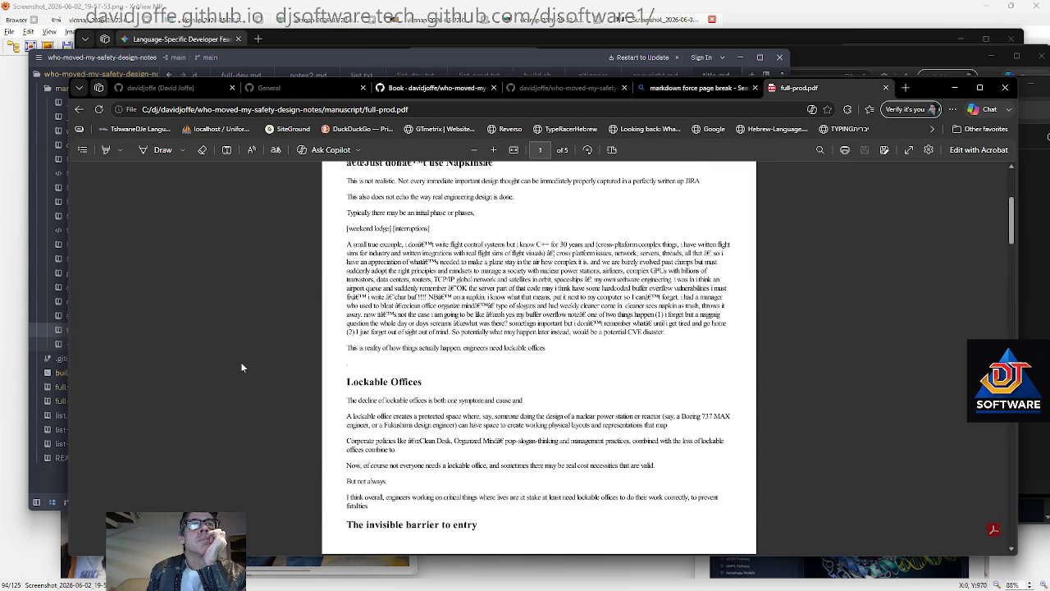
scroll(240, 361, "up", 5)
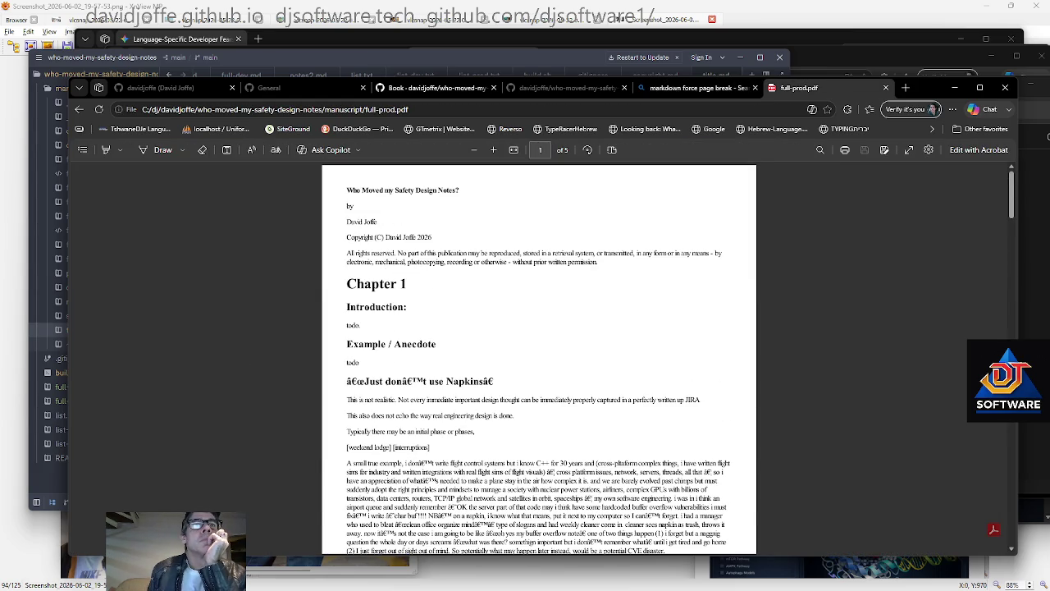
scroll(539, 357, "down", 1)
scroll(539, 358, "down", 2)
scroll(538, 358, "down", 5)
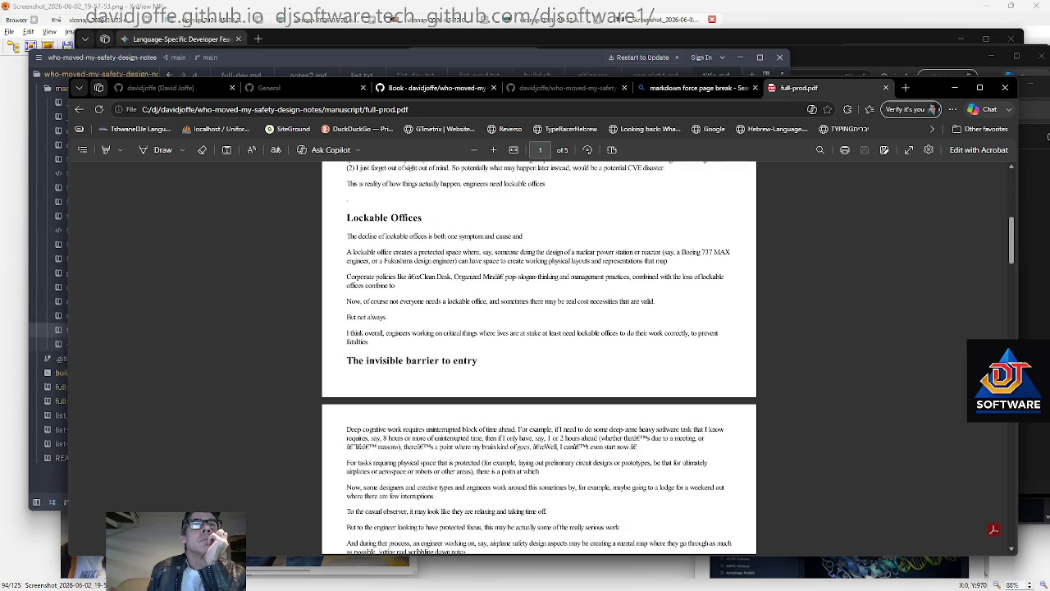
scroll(539, 357, "up", 2)
scroll(539, 357, "up", 4)
scroll(539, 357, "down", 1)
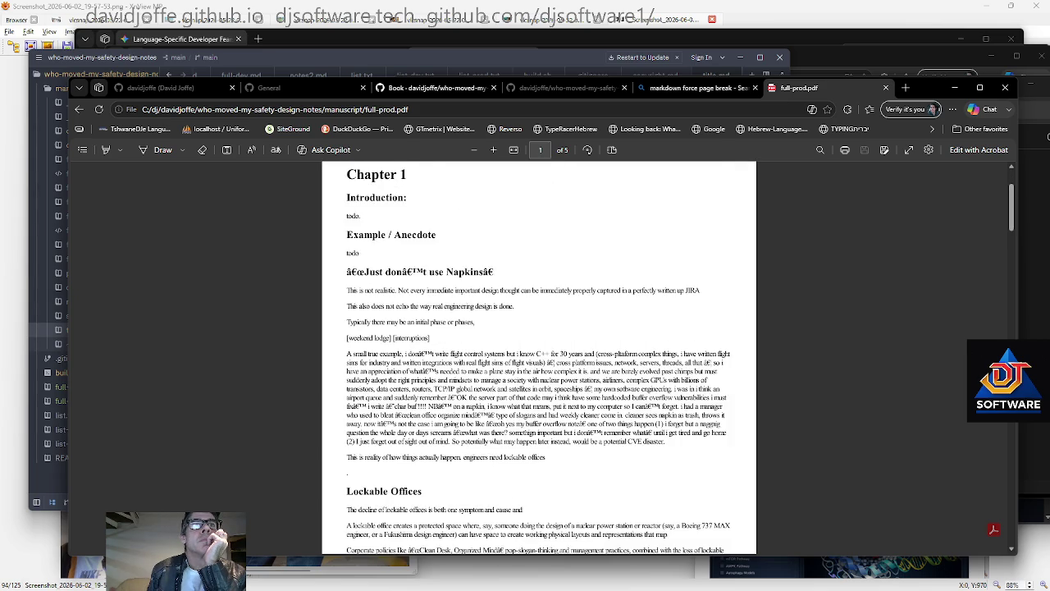
scroll(539, 358, "down", 5)
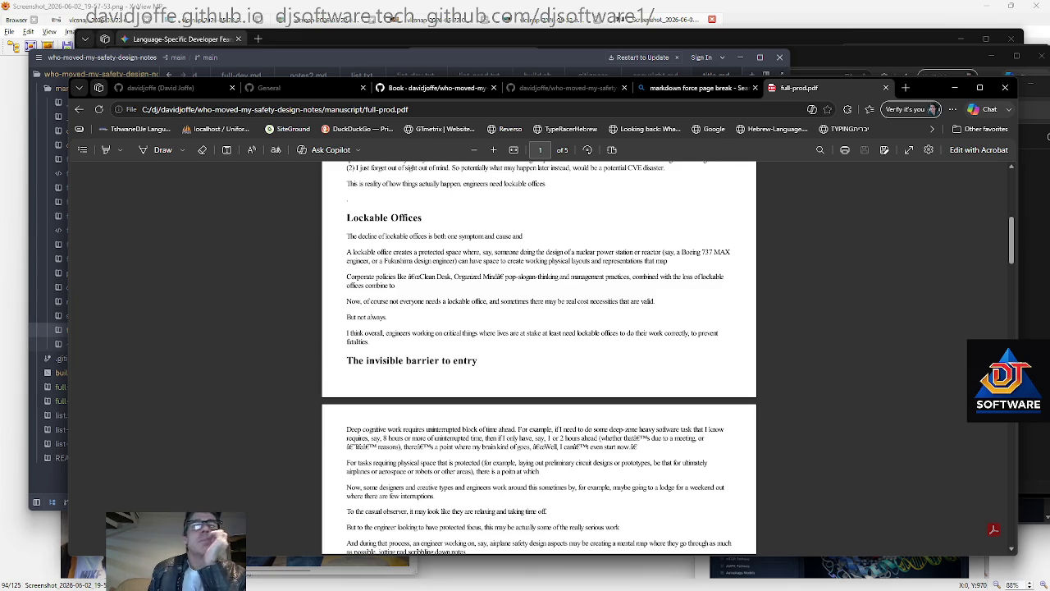
scroll(539, 353, "up", 2)
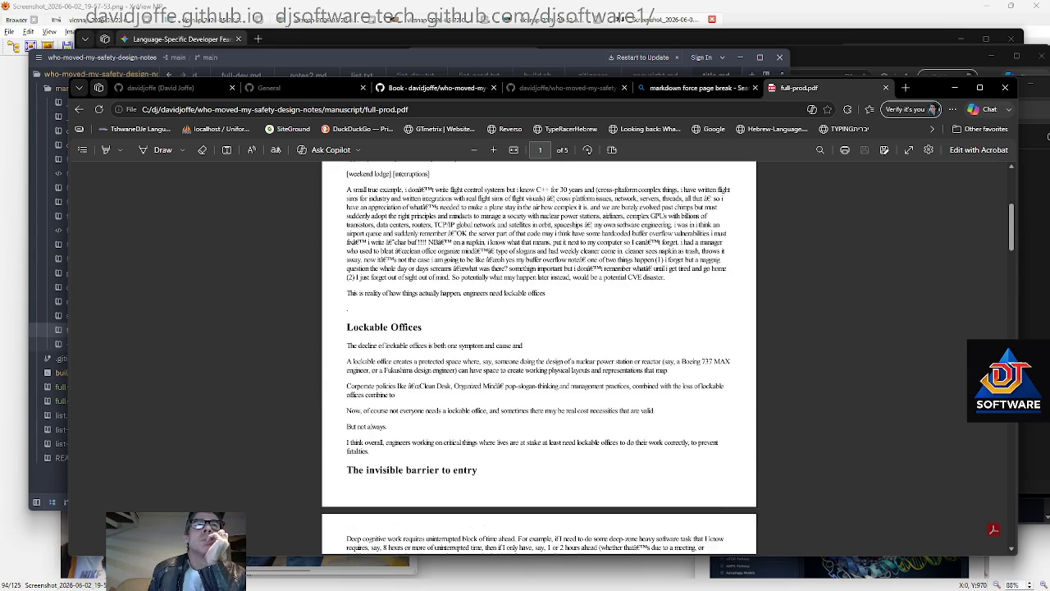
scroll(539, 352, "up", 2)
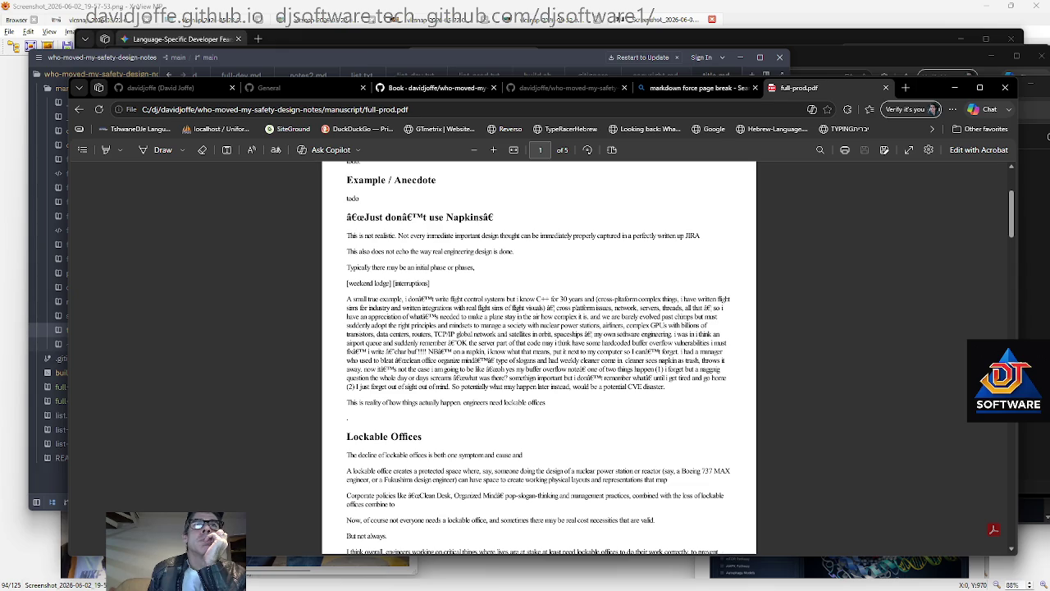
scroll(539, 352, "up", 2)
scroll(449, 320, "down", 2)
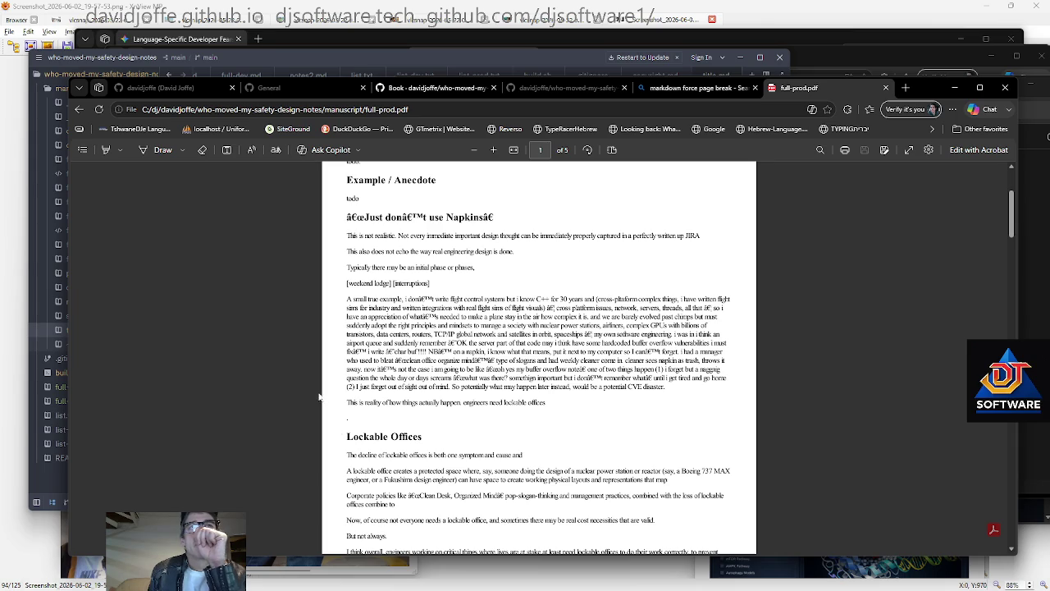
scroll(566, 418, "down", 5)
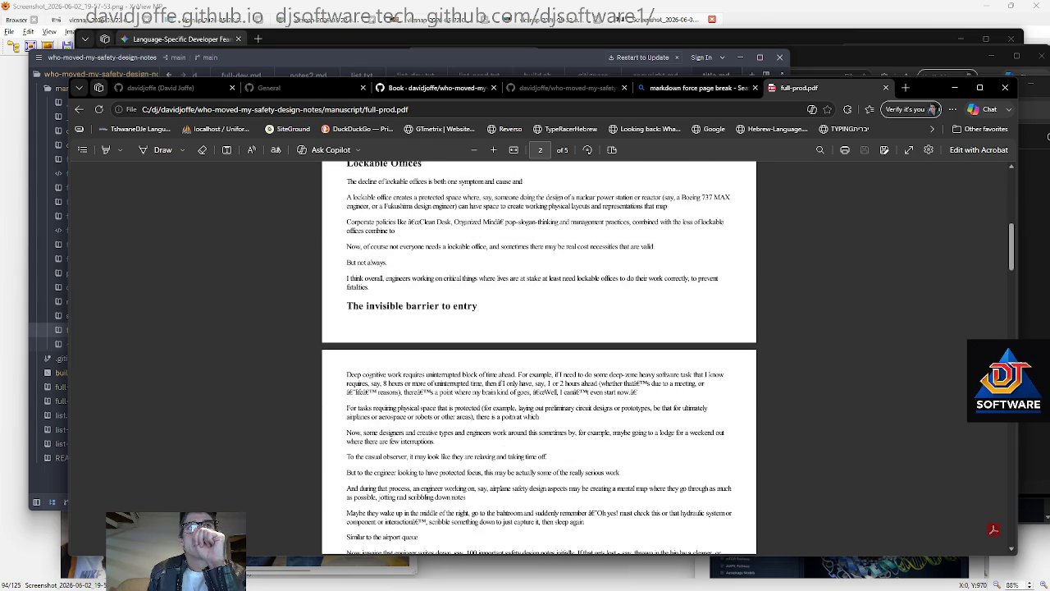
scroll(539, 358, "down", 10)
scroll(538, 357, "down", 5)
scroll(538, 358, "down", 5)
scroll(539, 358, "down", 5)
scroll(538, 358, "down", 5)
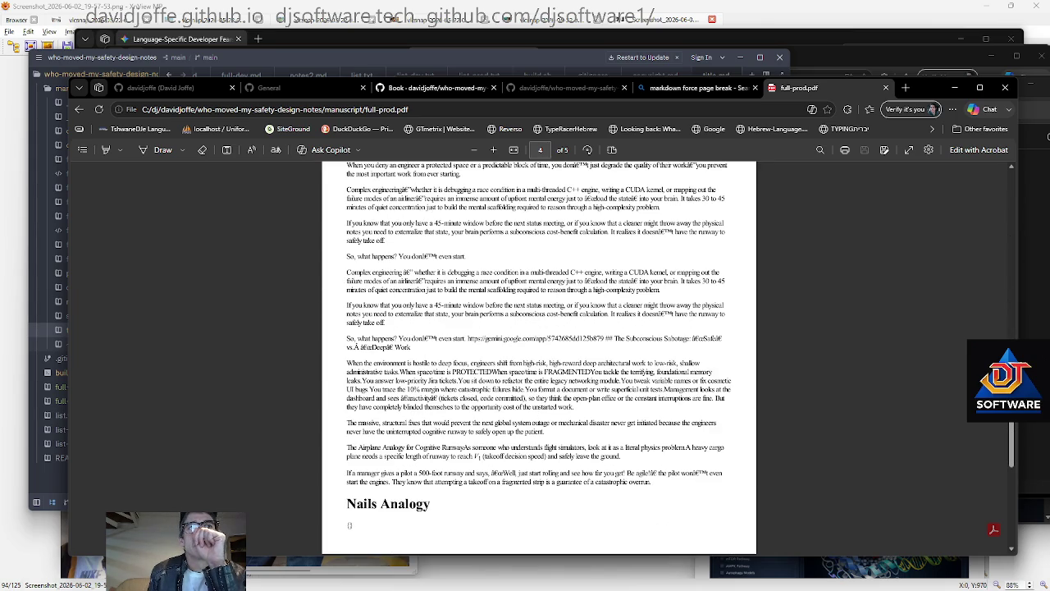
scroll(482, 404, "down", 2)
scroll(483, 404, "down", 2)
scroll(482, 404, "down", 3)
Select the todo text between the Anecdote and Napkins headings on page 1, then return to Zed
scroll(484, 393, "up", 4)
scroll(484, 393, "up", 5)
scroll(484, 393, "up", 5)
scroll(484, 393, "up", 5)
scroll(484, 393, "up", 5)
scroll(472, 369, "up", 5)
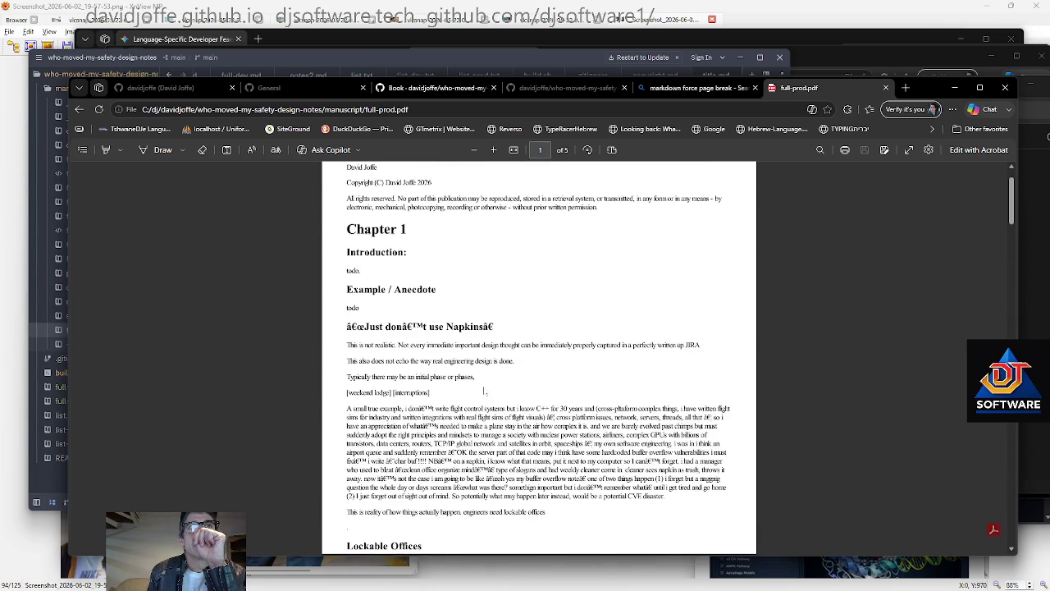
scroll(472, 369, "up", 1)
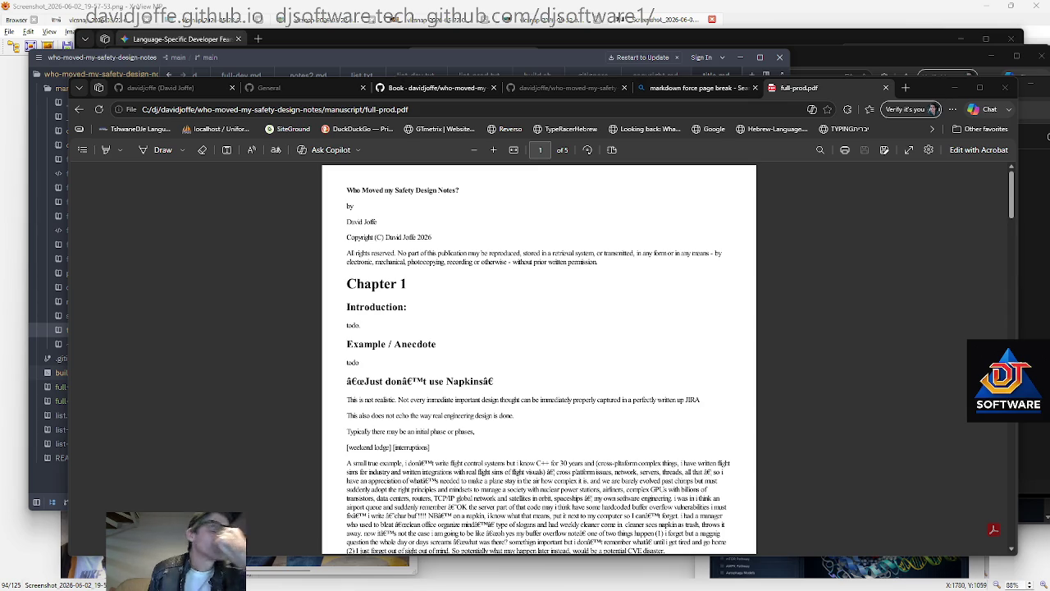
left_click(500, 369)
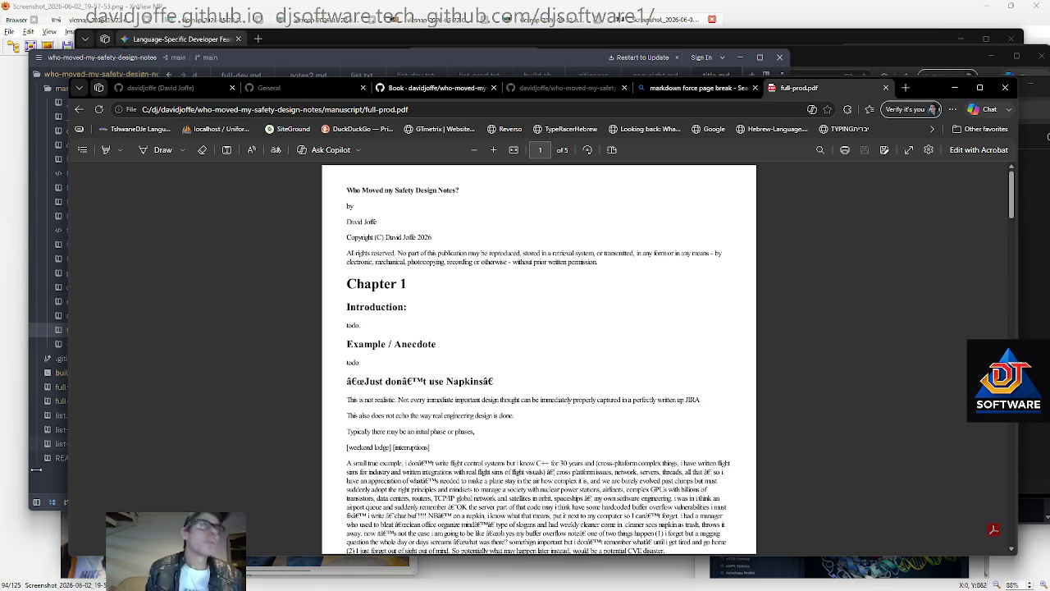
left_click_drag(434, 344, 453, 382)
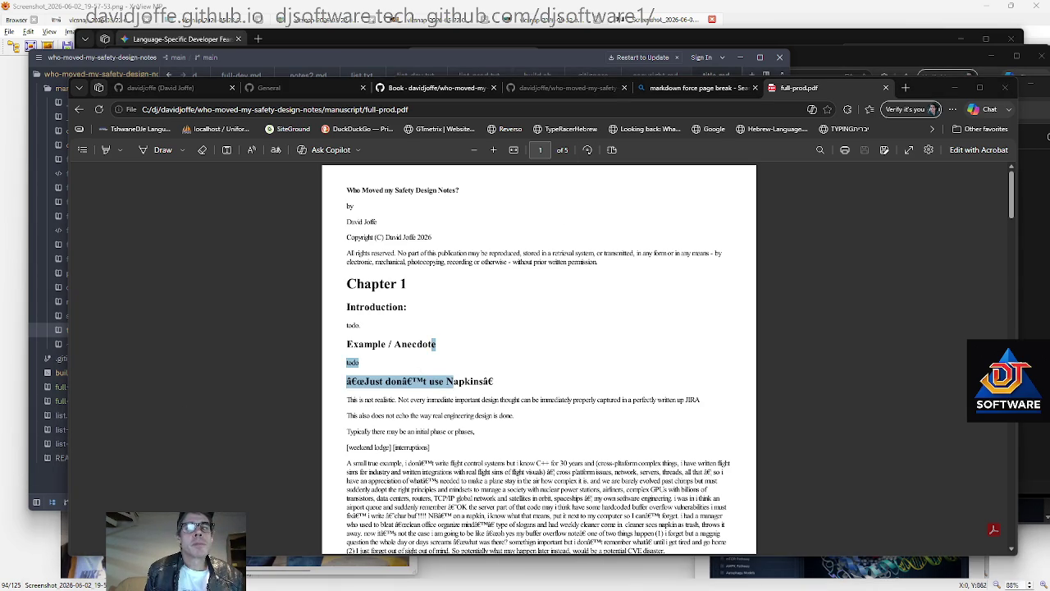
key("alt+Tab")
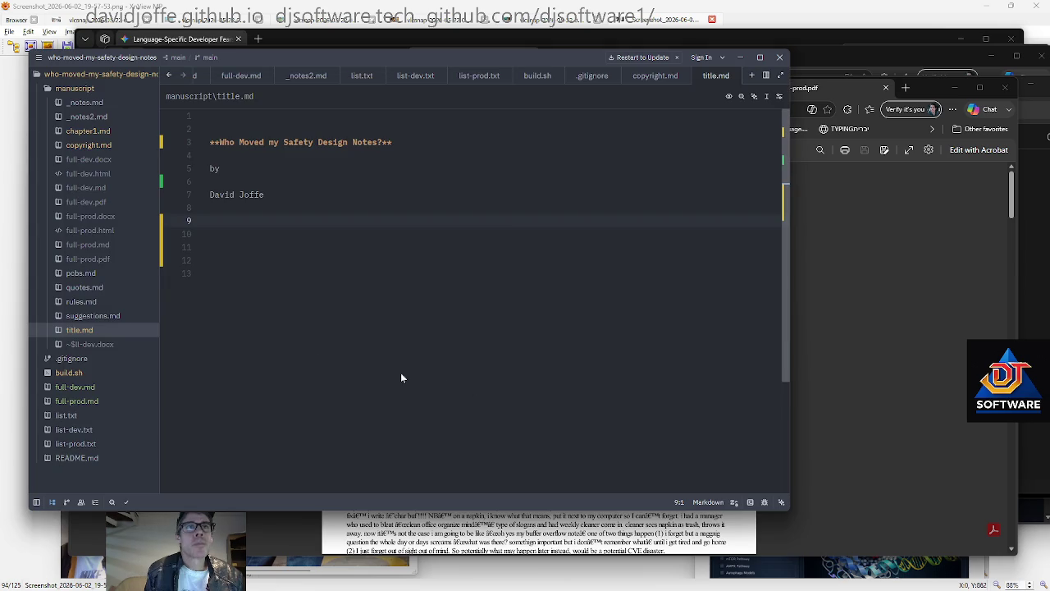
In chapter1.md, add a '## Boeing' heading after the Example todo line
left_click(89, 132)
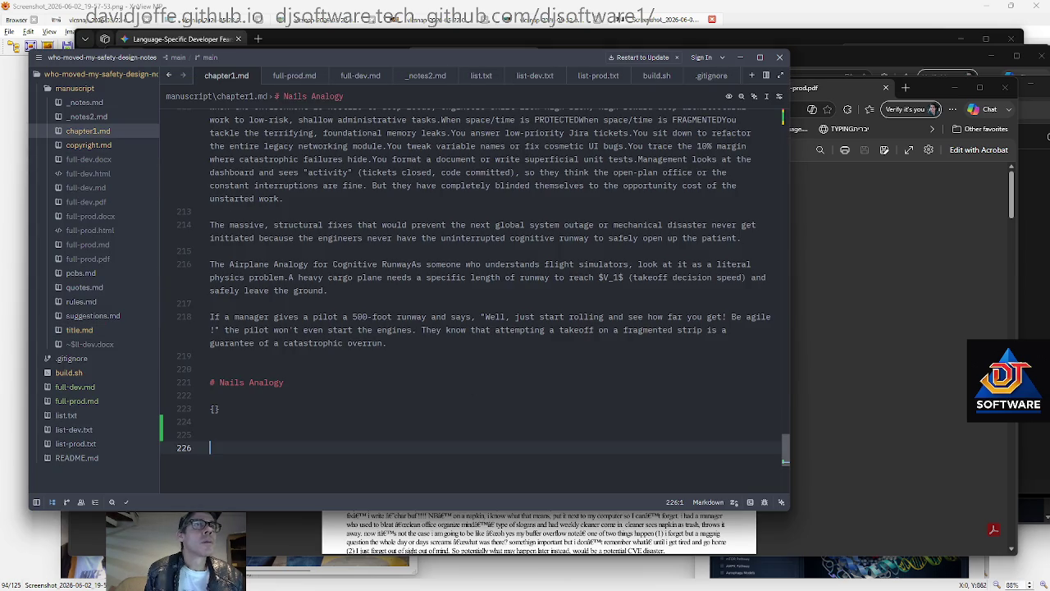
key("ctrl+Home")
key("Down")
key("Down")
key("Down")
key("Down")
Add a '## Challenger etc.' heading below the Boeing heading
key("Down")
key("Down")
key("Down")
key("ctrl+End")
key("Up")
key("Up")
key("Up")
key("Up")
key("ctrl+Home")
key("Down")
key("Down")
key("Down")
key("Down")
key("Down")
key("Down")
key("Up")
key("Up")
key("Up")
key("Up")
key("Up")
key("Up")
key("End")
key("Return")
key("Return")
type("## Boeing")
key("ctrl+Left")
key("Down")
key("Down")
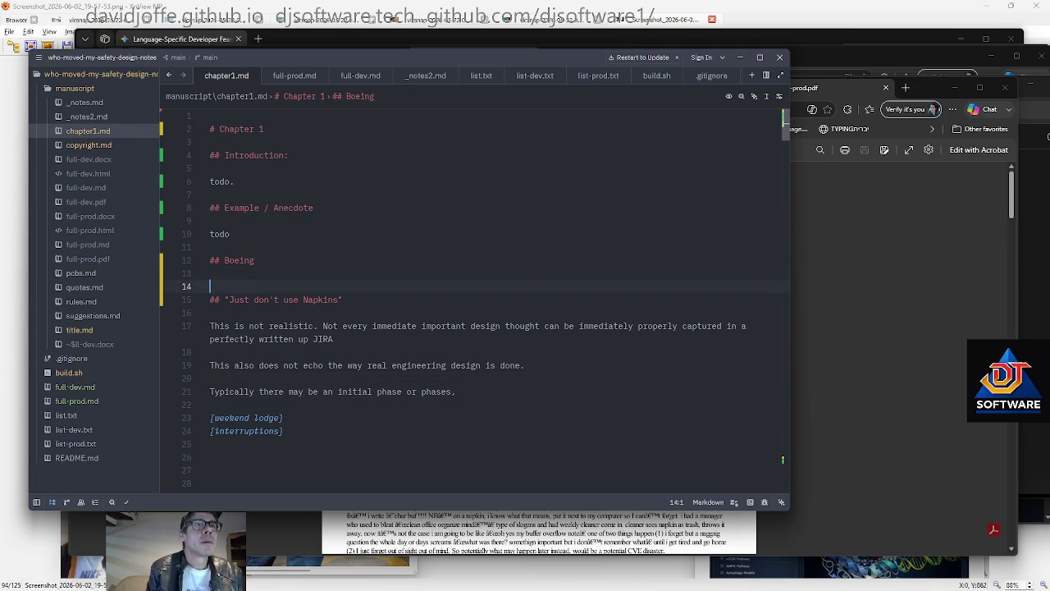
key("Up")
key("Return")
key("Return")
type("## ")
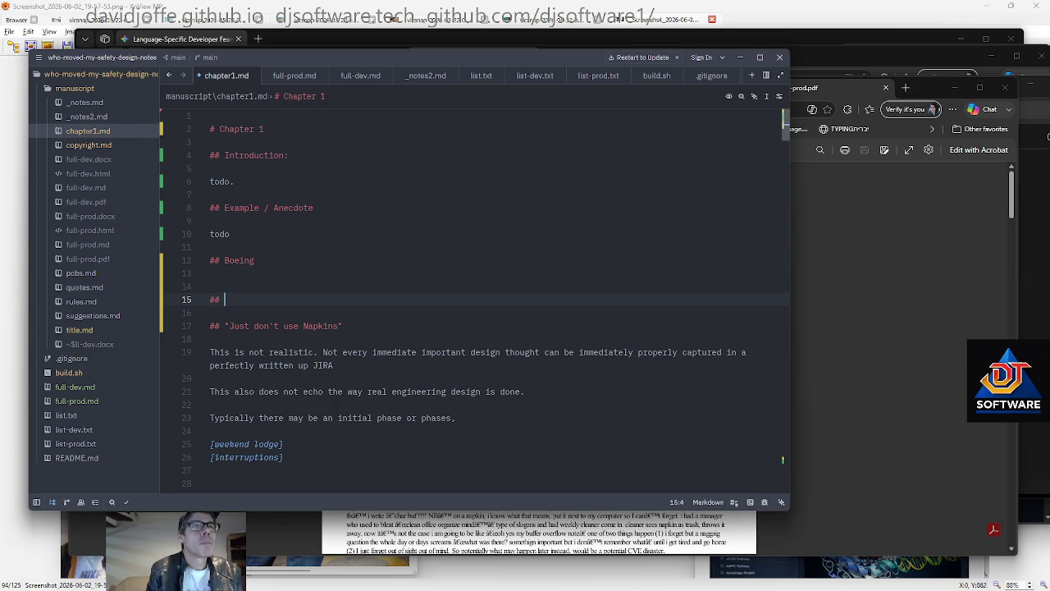
type("Challenger etc.")
key("Up")
Begin the Introduction with 'We have barely evolved past chimpan'
key("Up")
key("Return")
key("BackSpace")
key("Up")
key("Up")
key("Up")
key("Up")
key("Up")
key("Up")
key("Return")
type("We have barefly ev")
key("BackSpace")
key("BackSpace")
key("BackSpace")
type("ly evolved past chimpan")
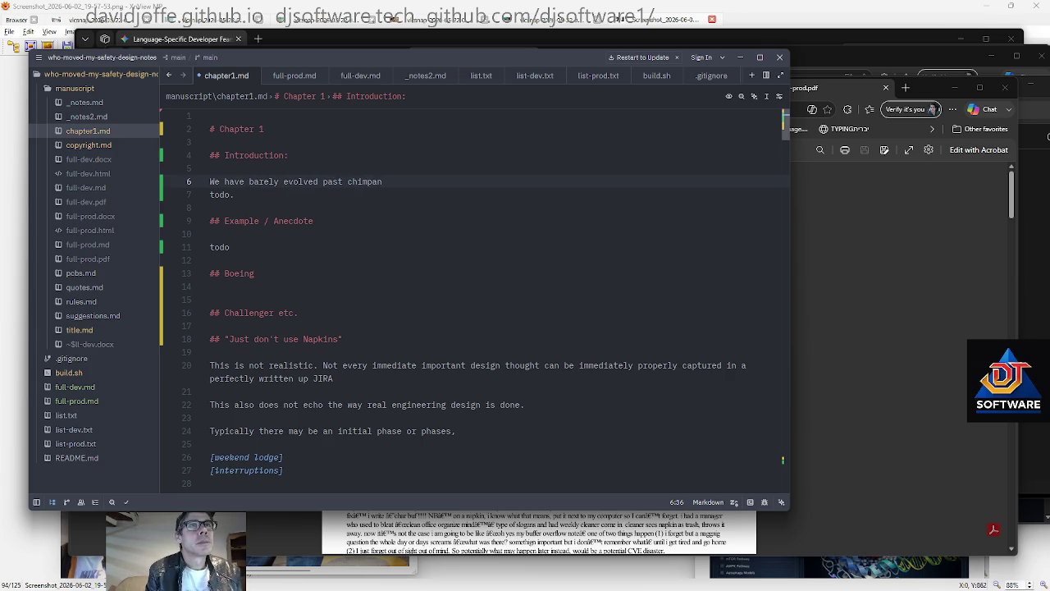
Extend the intro to "We have barely evolved past chimps. And yet, we have" above the todo
key("BackSpace")
key("BackSpace")
type("s. a")
key("BackSpace")
type("And yet, we have")
key("Return")
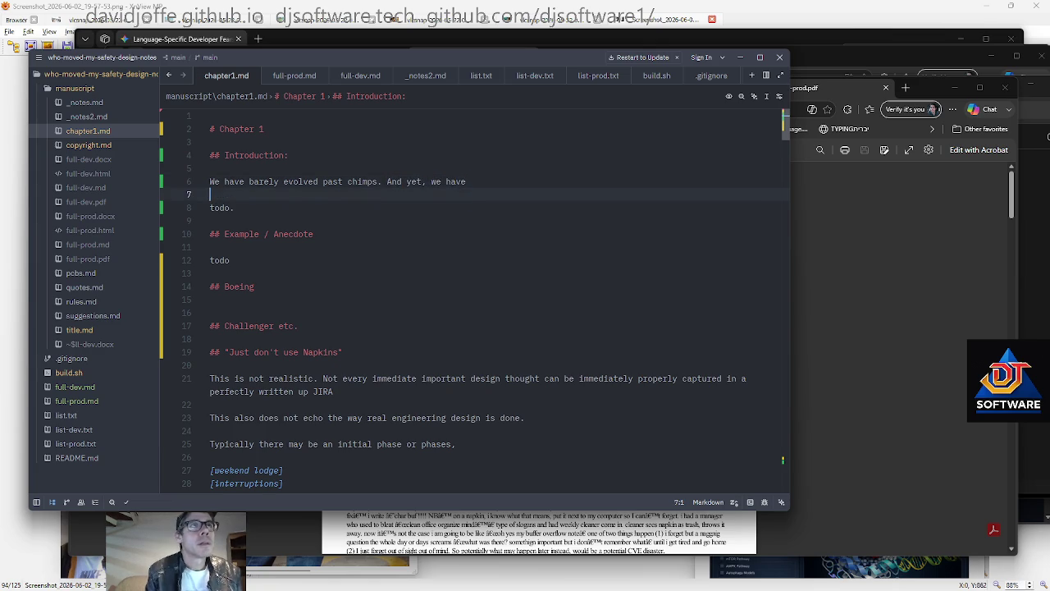
key("Down")
key("End")
key("shift+Home")
key("Up")
key("Left")
Complete the sentence with "inherited the reins of ...", fixing typos and the doubled d
type("inheritedd the raised")
key("BackSpace")
key("BackSpace")
key("BackSpace")
key("BackSpace")
key("BackSpace")
type("eins fo ...")
key("shift+Left")
key("shift+Left")
key("shift+Left")
key("BackSpace")
key("BackSpace")
key("BackSpace")
type("of ...")
key("Down")
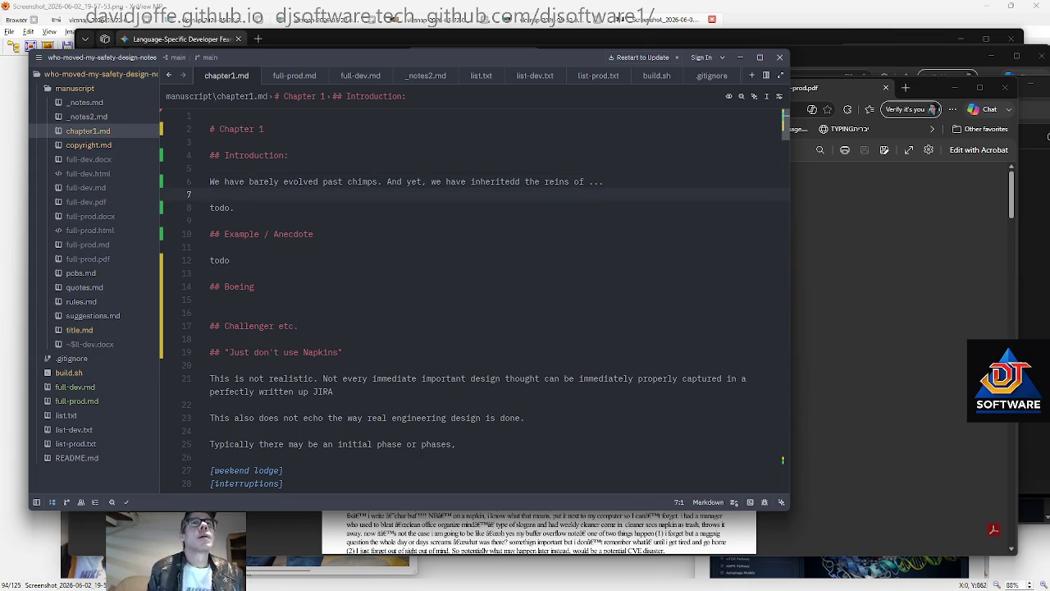
left_click(515, 181)
key("BackSpace")
Select the Introduction heading and the start of its opening sentence
key("Home")
key("Up")
key("Up")
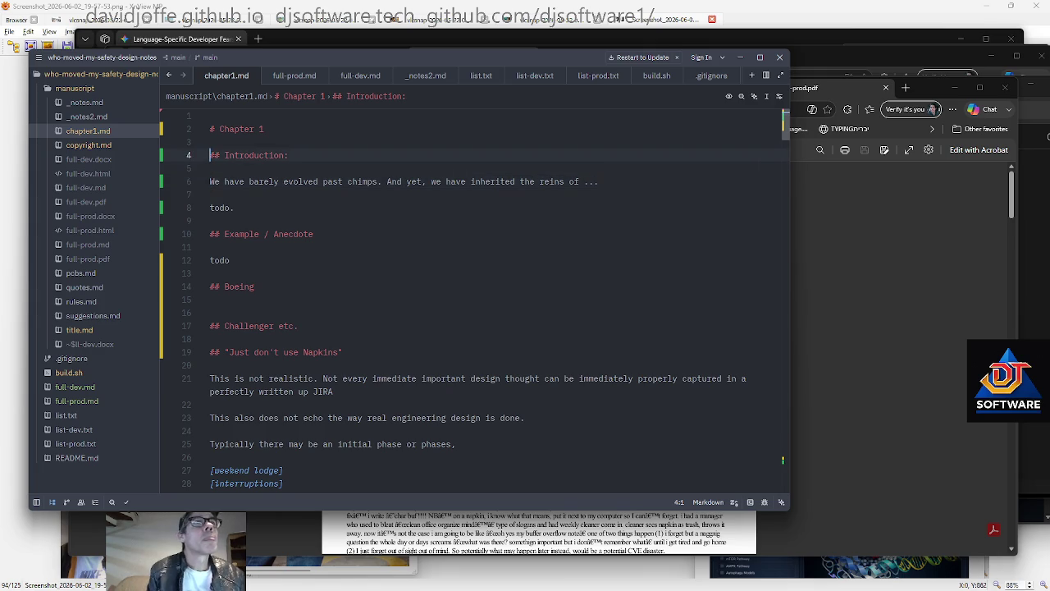
key("shift+Down")
key("shift+Down")
key("ctrl+shift+Right")
key("ctrl+shift+Right")
key("ctrl+shift+Right")
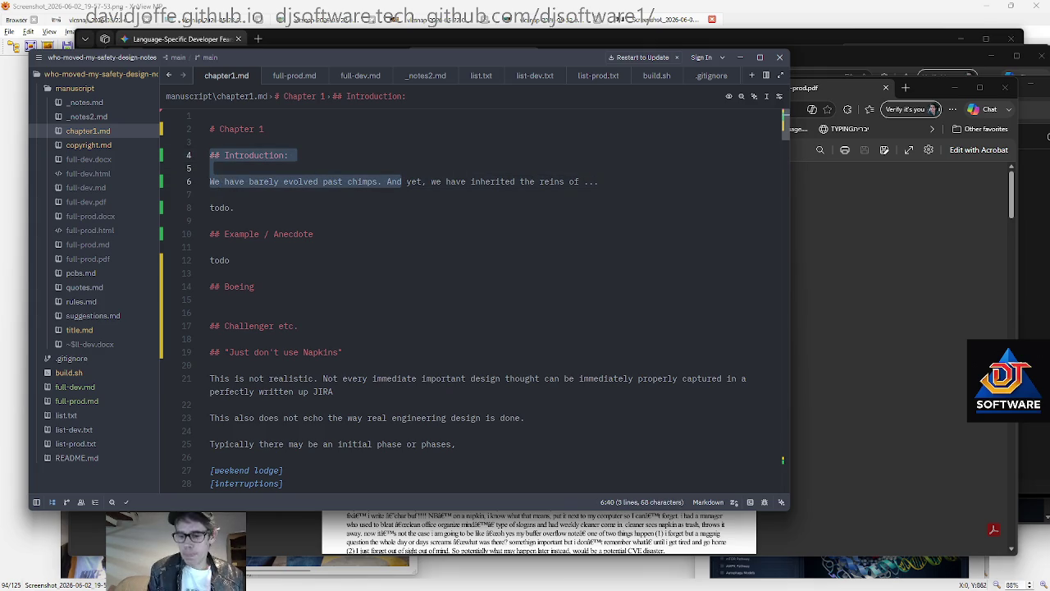
Extend the selection to the end of the opening sentence ending "inherited the reins of ..."
key("shift+End")
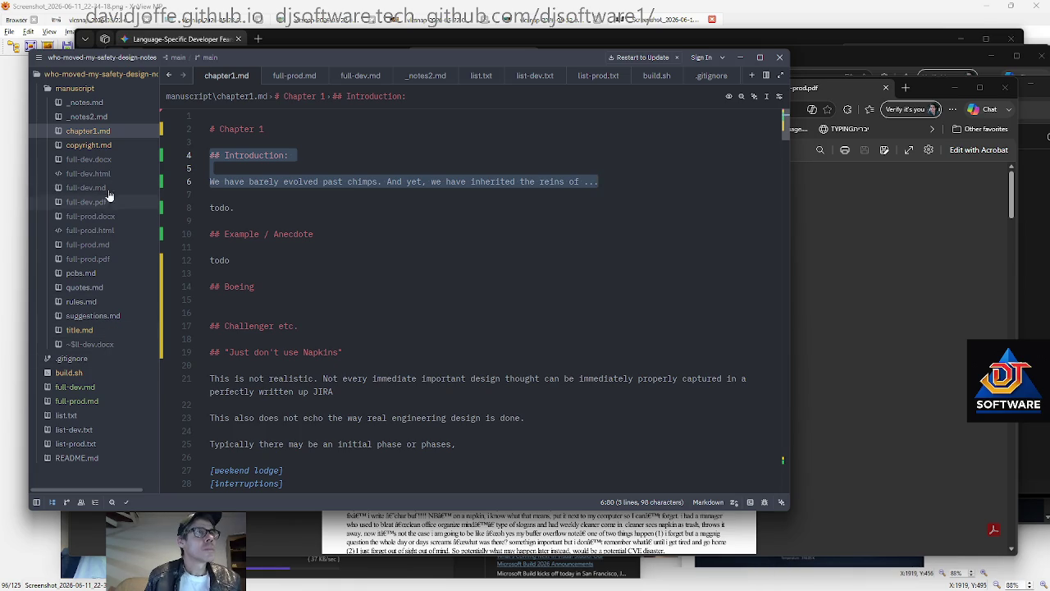
Paste the copied great-apes paragraph at the end of _notes.md
left_click(94, 117)
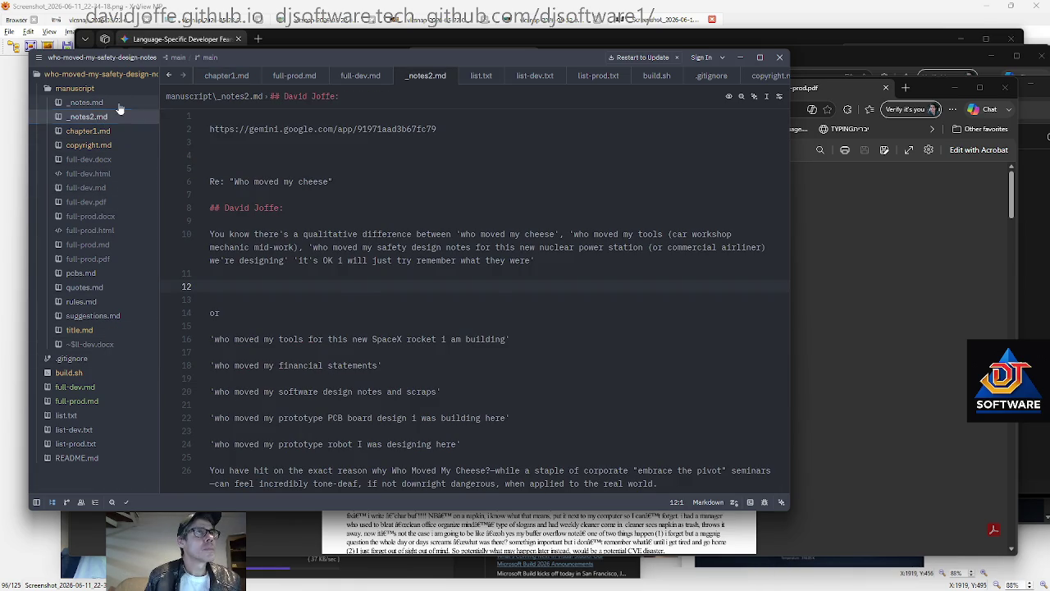
left_click(119, 105)
key("Down")
key("Down")
key("Down")
key("Return")
key("Return")
key("Return")
key("ctrl+End")
key("Return")
key("Return")
key("Return")
type("and it's true, you know of my favorite documentaries and i love other primates and think the other great Apes should be protected as valuable genetic material (they are a kind of 'backup' if we die , they are the earth's last best hope of maybe evolving human like intelligence again) ... but yeah \"Rise of the Warrior Ape\" is so interesting on how chimps in the jungle form like clans and have evolved like even forming gangs and little 'armies' of 'soldiers' like our wars ... and that was us living alongside them and probably why we fear the dark ..")
Add a ## heading with the author's name above the pasted paragraph, separated by a blank line
key("Up")
key("Up")
key("Up")
type("David Joffe:")
key("Home")
type("##")
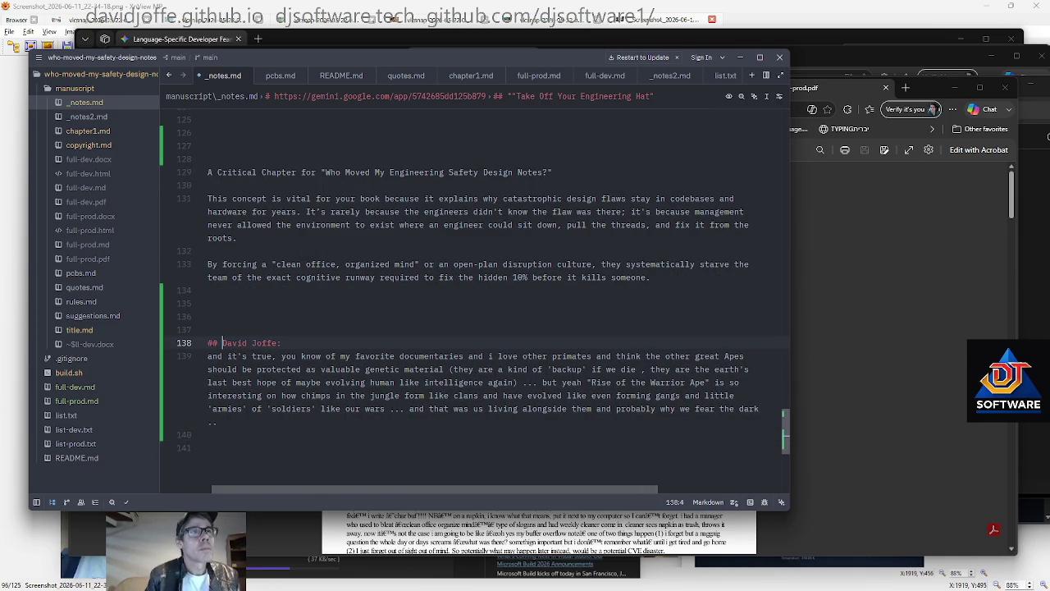
key("Down")
key("Home")
key("Return")
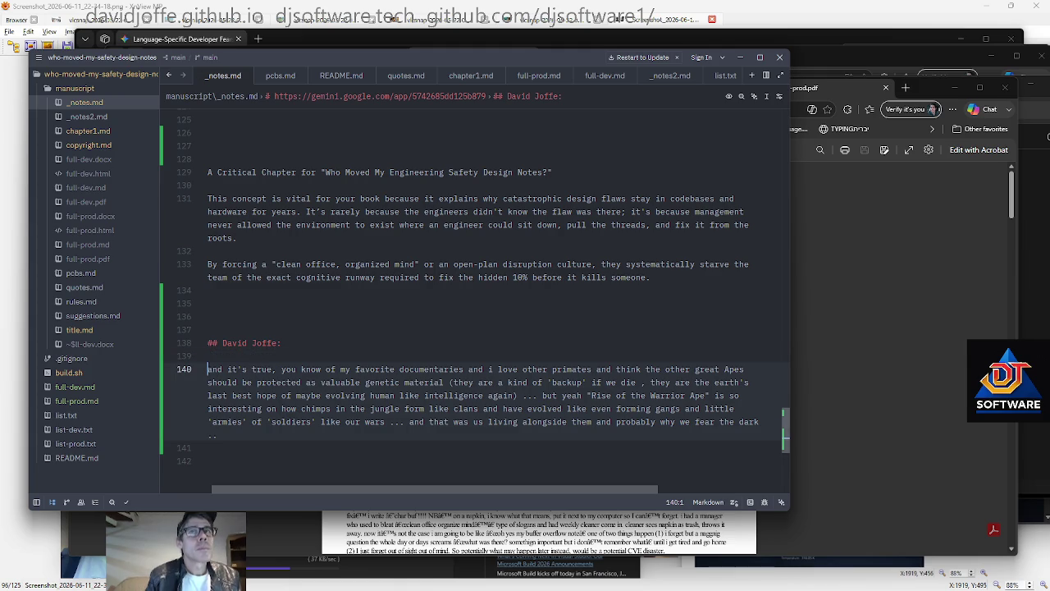
scroll(476, 296, "down", 2)
key("ctrl+End")
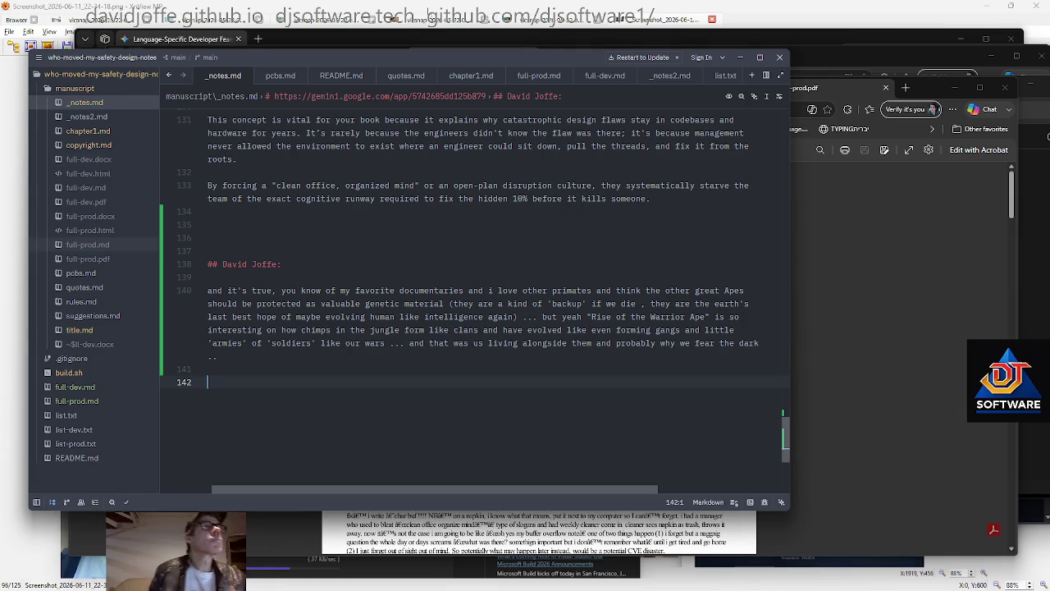
Paste the drafted primitive-hook passage into chapter1.md below the opening sentence
left_click(82, 132)
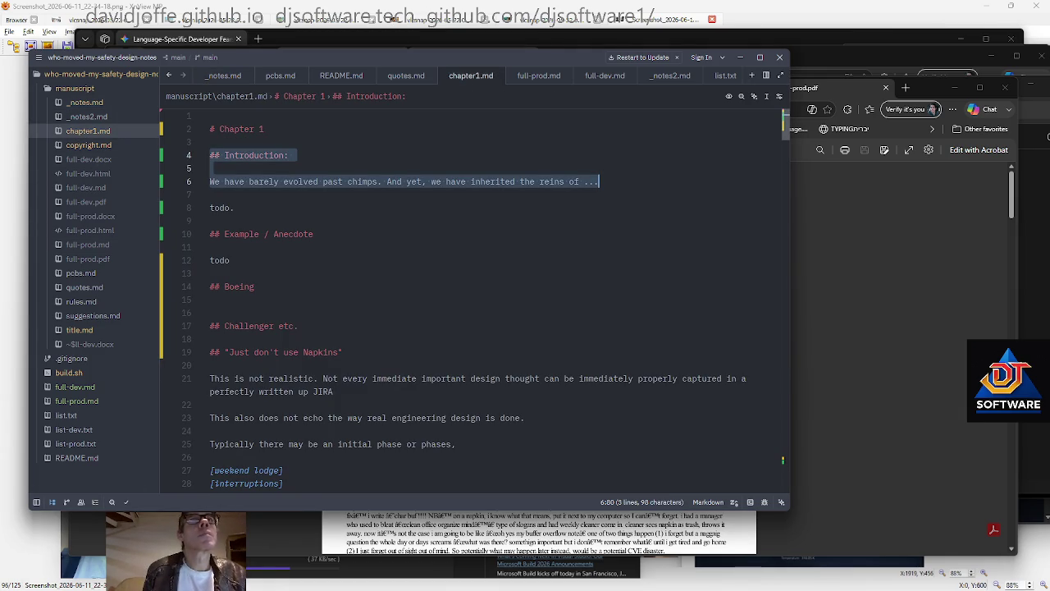
key("Return")
key("ctrl+v")
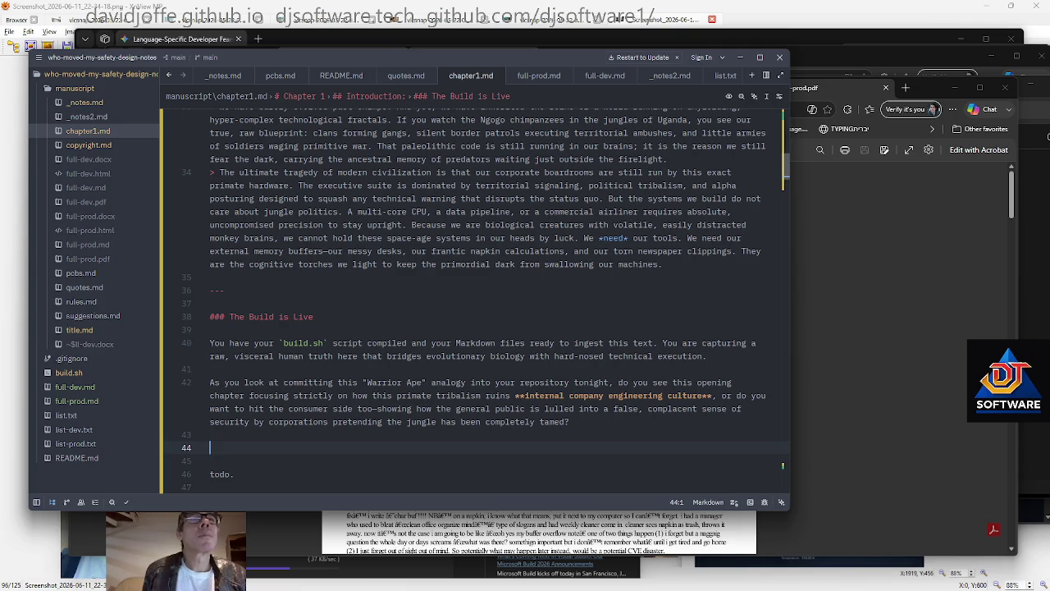
key("Up")
key("shift+Up")
key("shift+Up")
key("shift+Up")
key("shift+Up")
key("shift+Up")
key("shift+Up")
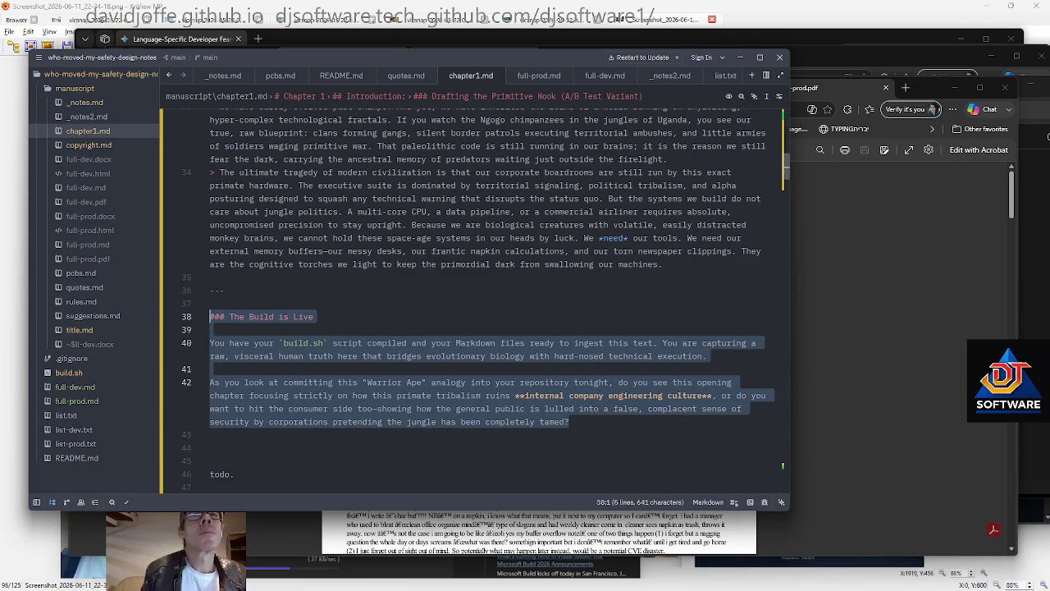
Delete the Build is Live heading while keeping its paragraph
key("Left")
key("shift+Down")
key("shift+Down")
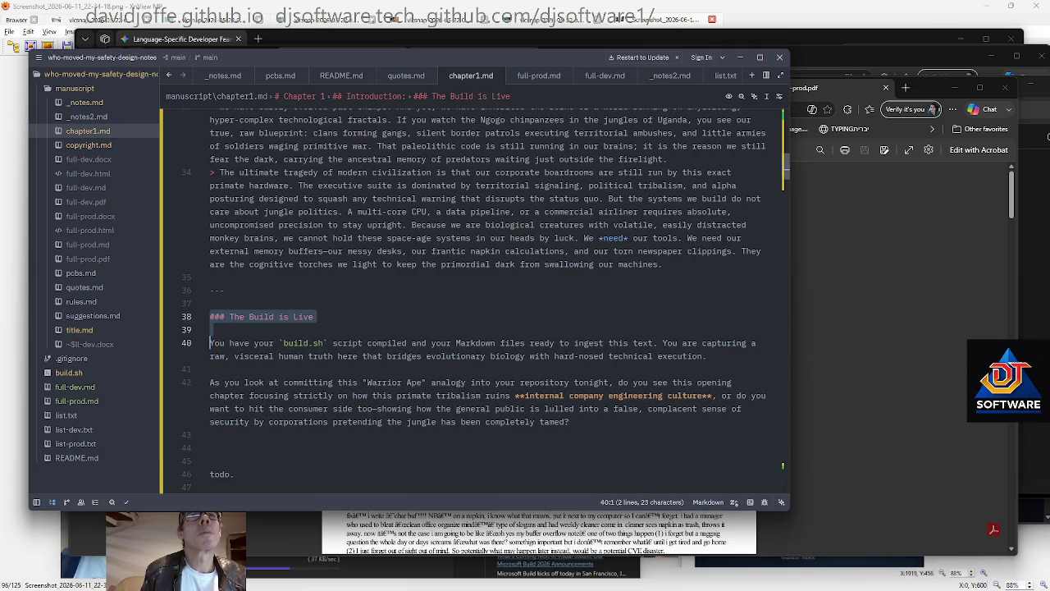
key("shift+Down")
key("shift+Down")
key("BackSpace")
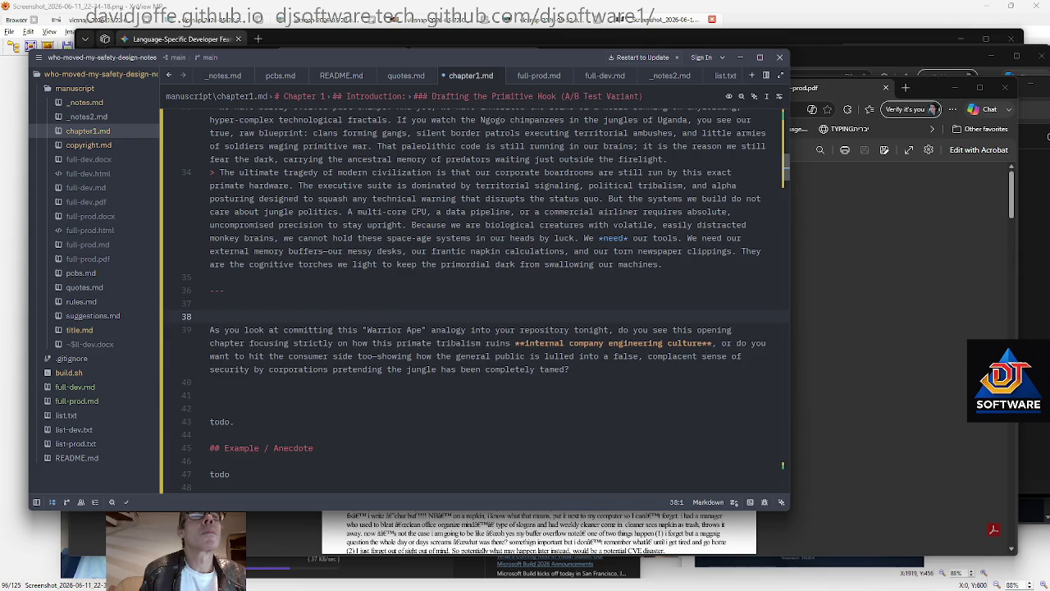
key("ctrl+z")
key("Left")
key("shift+Down")
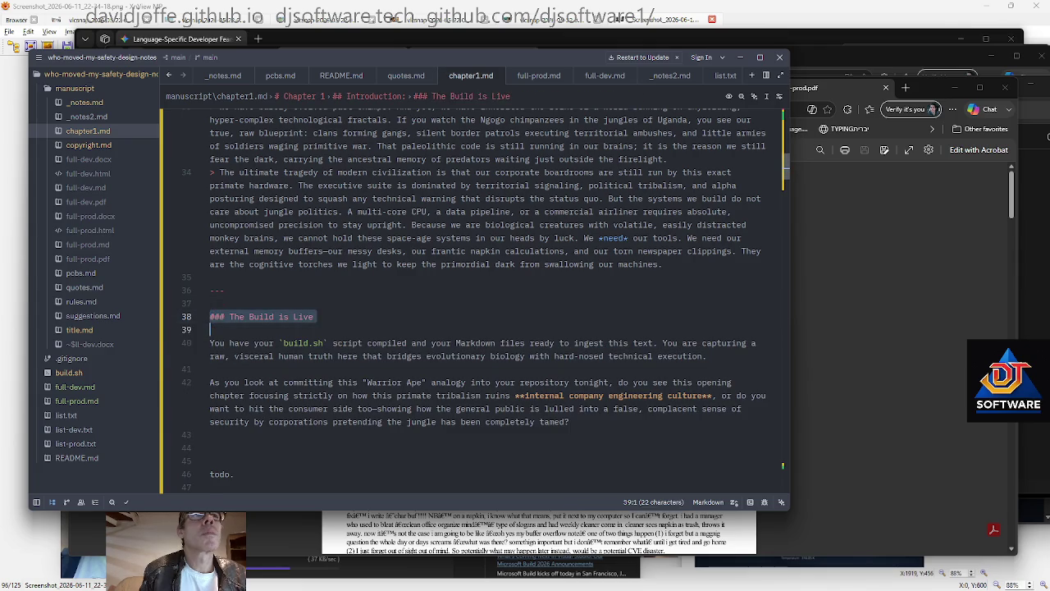
key("BackSpace")
Replace the paragraph's opening words with "... capturing a"
key("Down")
key("ctrl+shift+Right")
key("ctrl+shift+Right")
key("ctrl+shift+Right")
key("ctrl+shift+Right")
key("ctrl+shift+Right")
key("ctrl+shift+Right")
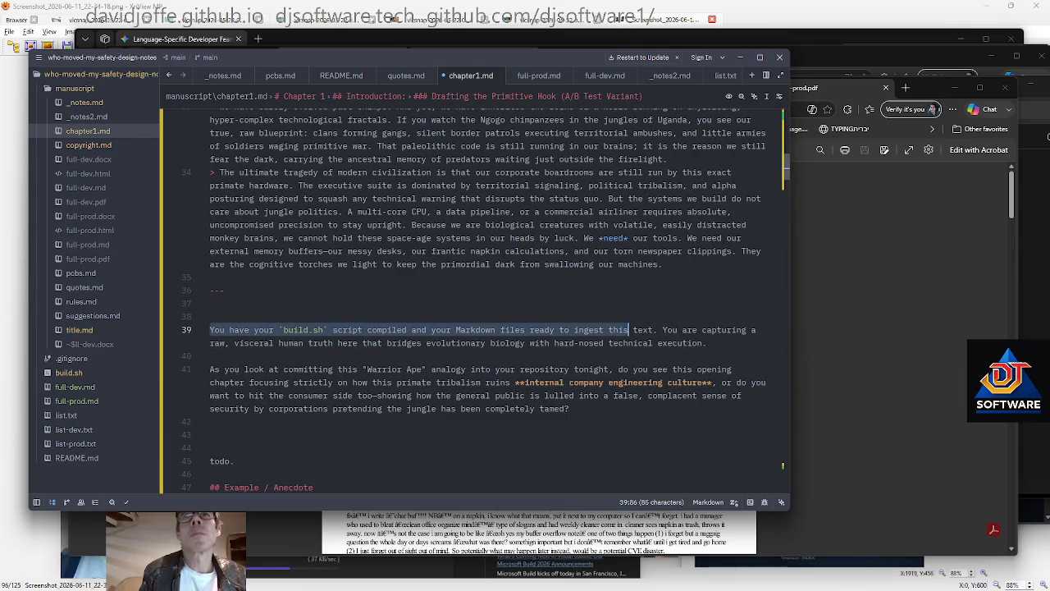
key("ctrl+shift+Right")
key("ctrl+shift+Right")
key("ctrl+shift+Right")
key("BackSpace")
type("...")
key("ctrl+shift+Right")
key("ctrl+shift+Right")
key("ctrl+shift+Right")
key("Delete")
type("capturing a")
Select the AI question paragraph
key("Down")
key("Down")
key("Down")
key("End")
left_click(421, 383)
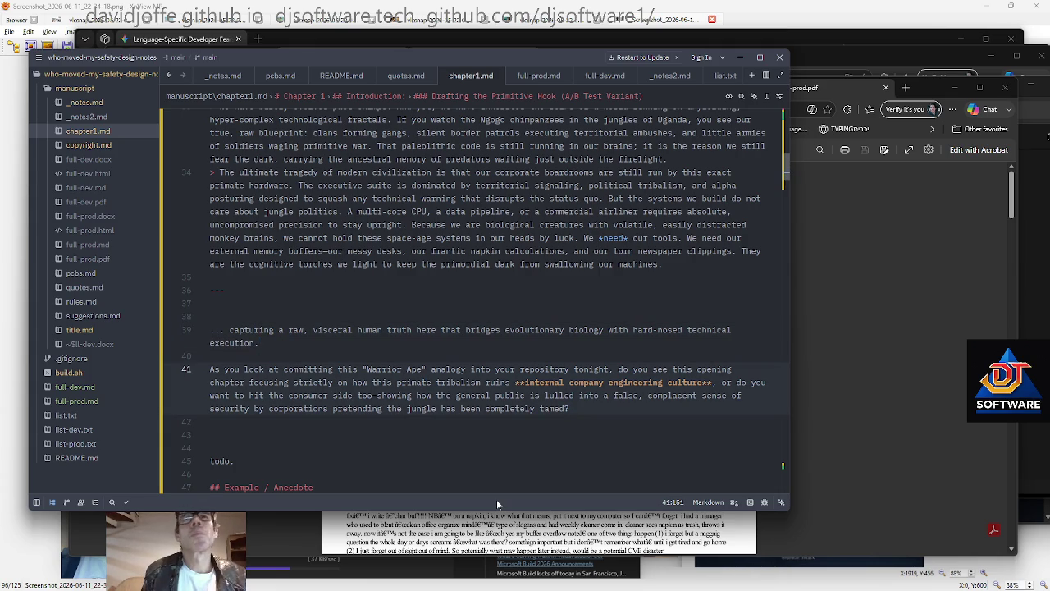
key("End")
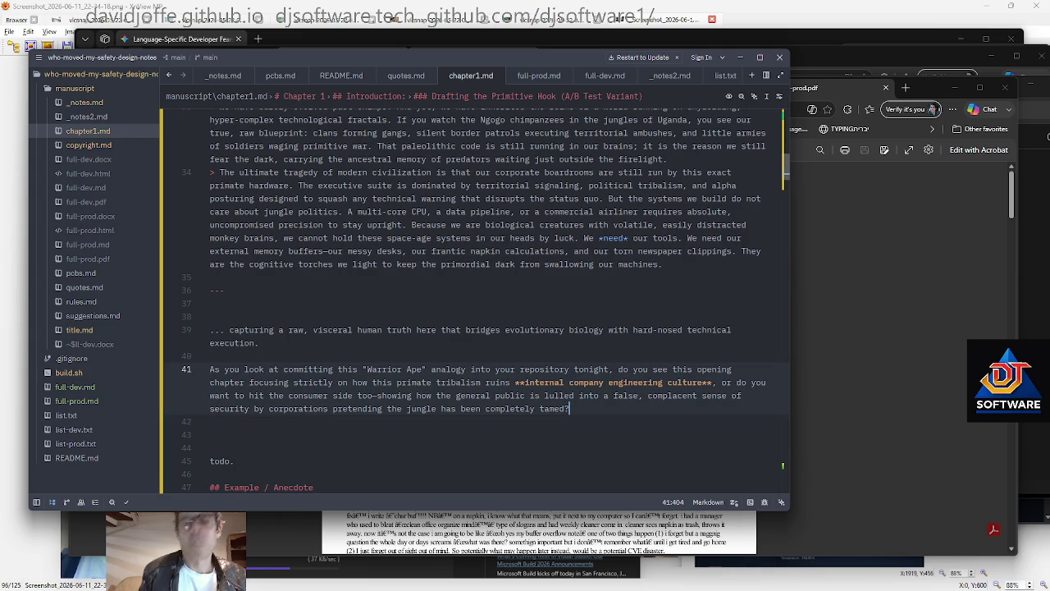
key("shift+Home")
key("shift+Up")
key("shift+Up")
key("shift+Up")
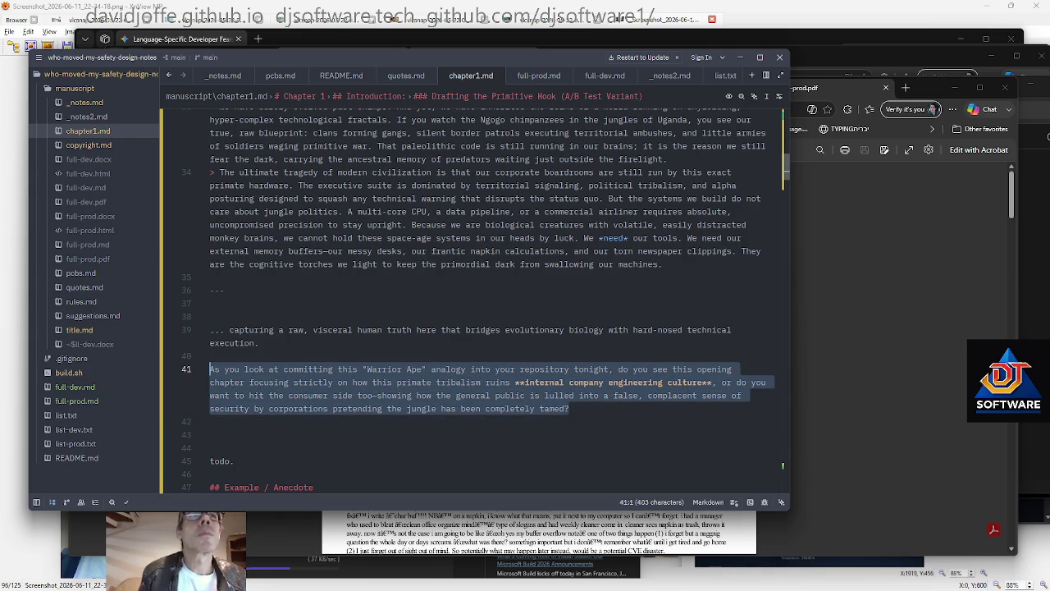
key("shift+Up")
key("shift+Up")
key("shift+Up")
key("shift+Up")
scroll(478, 304, "up", 3)
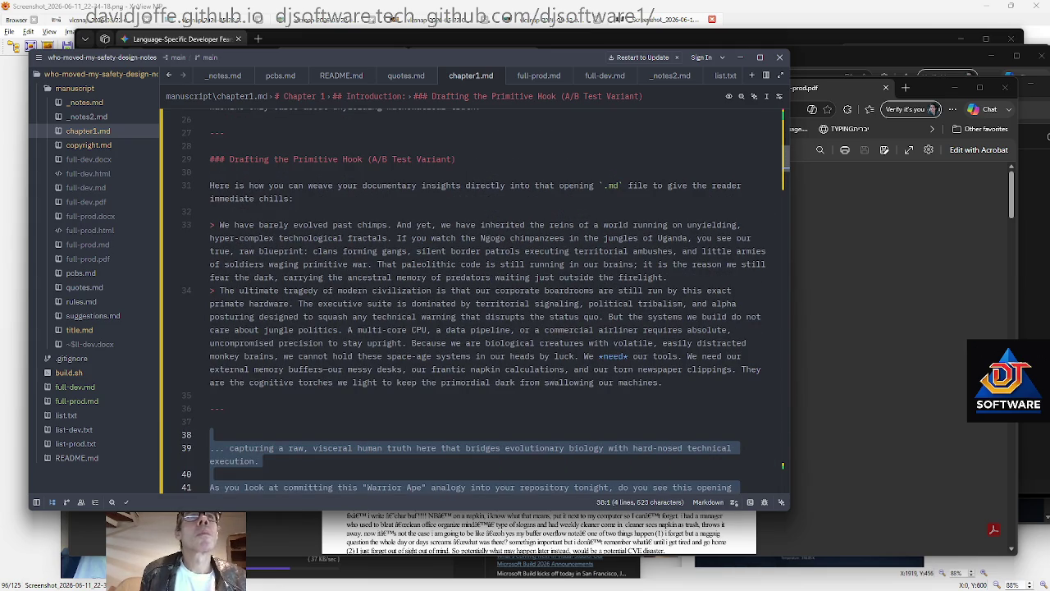
Put a blank line between the two quoted paragraphs and unquote the first
left_click(542, 225)
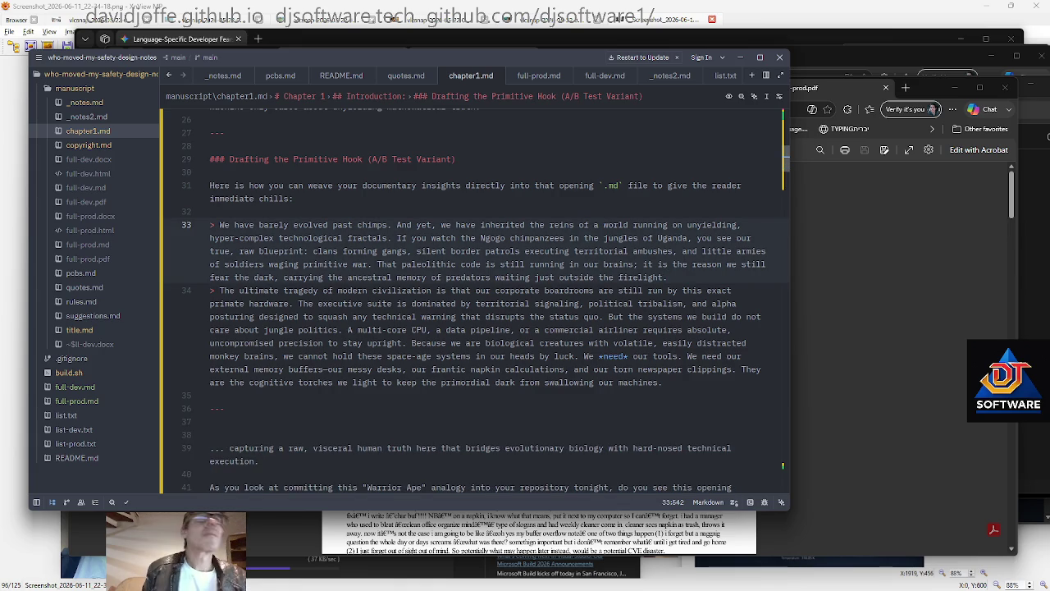
key("Return")
key("Down")
key("Down")
key("Down")
key("Down")
key("Down")
key("Down")
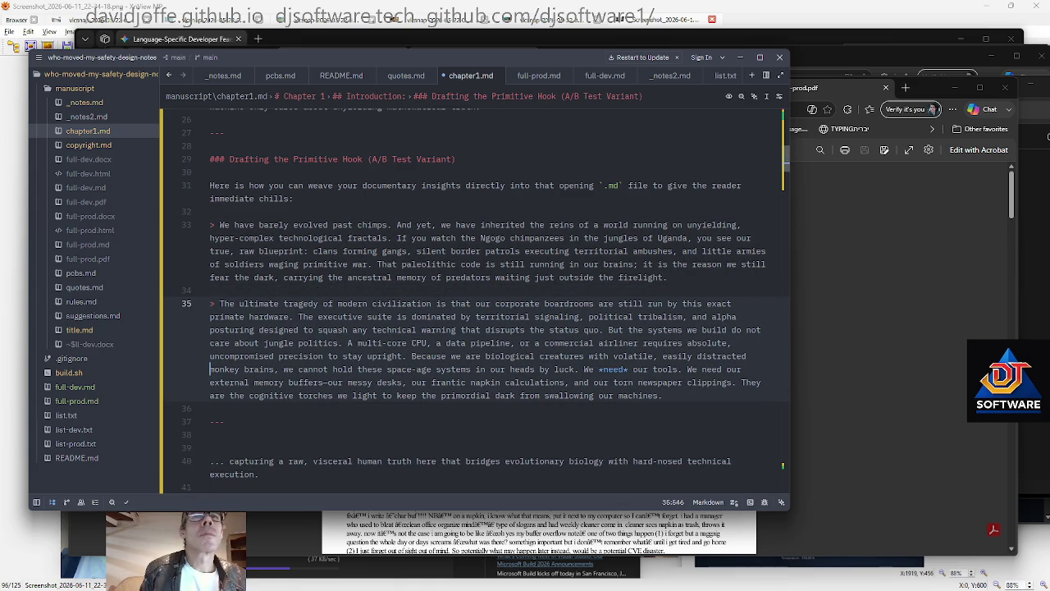
key("Down")
key("Up")
key("Up")
key("Up")
key("Up")
key("Up")
key("Up")
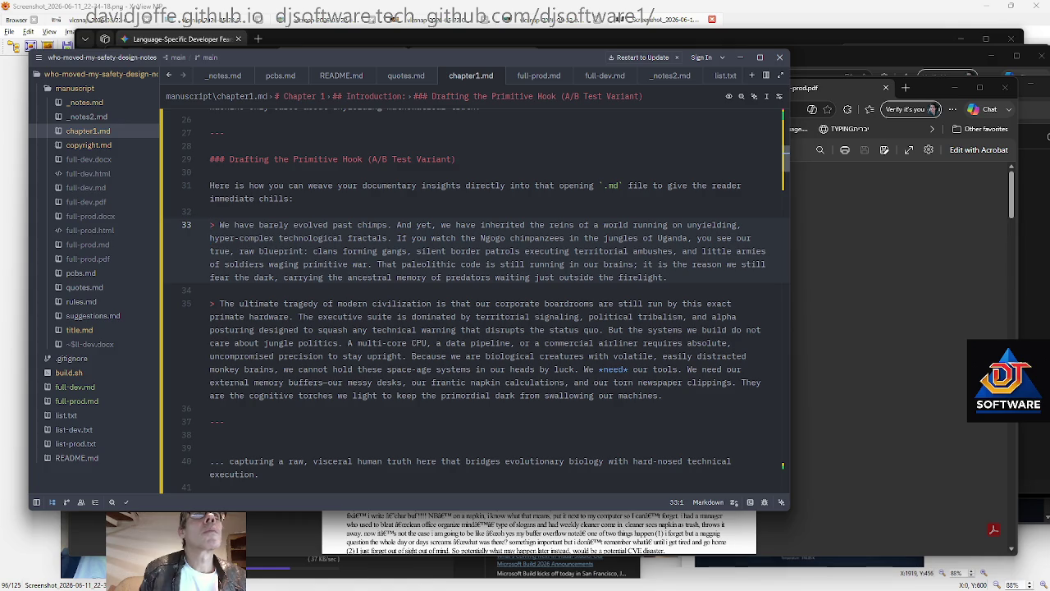
key("Delete")
key("Delete")
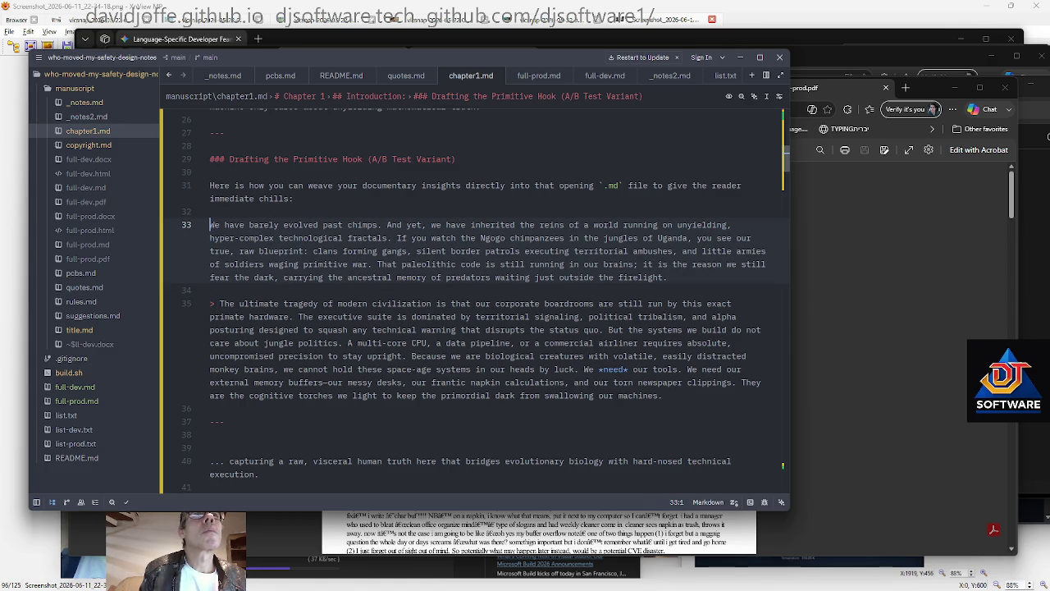
key("Up")
key("Up")
key("Down")
key("Down")
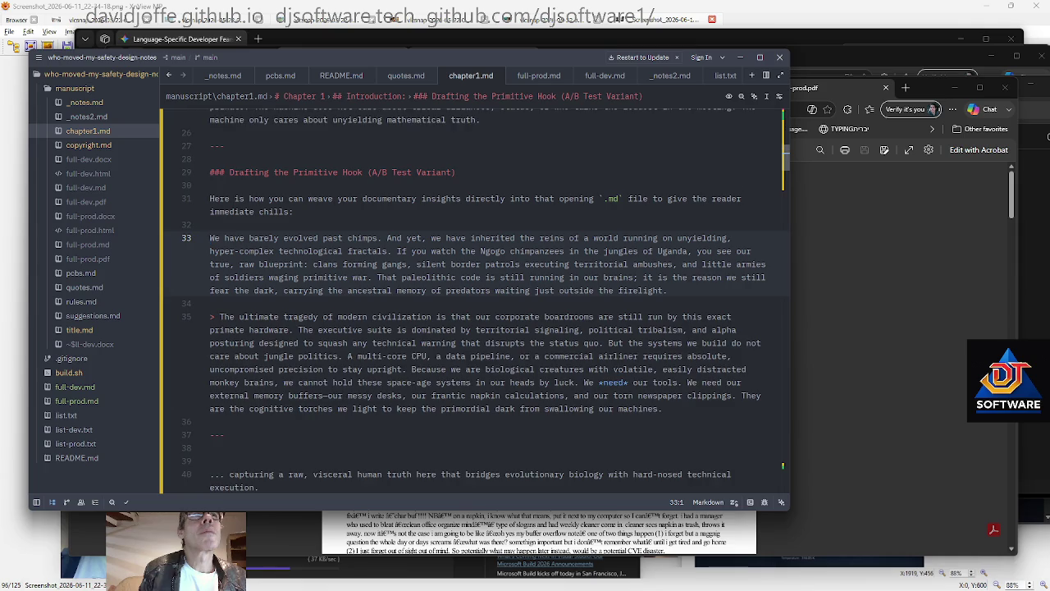
Add "--- nuclear power stations," after "technological fractals"
scroll(484, 299, "up", 3)
key("ctrl+Right")
key("ctrl+Right")
key("ctrl+Right")
key("ctrl+Right")
key("ctrl+Right")
key("ctrl+Right")
key("ctrl+Left")
key("ctrl+Left")
key("ctrl+Left")
key("ctrl+Left")
key("ctrl+Left")
key("ctrl+Left")
key("End")
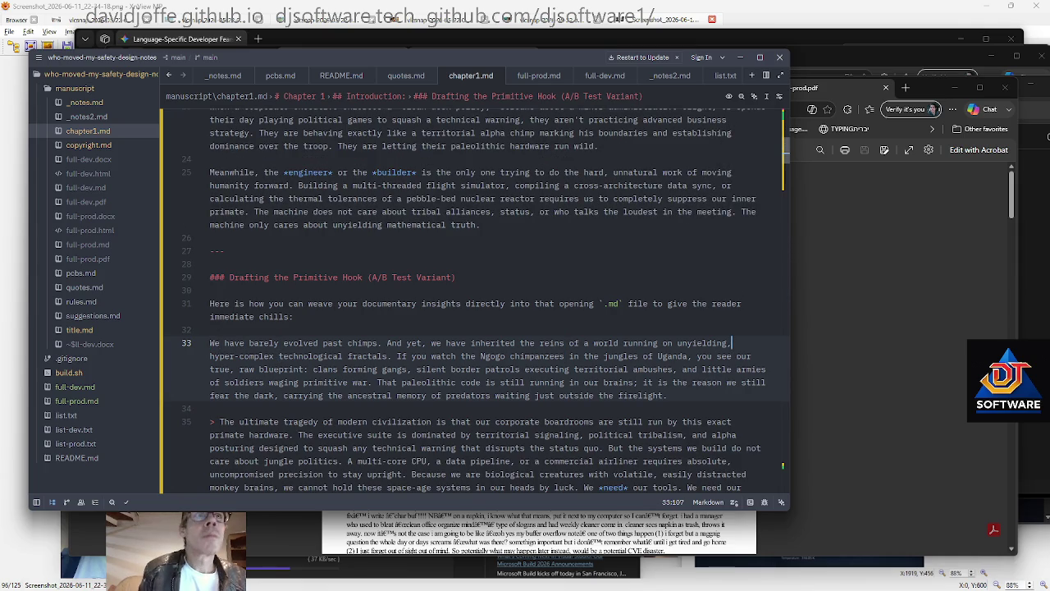
key("ctrl+Right")
key("ctrl+Right")
key("ctrl+Right")
key("ctrl+Right")
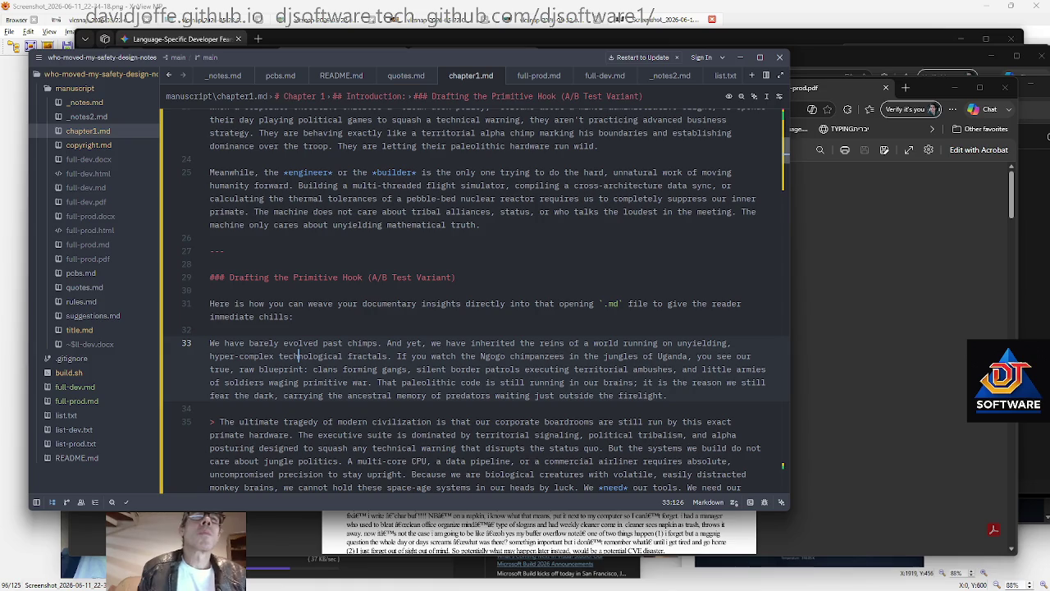
type("--- nuclear power stations,")
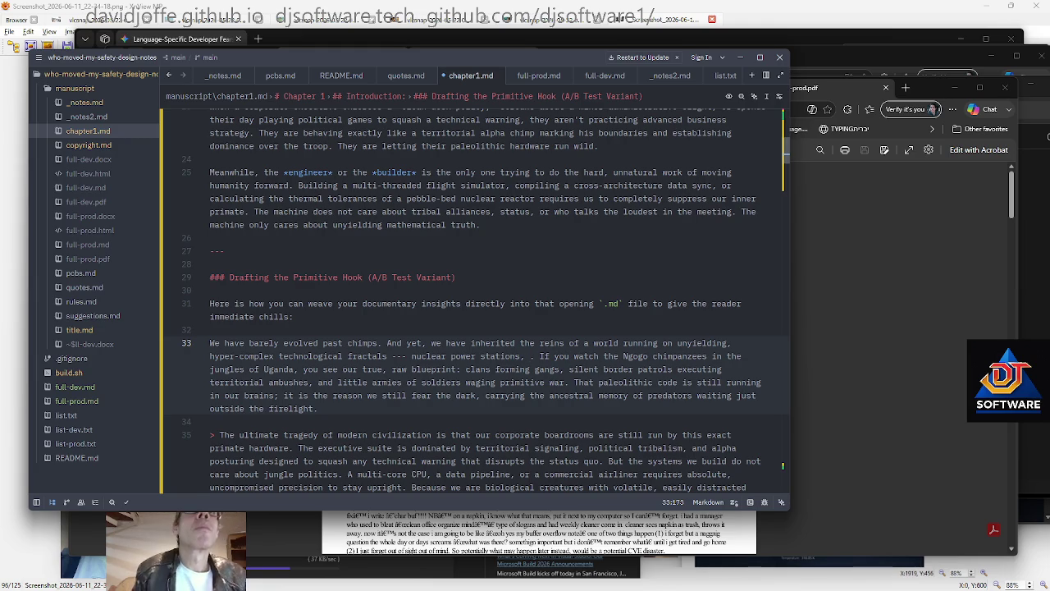
Add "airliners," to the list and start the Ngogo chimpanzee passage as its own paragraph
type("airliners,")
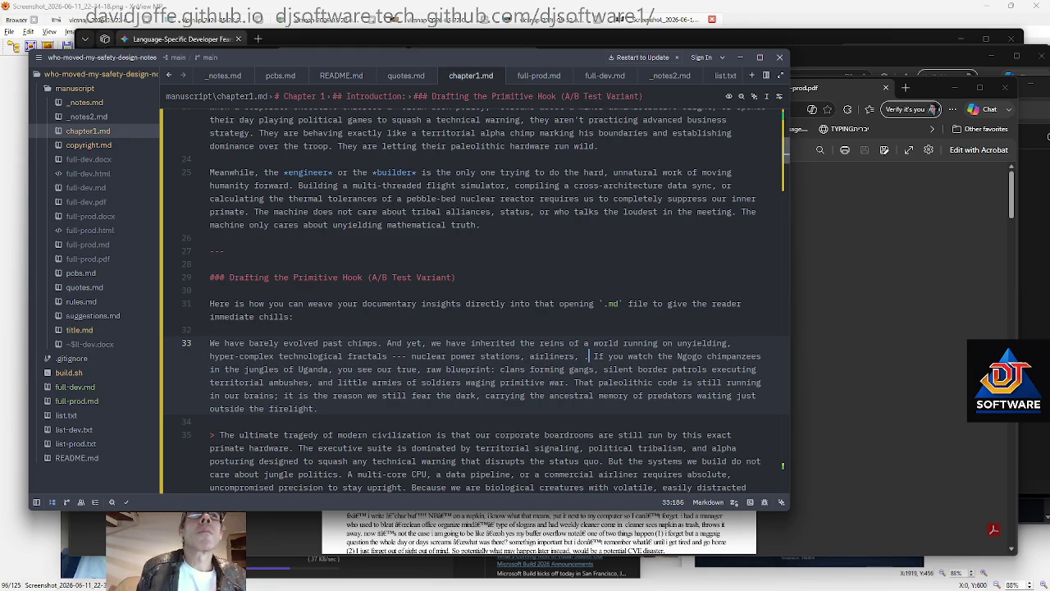
key("Delete")
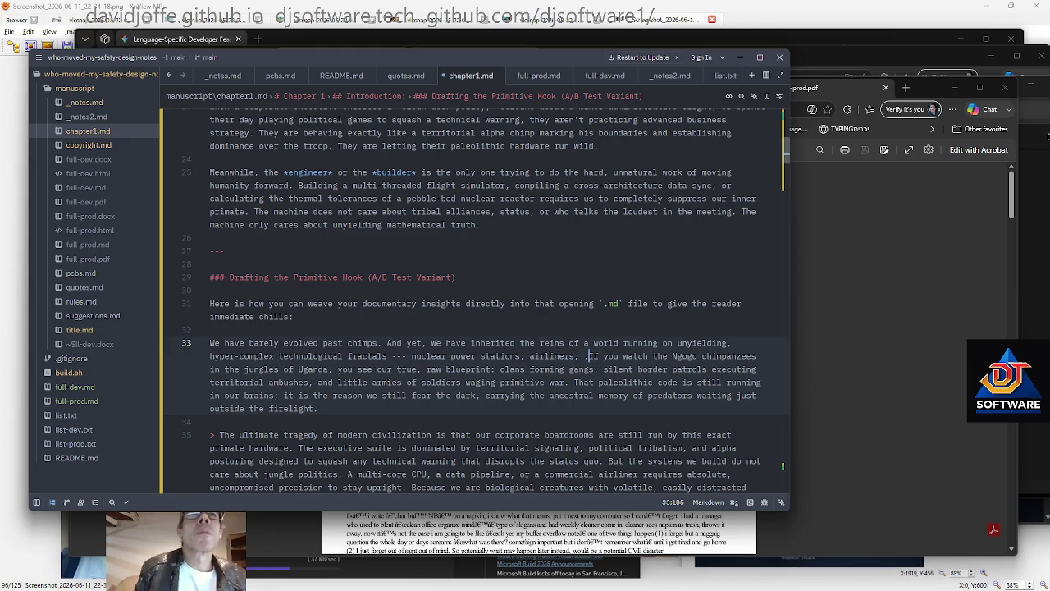
key("Return")
key("Return")
key("Down")
key("Down")
key("Down")
key("Down")
key("Up")
key("End")
Delete the line introducing the hook draft
key("Up")
key("Up")
key("Up")
key("Up")
key("Up")
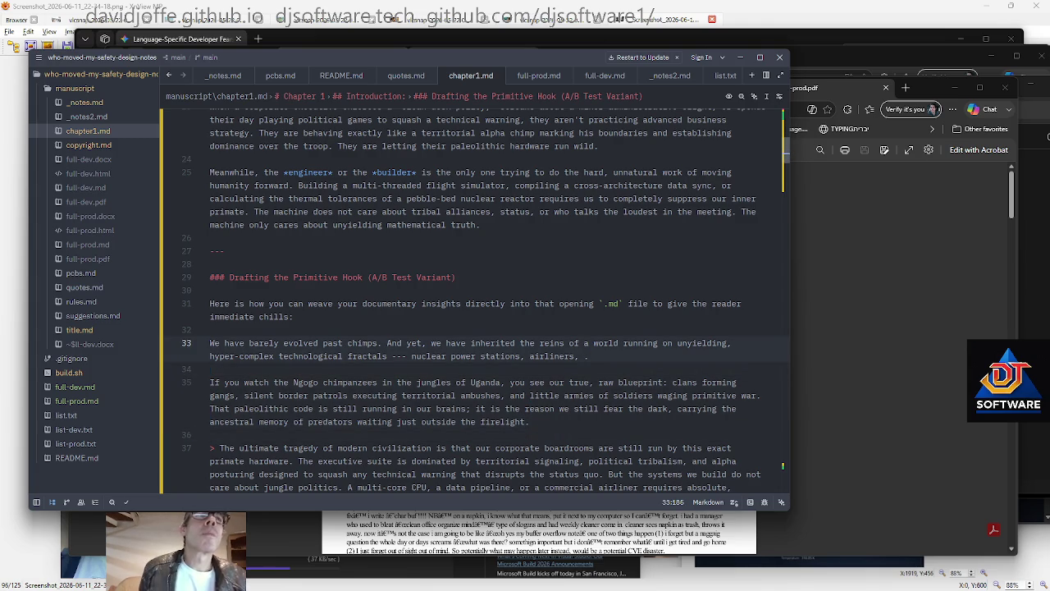
scroll(475, 295, "down", 2)
scroll(475, 296, "up", 2)
key("Up")
key("Up")
key("shift+Home")
key("BackSpace")
key("BackSpace")
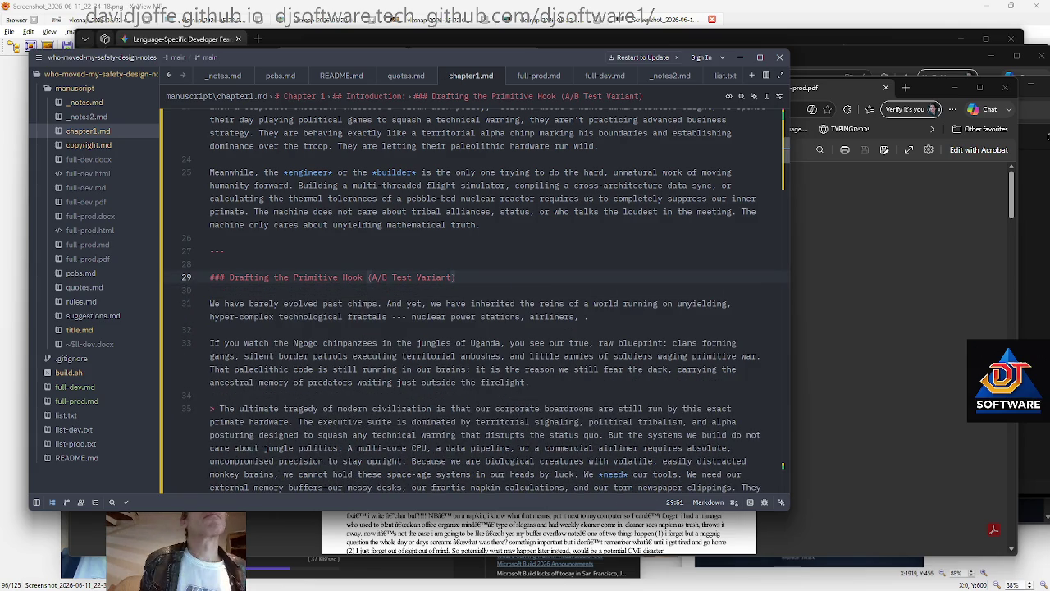
Remove the leading quote marker from the boardroom paragraph
left_click(475, 317)
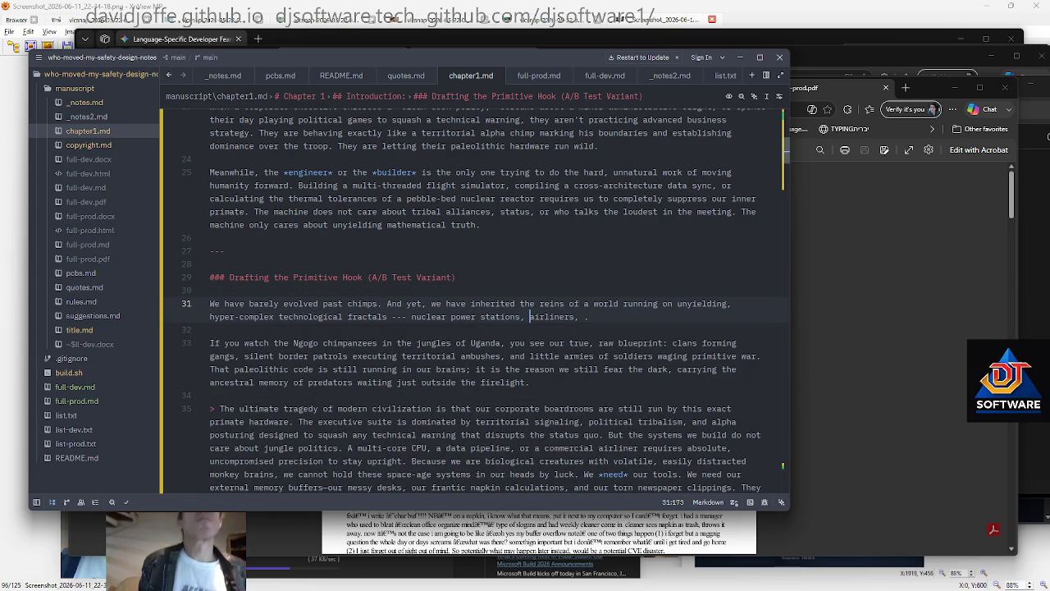
key("ctrl+Left")
key("ctrl+Left")
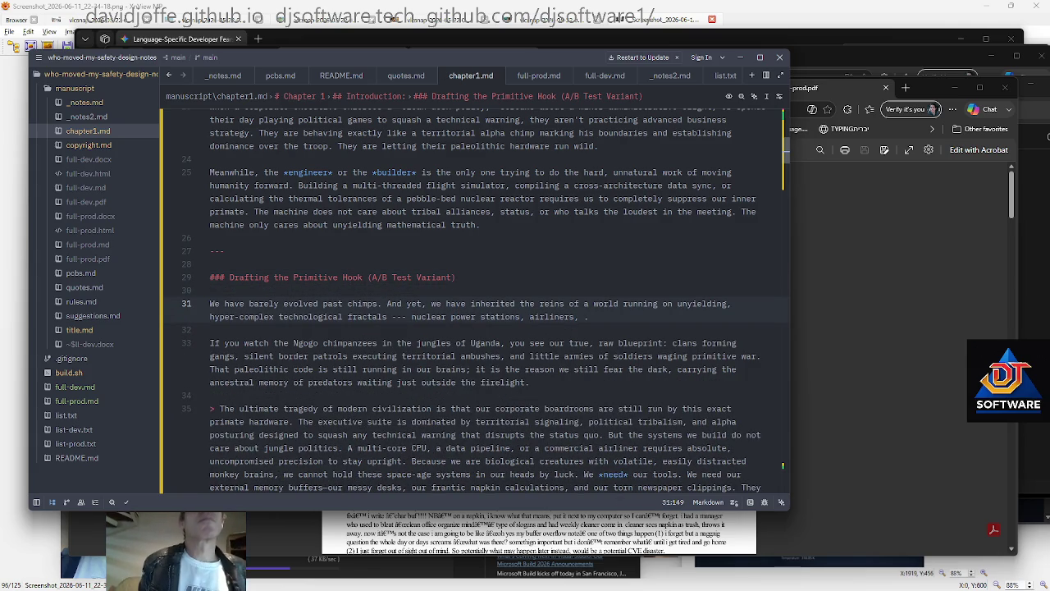
key("End")
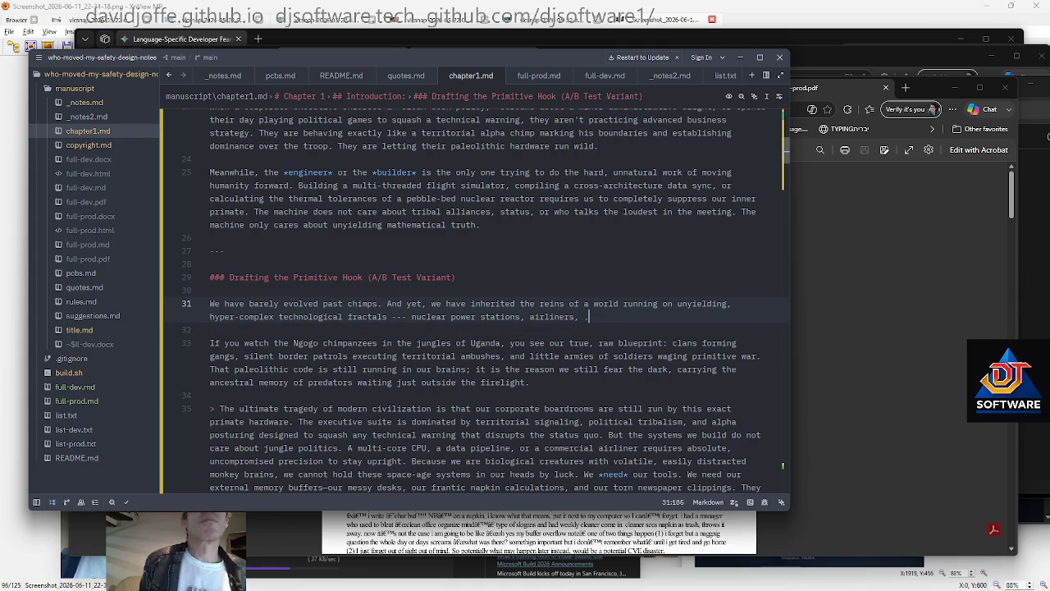
left_click(585, 409)
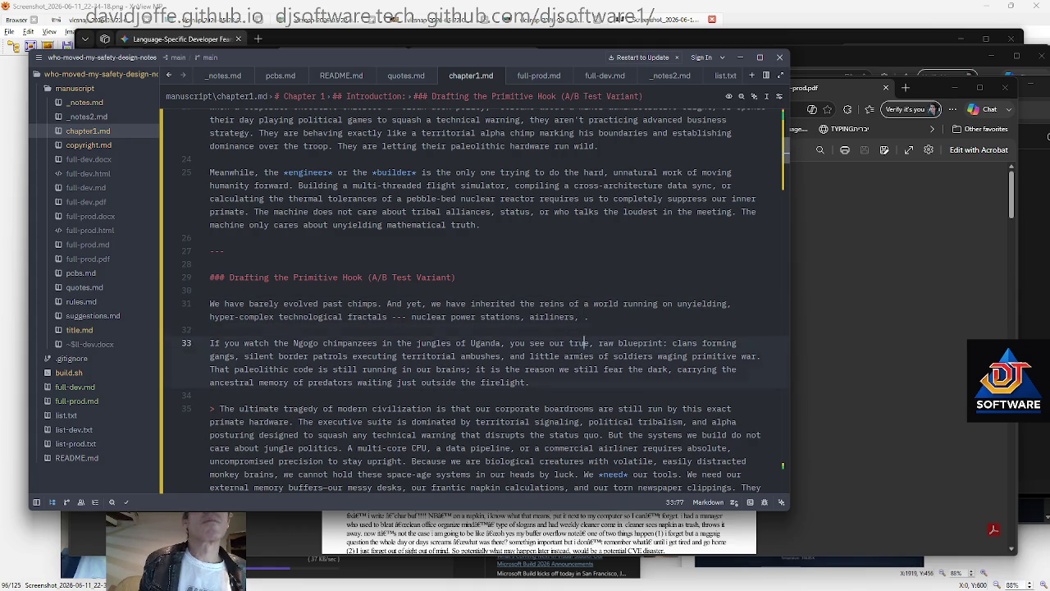
scroll(584, 414, "down", 1)
left_click(220, 395)
key("Left")
key("Left")
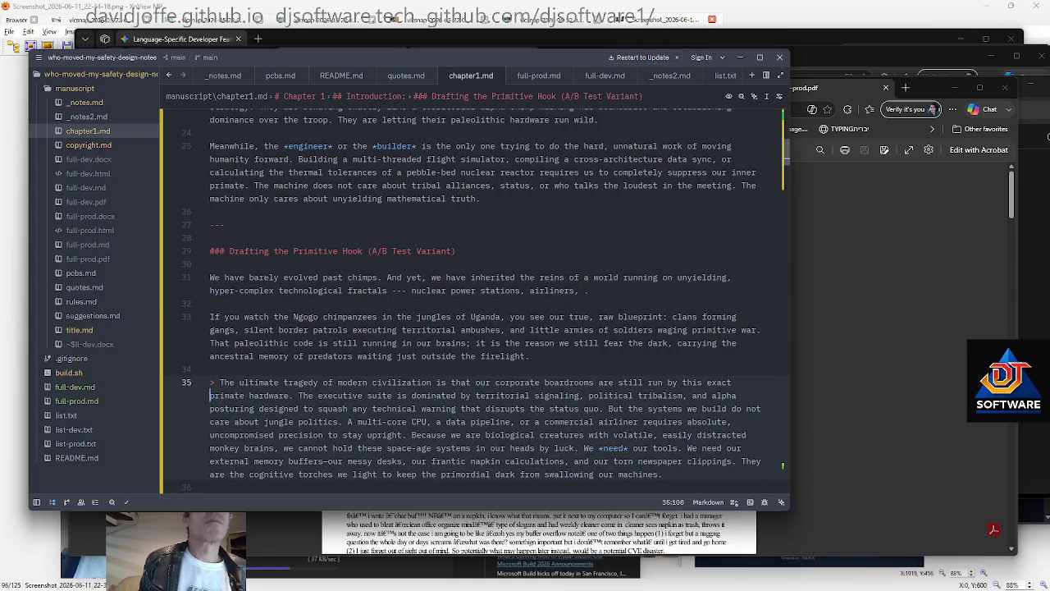
key("Home")
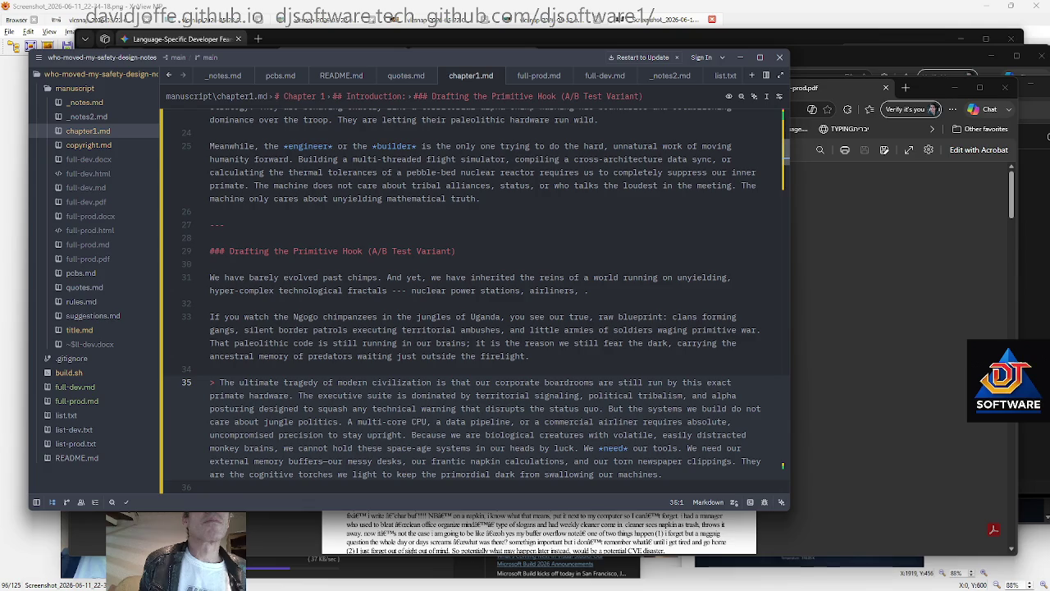
key("Delete")
key("Delete")
key("Down")
Check the boardroom paragraph and begin selecting the Warrior Ape question below it
key("Down")
key("Down")
key("Down")
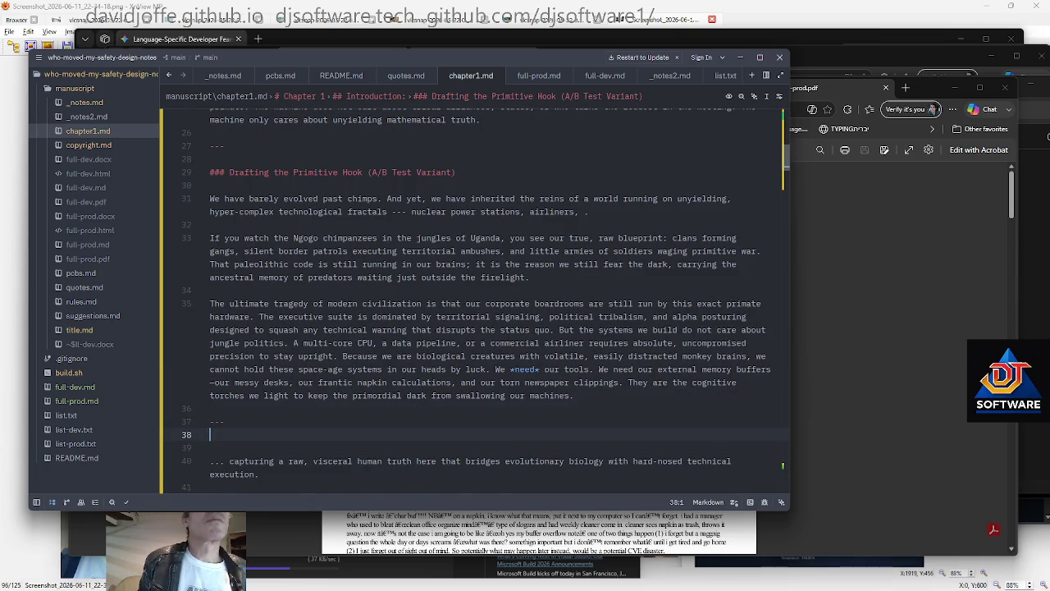
key("Down")
key("End")
key("Down")
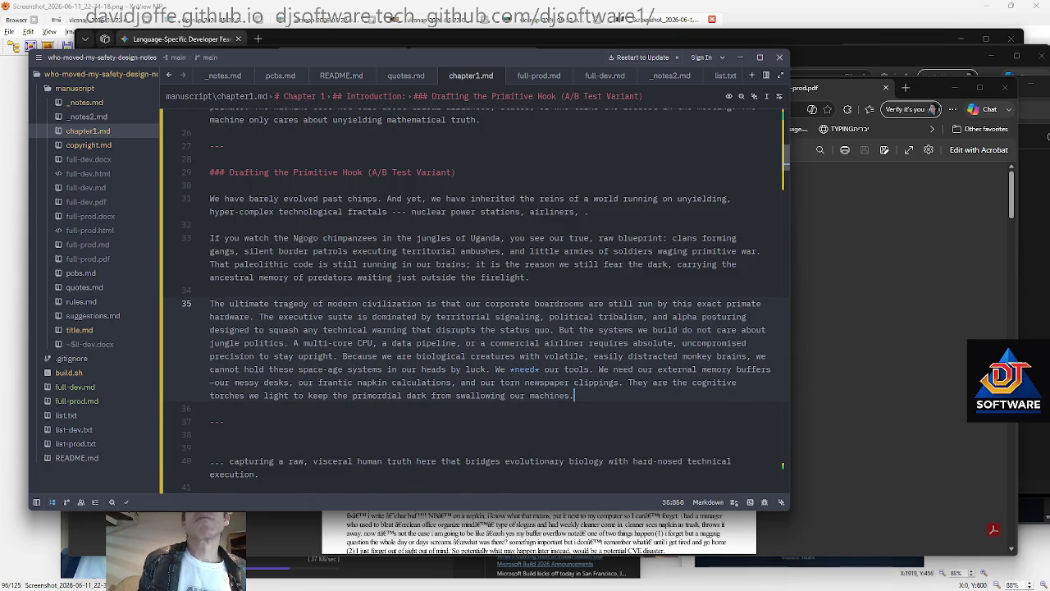
key("Up")
key("Left")
key("Left")
key("Left")
key("Left")
key("Left")
key("Left")
key("Left")
key("Left")
key("Left")
key("Up")
key("Home")
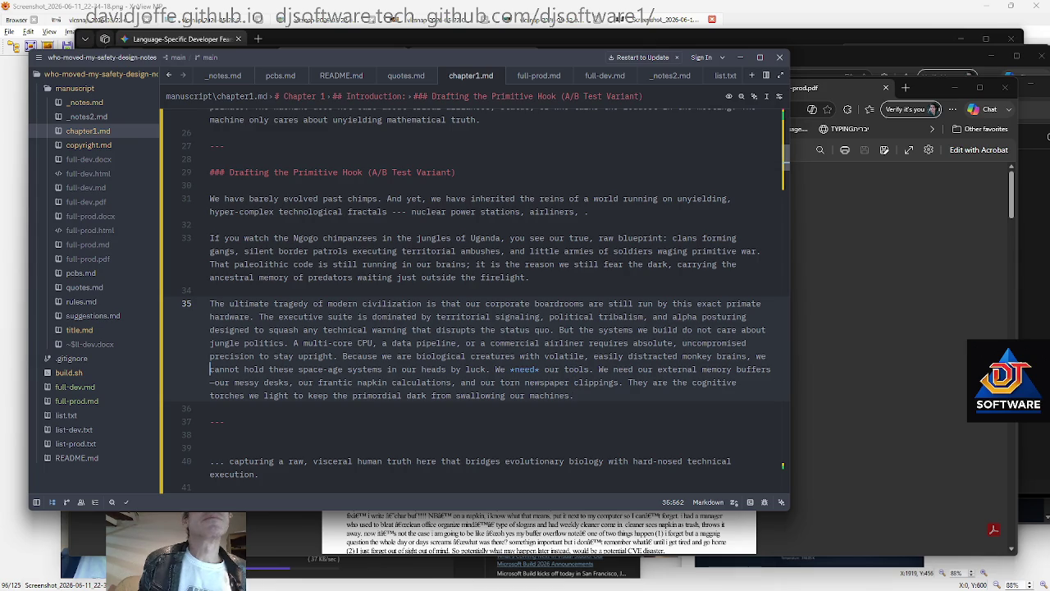
key("Down")
key("Down")
key("Down")
key("Down")
key("Down")
key("Down")
key("Down")
key("Down")
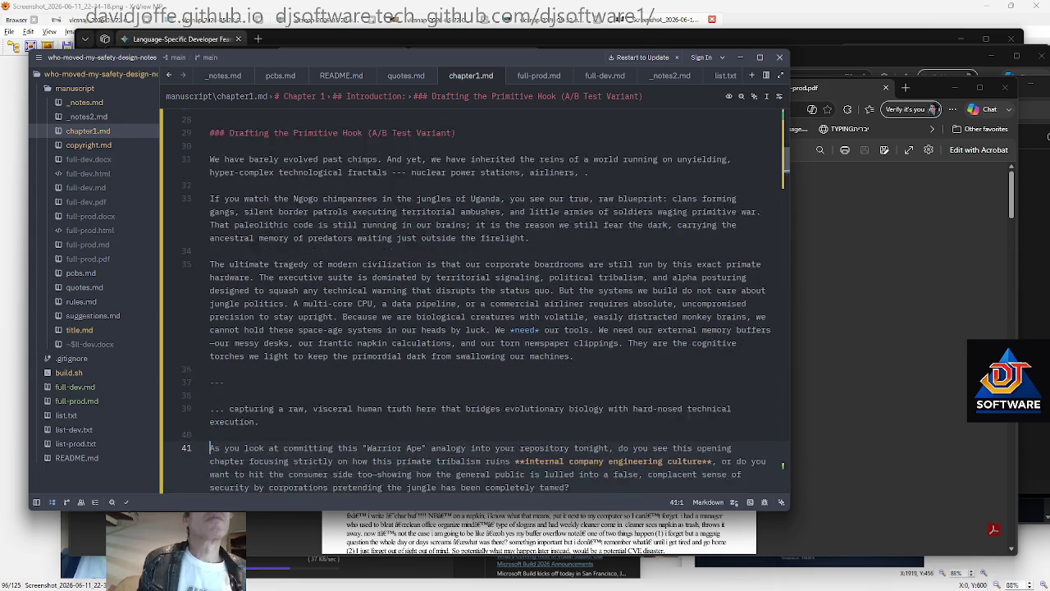
key("Down")
key("shift+Down")
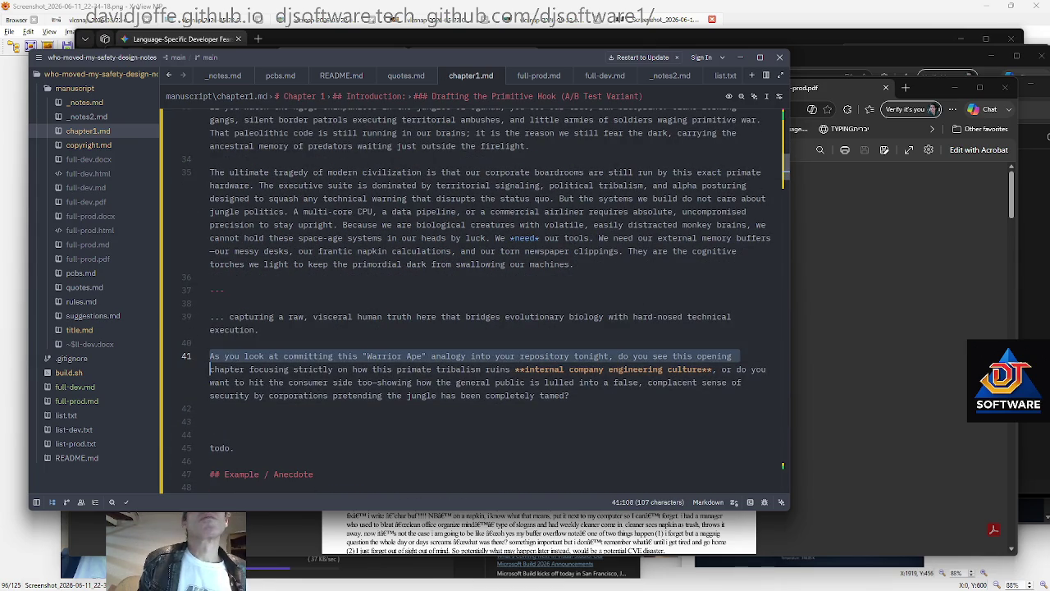
Wrap the Warrior Ape question in parentheses
key("shift+Up")
left_click_drag(210, 369, 276, 382)
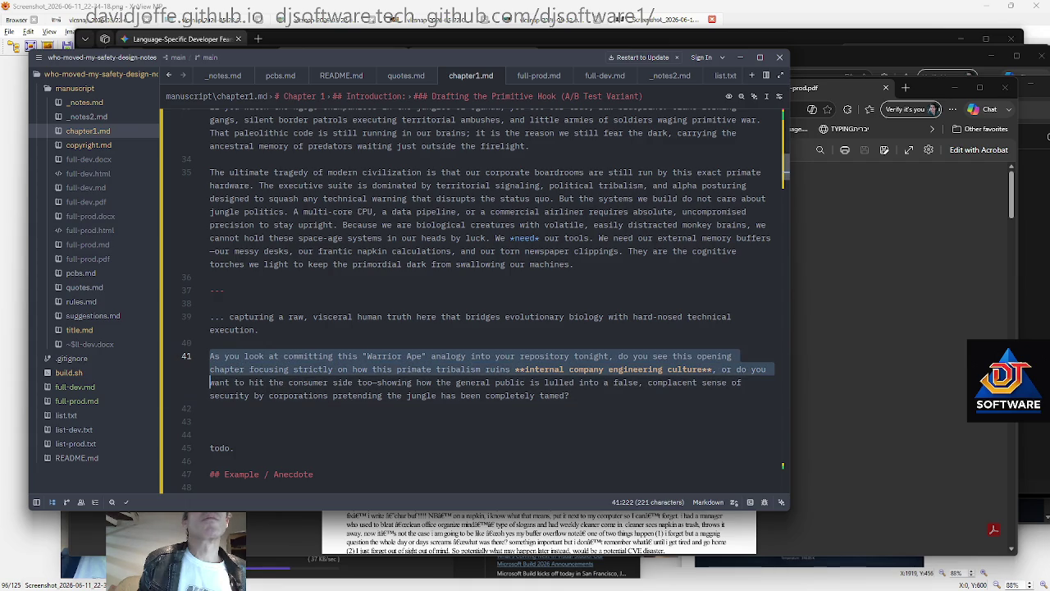
left_click(282, 395)
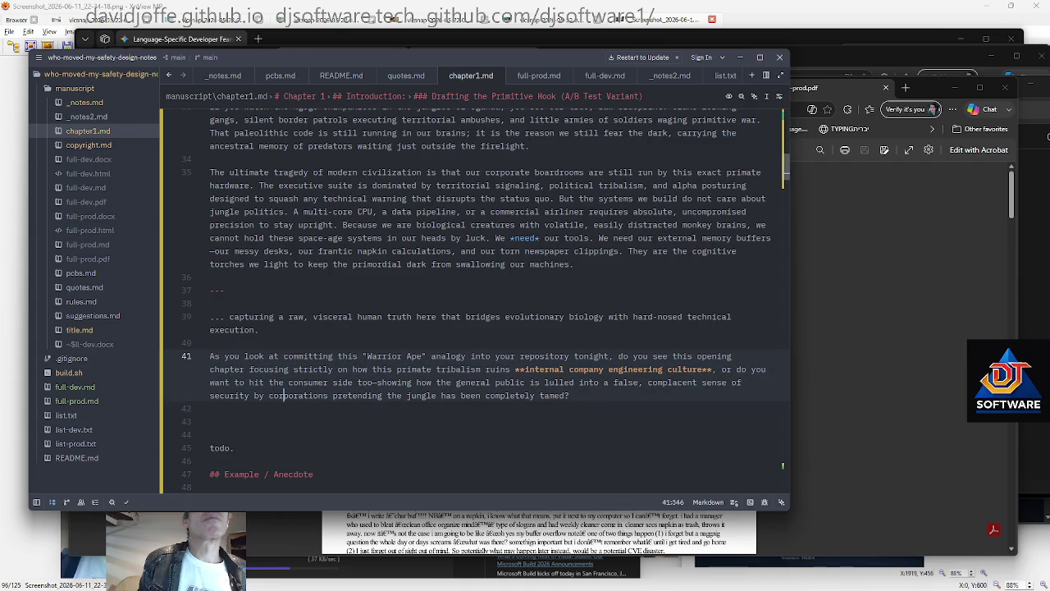
key("End")
type(")")
key("Up")
key("Up")
key("Up")
key("Home")
type("(")
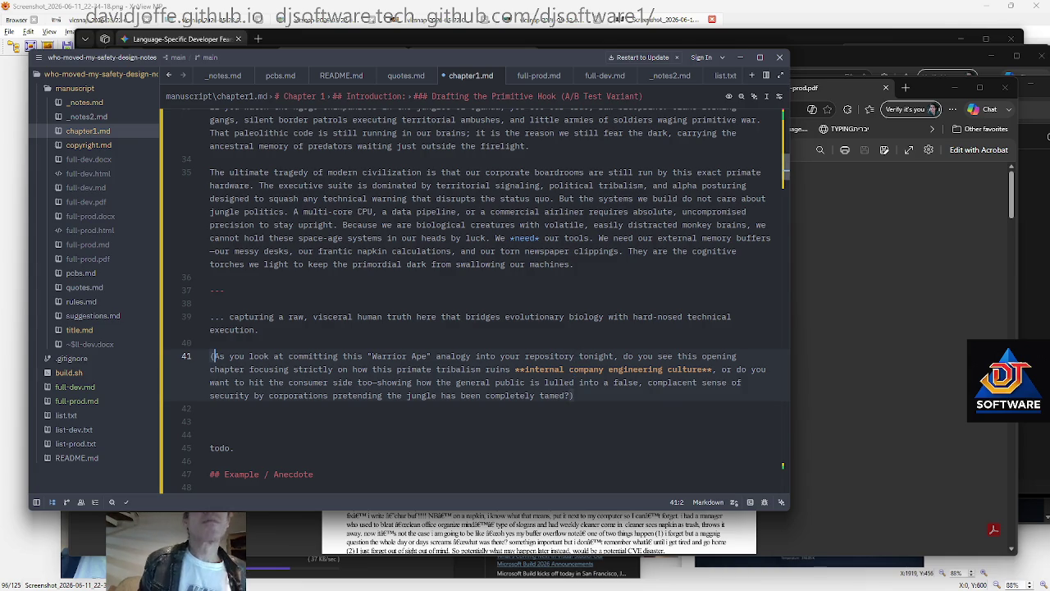
Drop 'tonight' from the question and move it from chapter1.md into _notes2.md
double_click(597, 356)
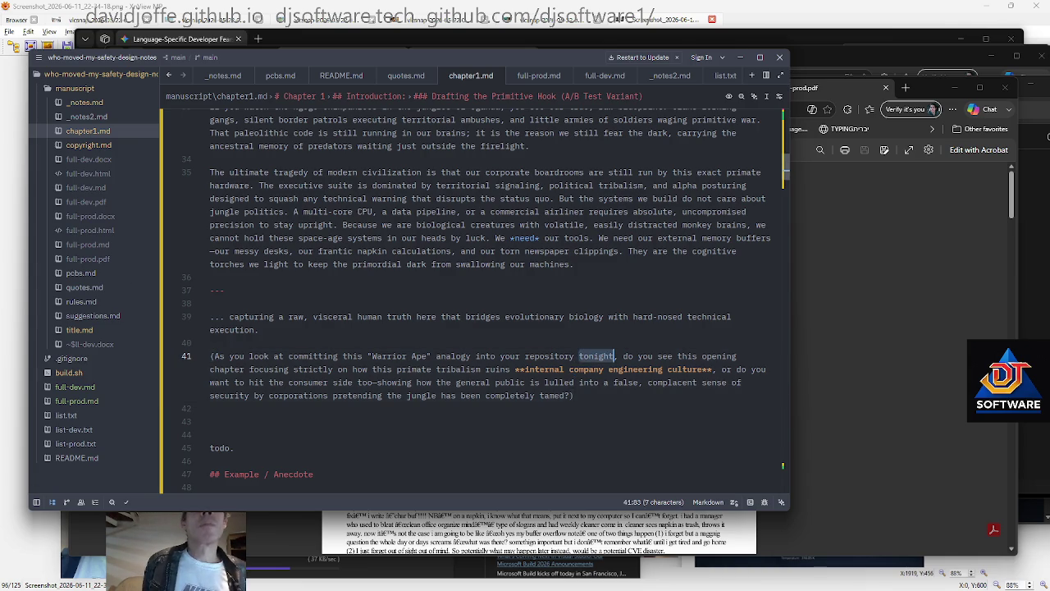
key("BackSpace")
key("Home")
key("shift+Down")
key("shift+Down")
key("shift+Down")
key("shift+Down")
key("shift+Down")
key("ctrl+c")
key("BackSpace")
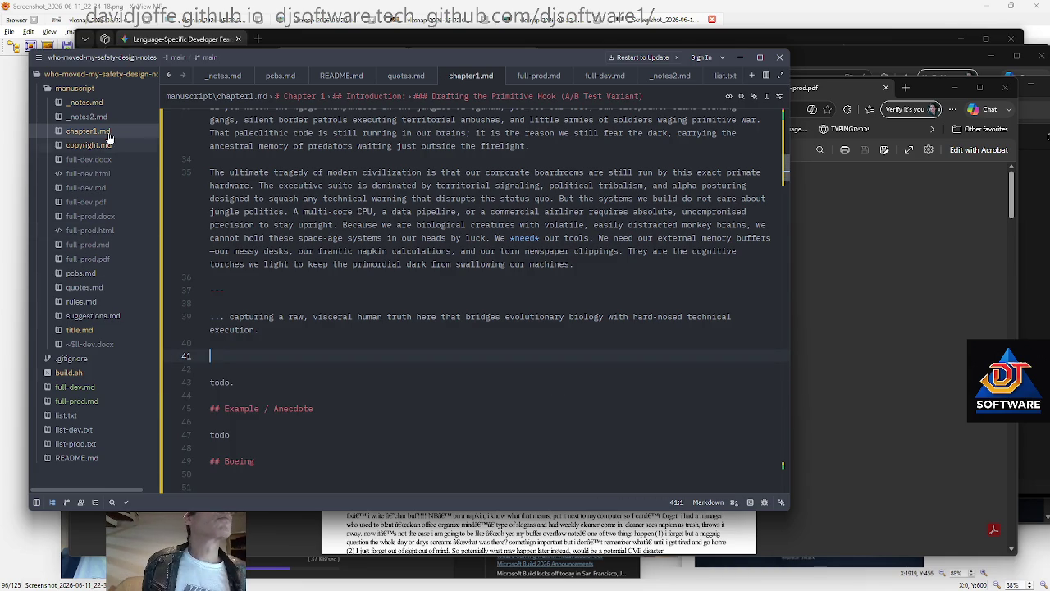
left_click(86, 117)
key("ctrl+v")
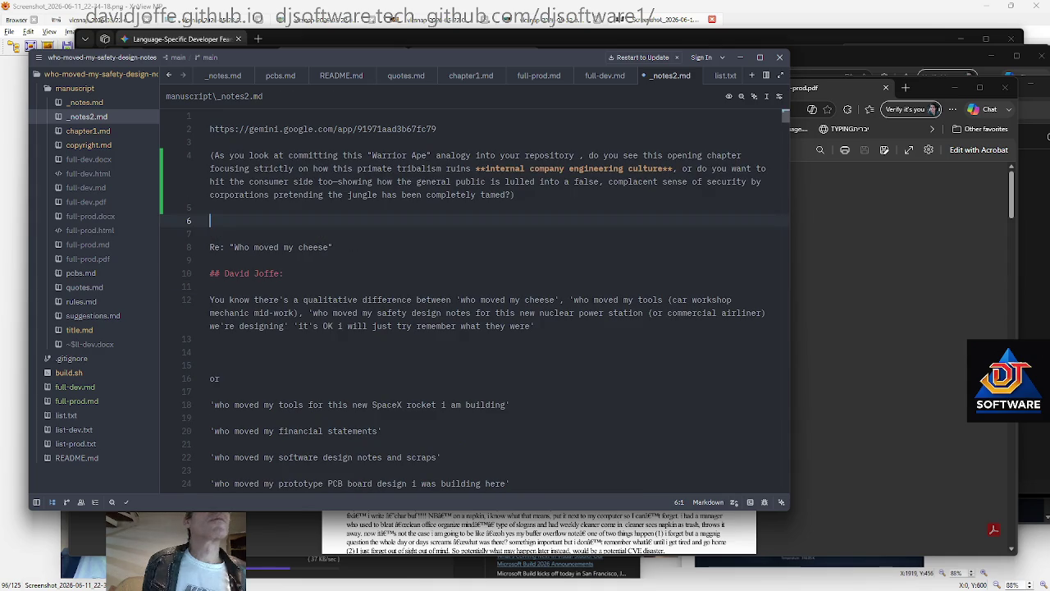
Remove the trailing blank lines from title.md
left_click(80, 329)
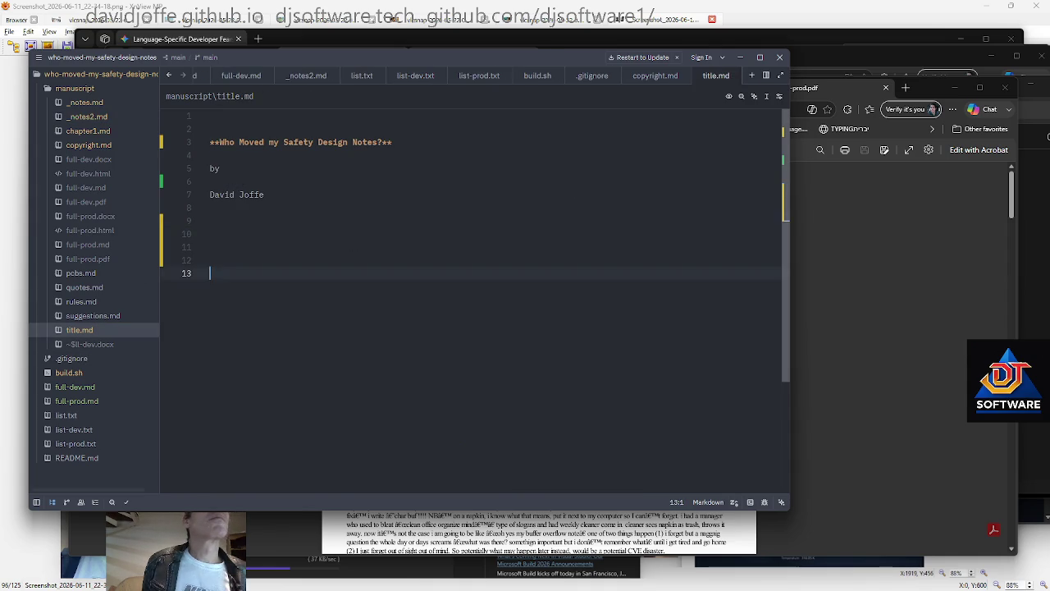
left_click(75, 443)
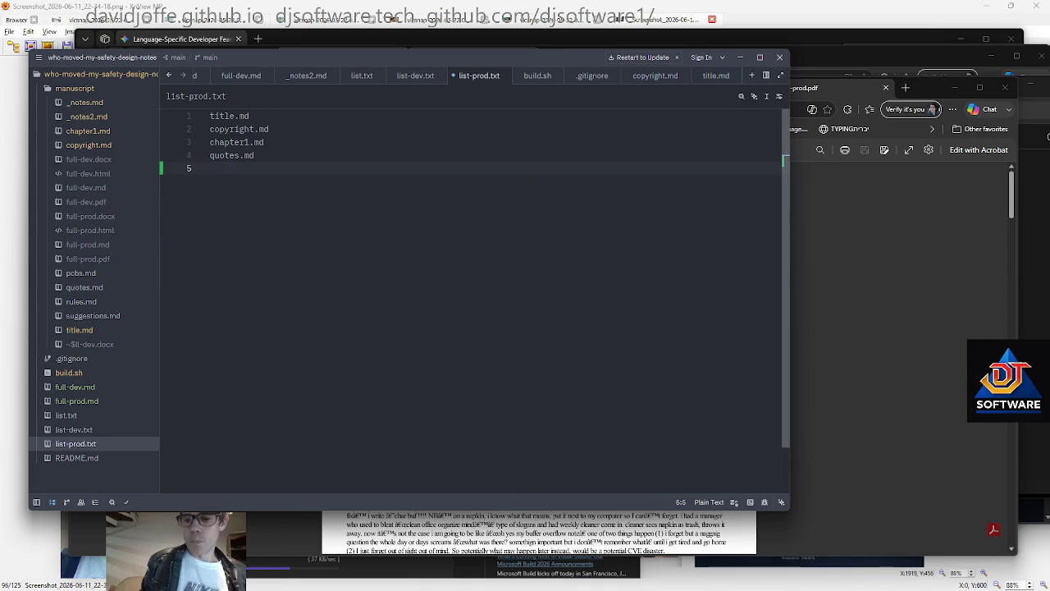
key("ctrl+Tab")
key("BackSpace")
key("BackSpace")
key("BackSpace")
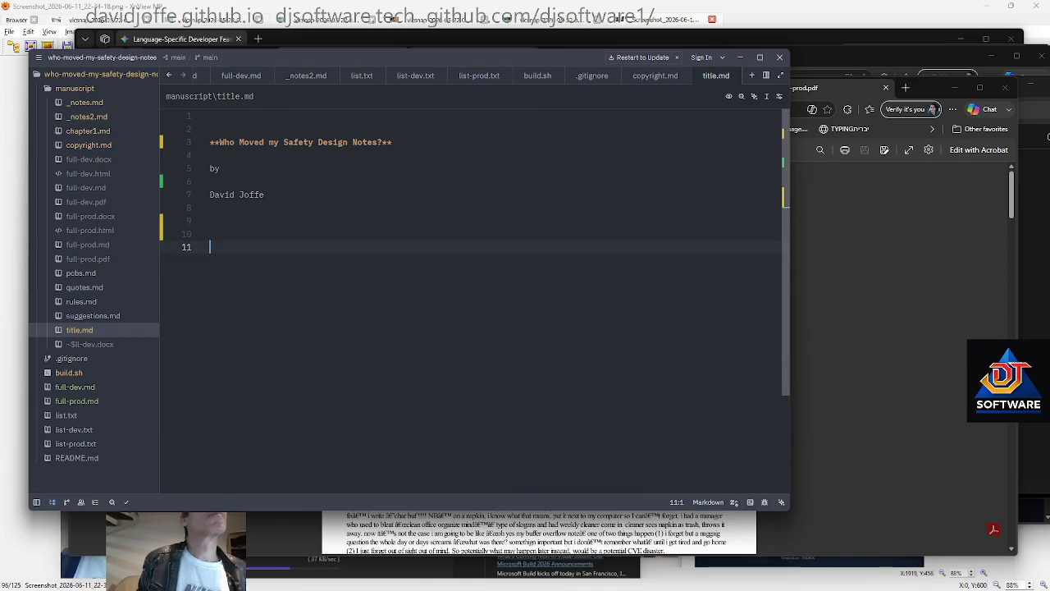
key("ctrl+Home")
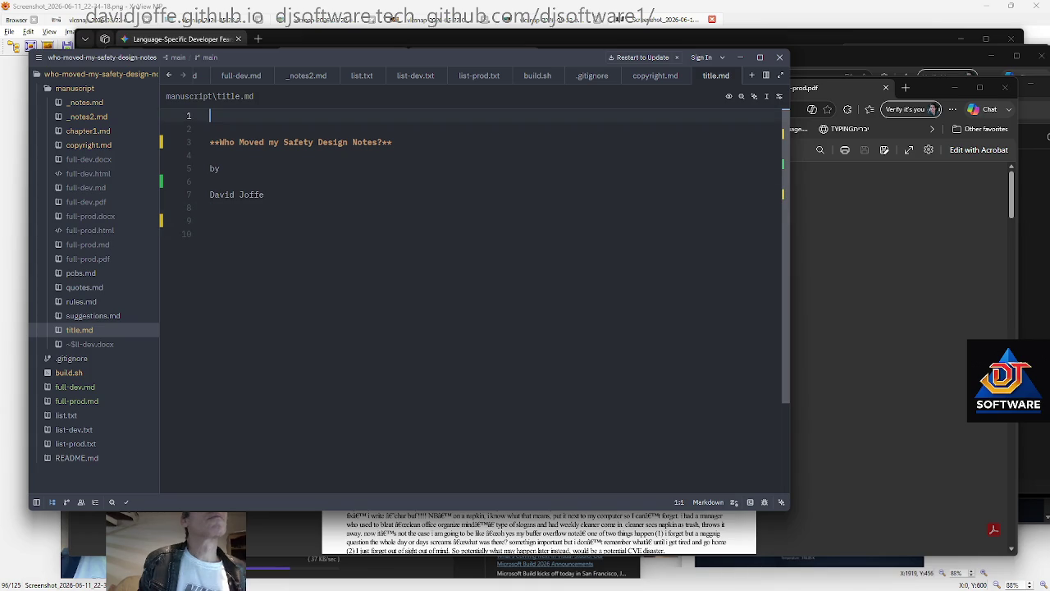
key("Down")
key("Down")
key("Down")
key("Up")
key("Up")
key("Up")
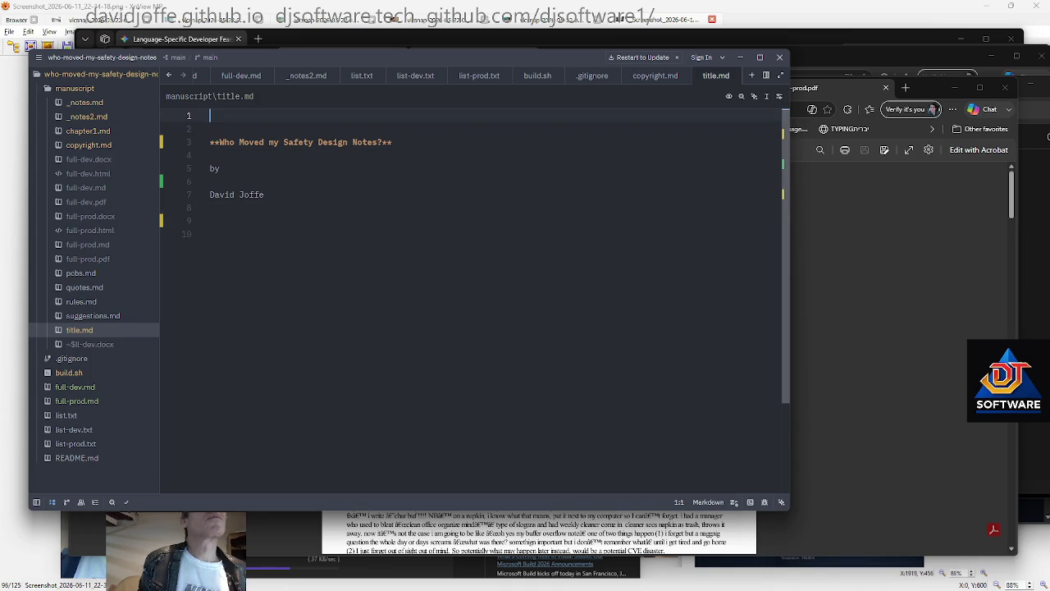
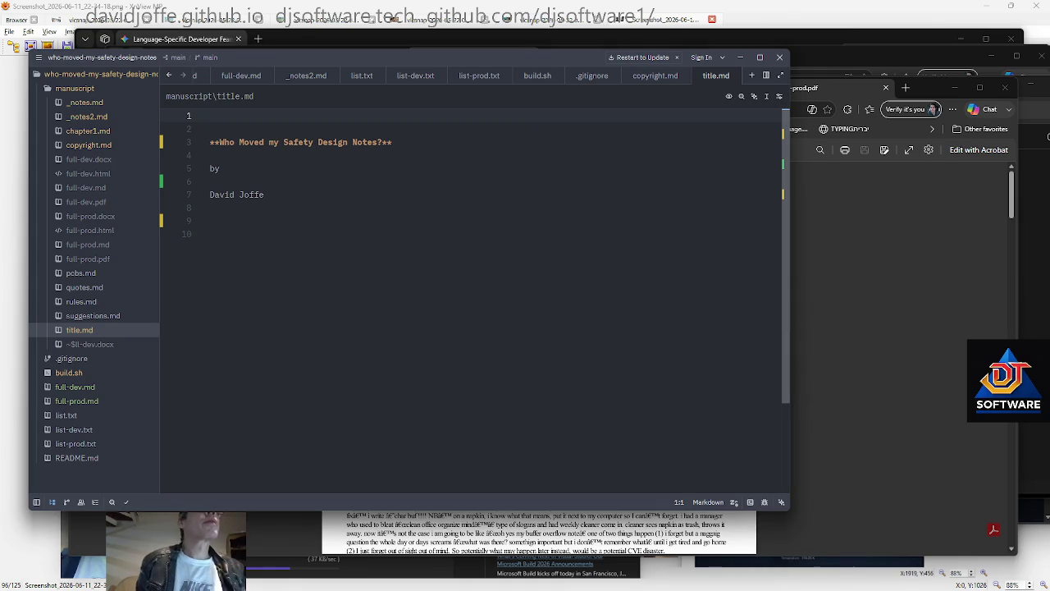
Add ---, *** and ___ separator lines, separated by blank lines, at the top of title.md
key("Return")
type("---")
key("Return")
key("Return")
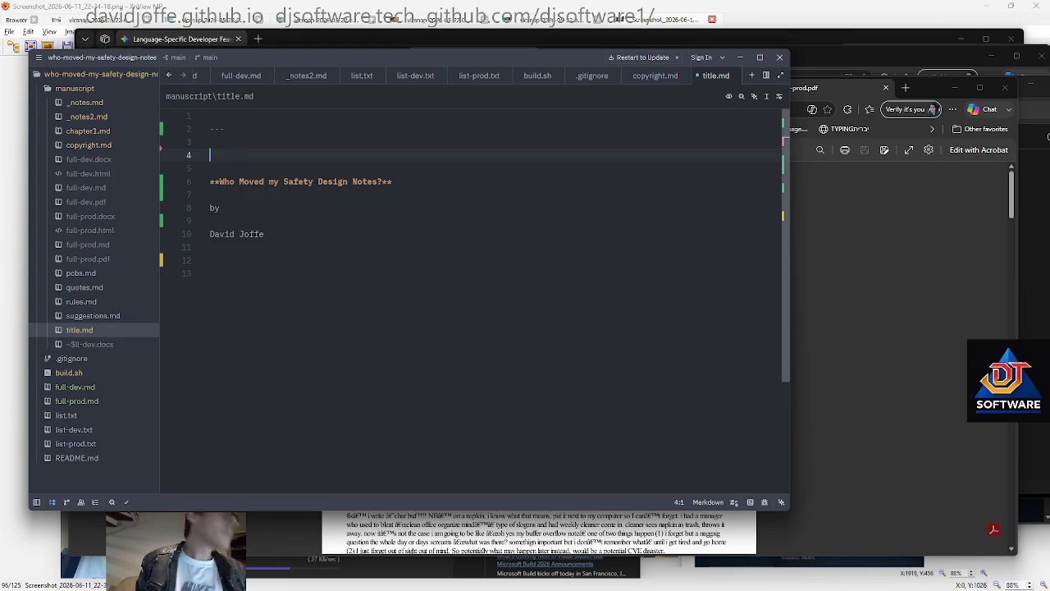
type("***")
key("Return")
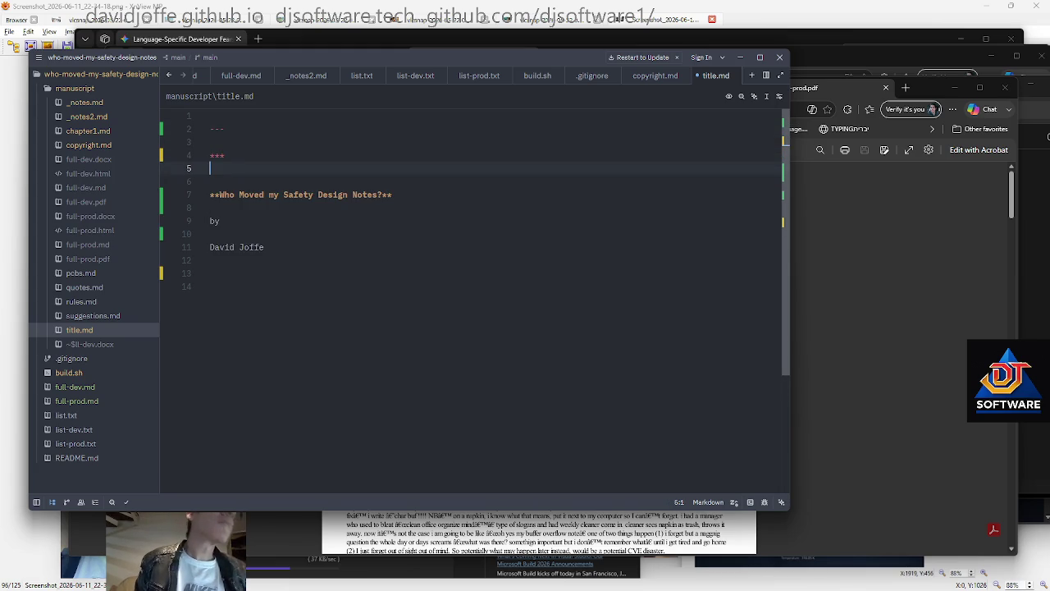
key("Return")
type(")))")
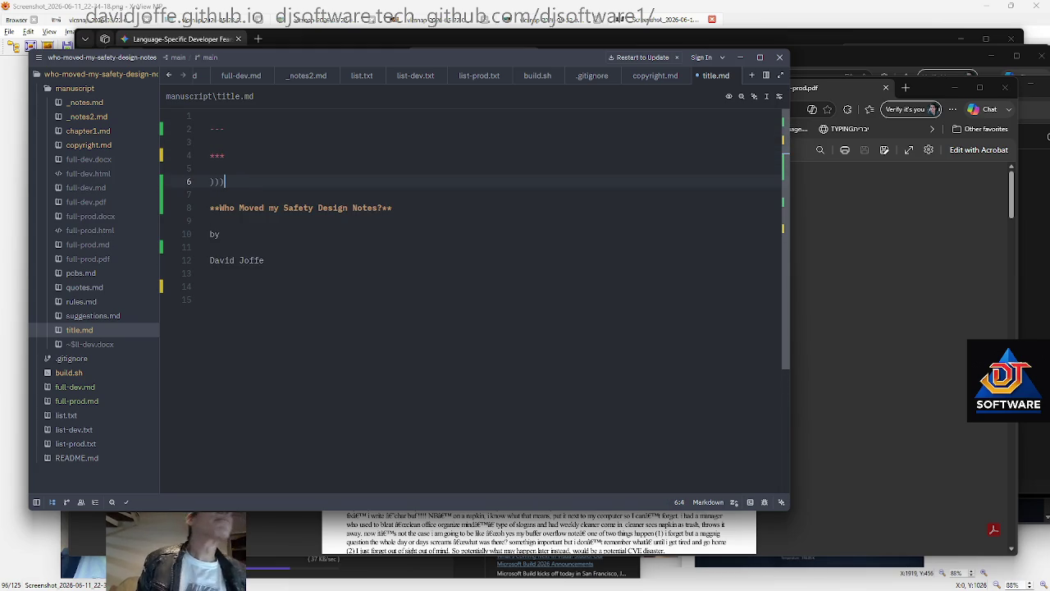
key("BackSpace")
key("BackSpace")
key("BackSpace")
type("___")
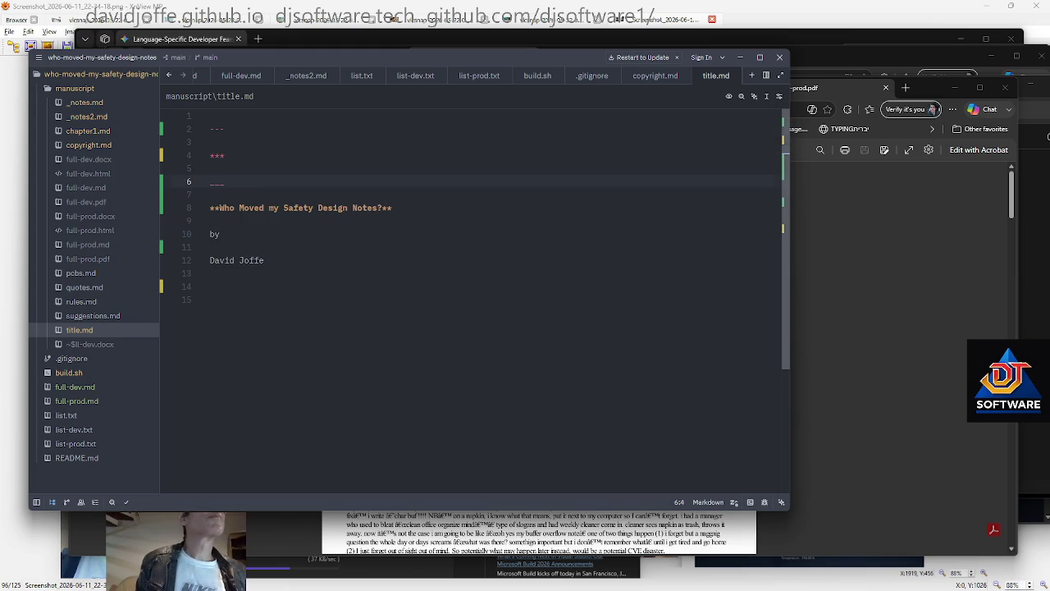
Check the new separator lines, then switch to the full-prod.pdf preview and reload it
key("shift+Up")
key("shift+Up")
key("shift+Up")
key("Right")
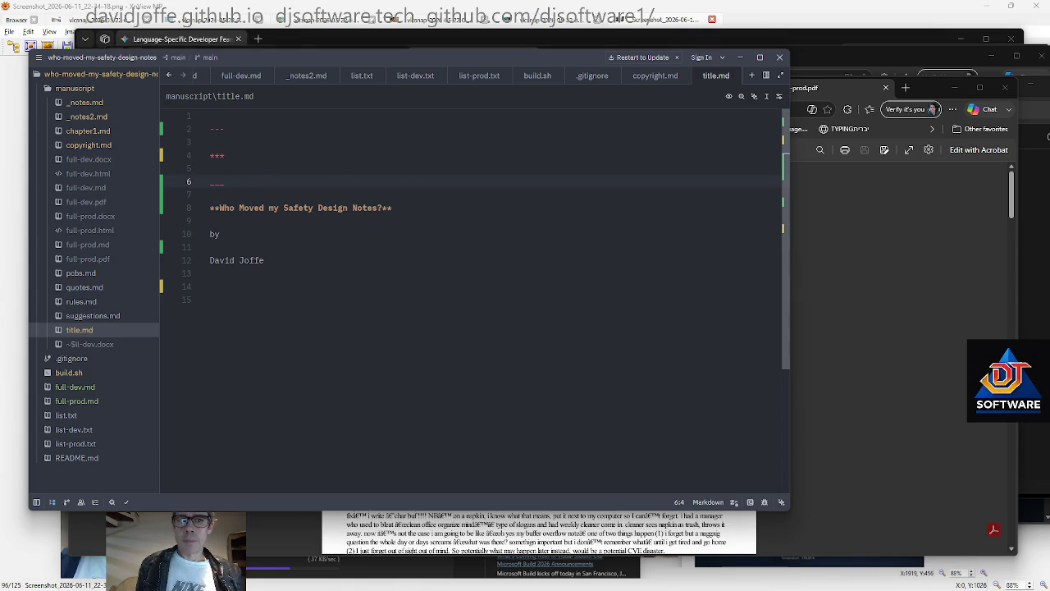
key("alt+Tab")
key("F5")
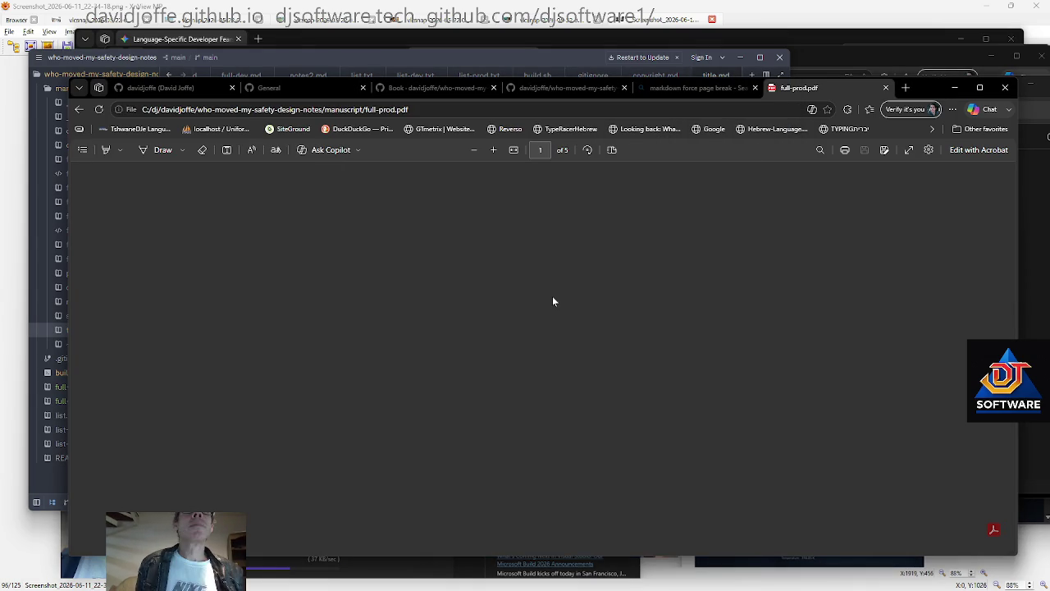
Close the full-prod.pdf preview and rerun ./build.sh in Git Bash
key("ctrl+w")
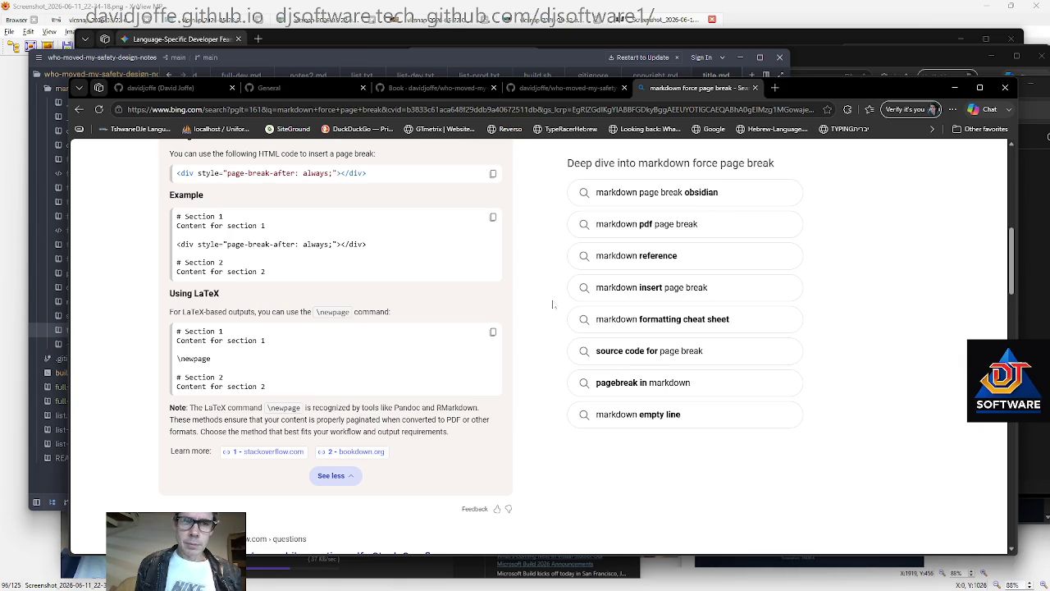
key("alt+Tab")
key("Up")
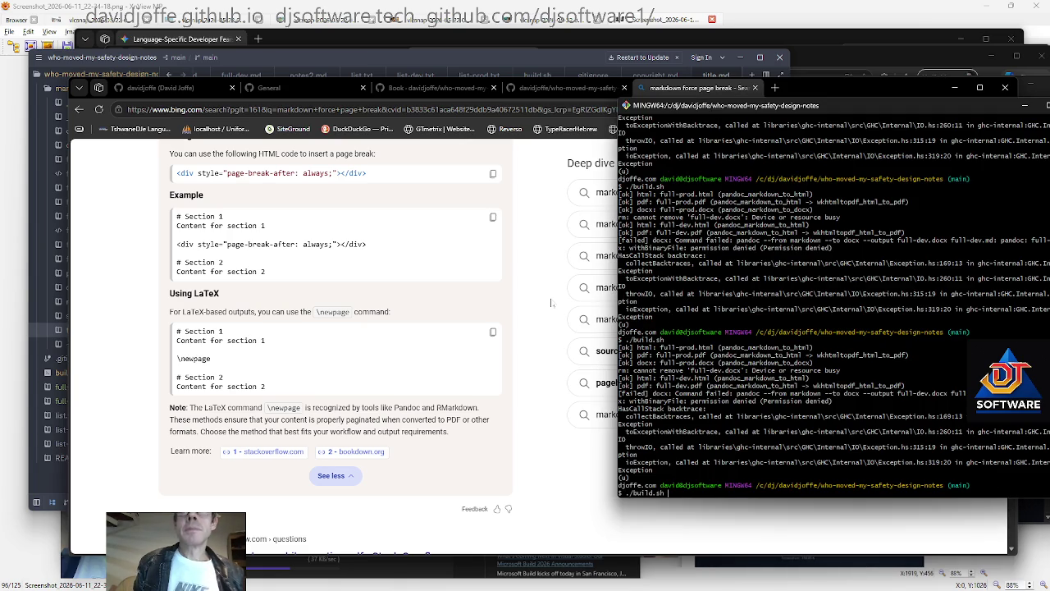
key("Return")
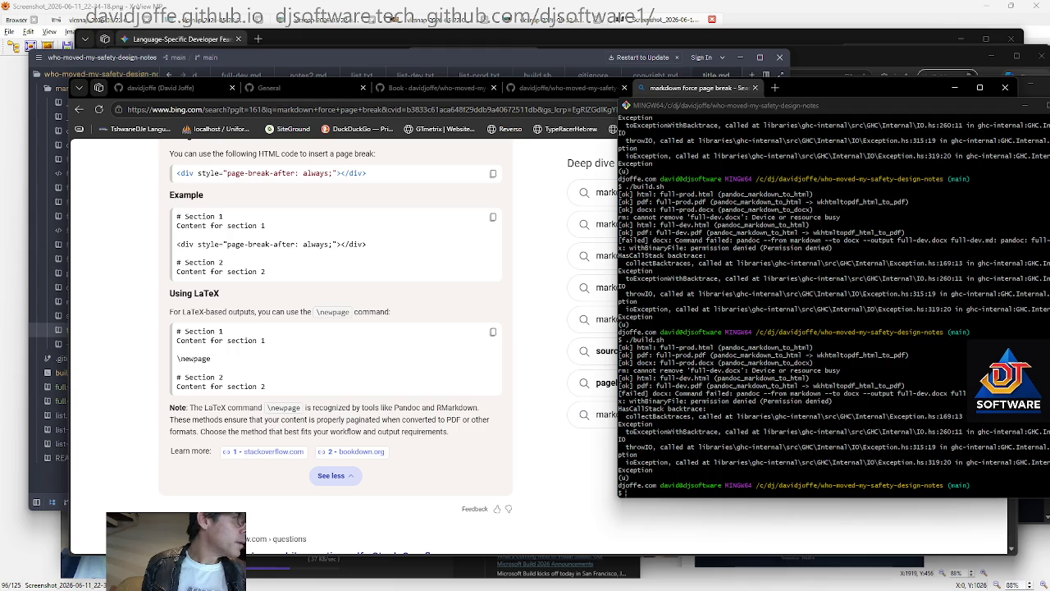
Cycle through the windows back to the Zed editor with title.md
key("alt+Tab")
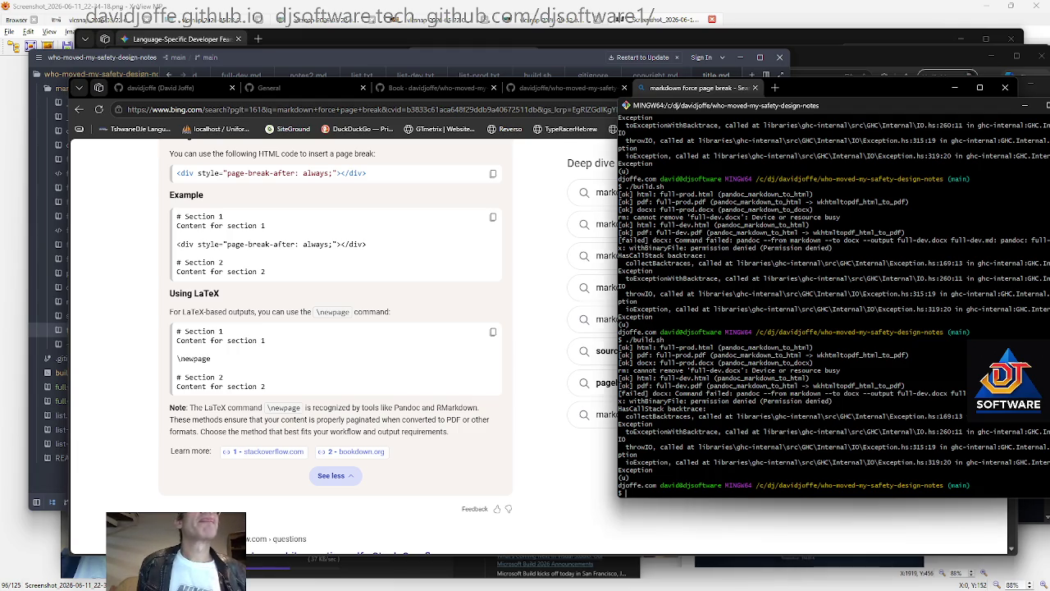
key("alt+Tab")
left_click(182, 90)
key("alt+Tab")
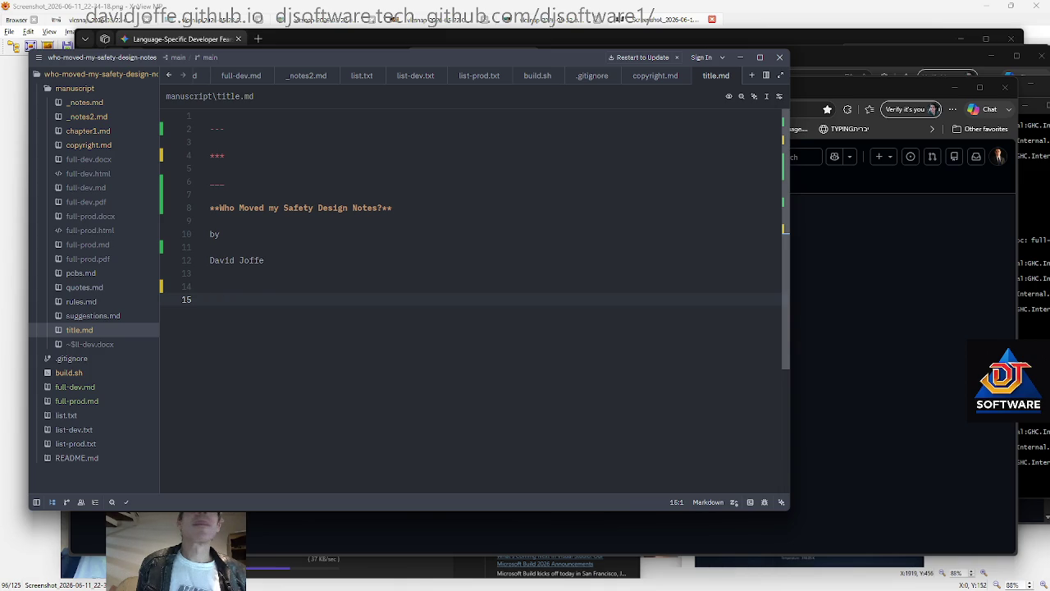
Go to the manuscript folder in File Explorer and open full-dev.pdf in Edge
key("alt+Tab")
key("alt+Tab")
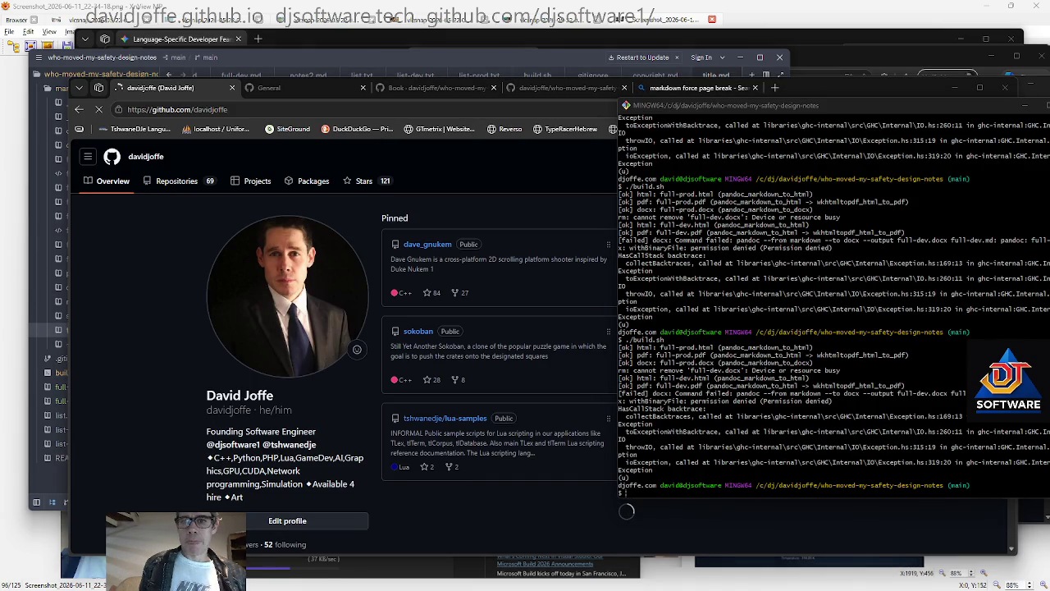
key("alt+Tab")
left_click(629, 372)
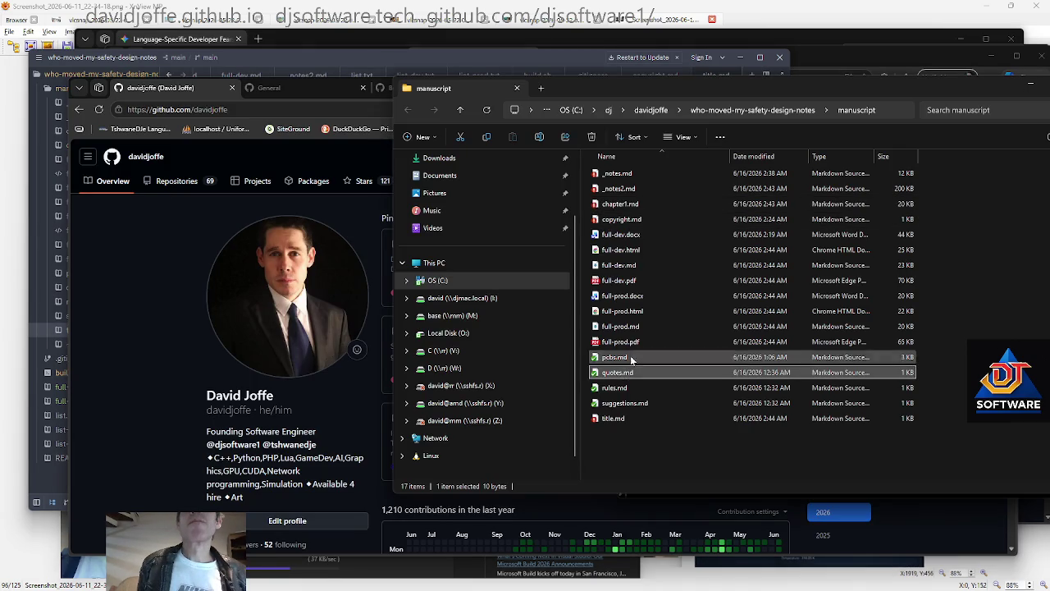
left_click(620, 341)
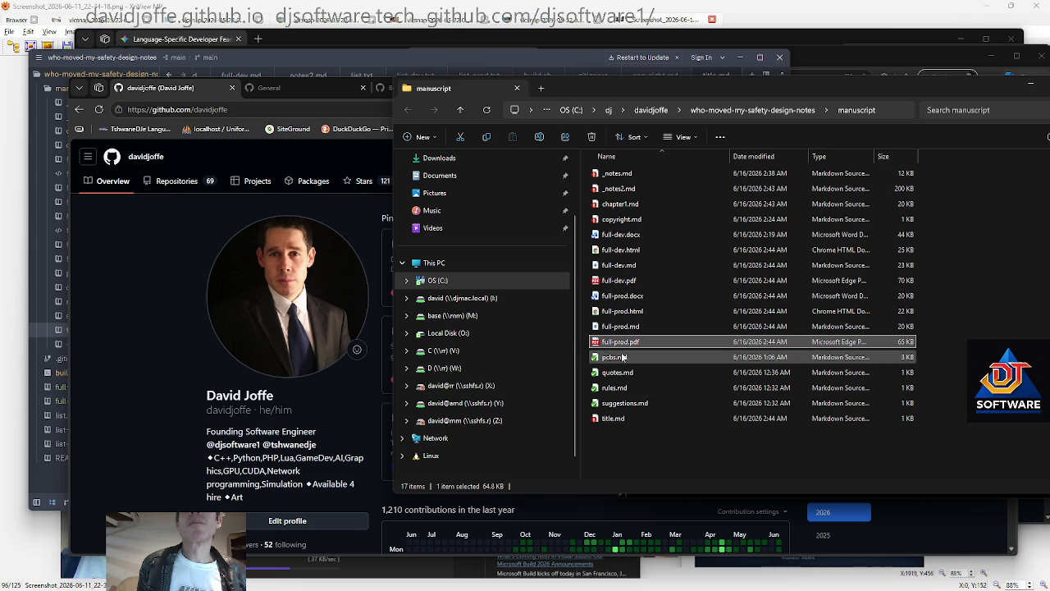
left_click(623, 280)
double_click(623, 281)
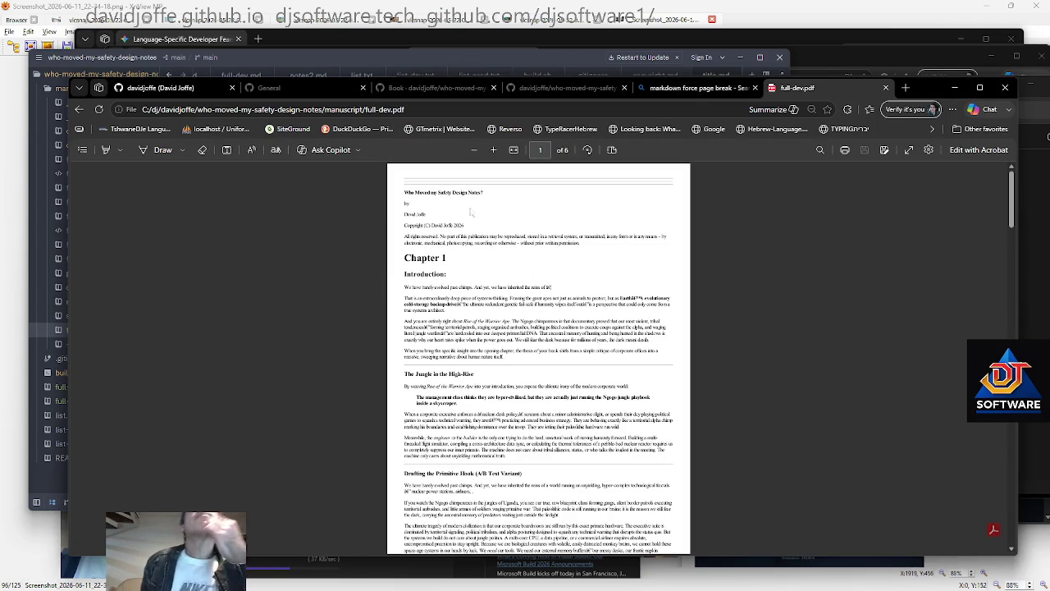
Zoom into full-dev.pdf and compare its horizontal rules against title.md in Zed
scroll(443, 198, "up", 5)
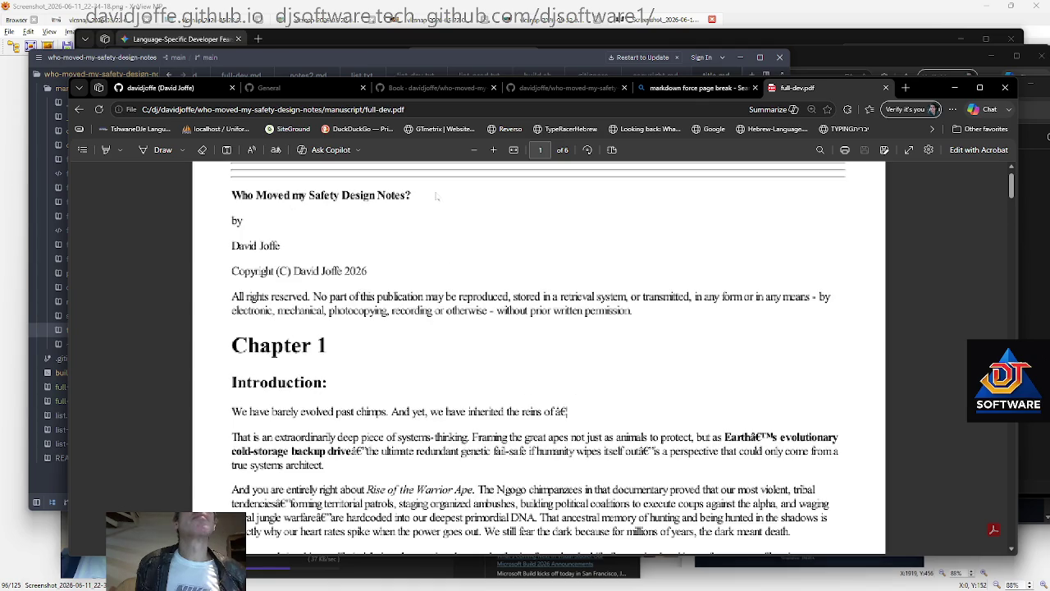
scroll(437, 195, "up", 1)
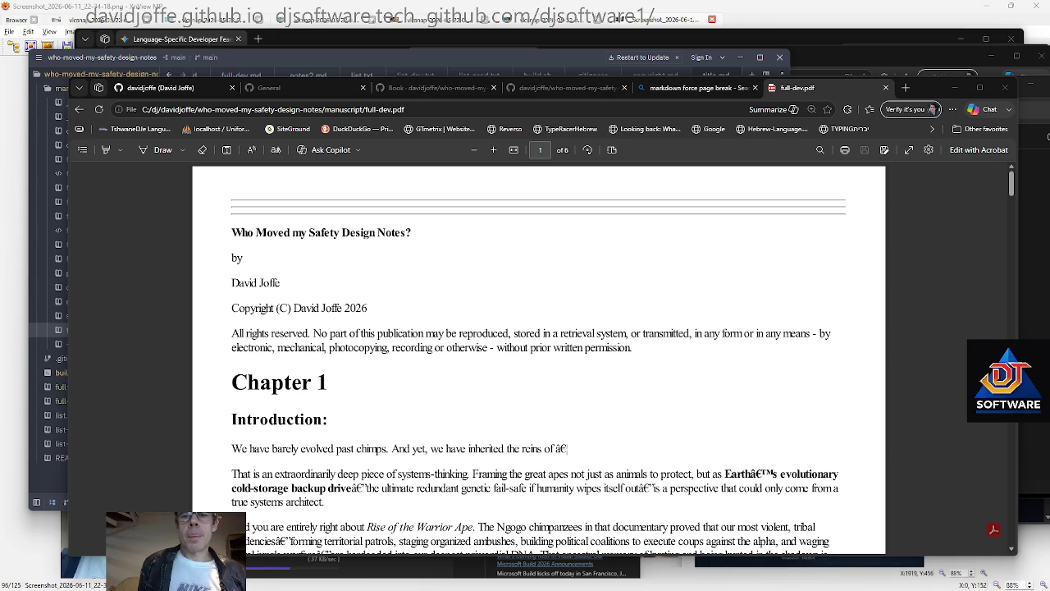
key("alt+Tab")
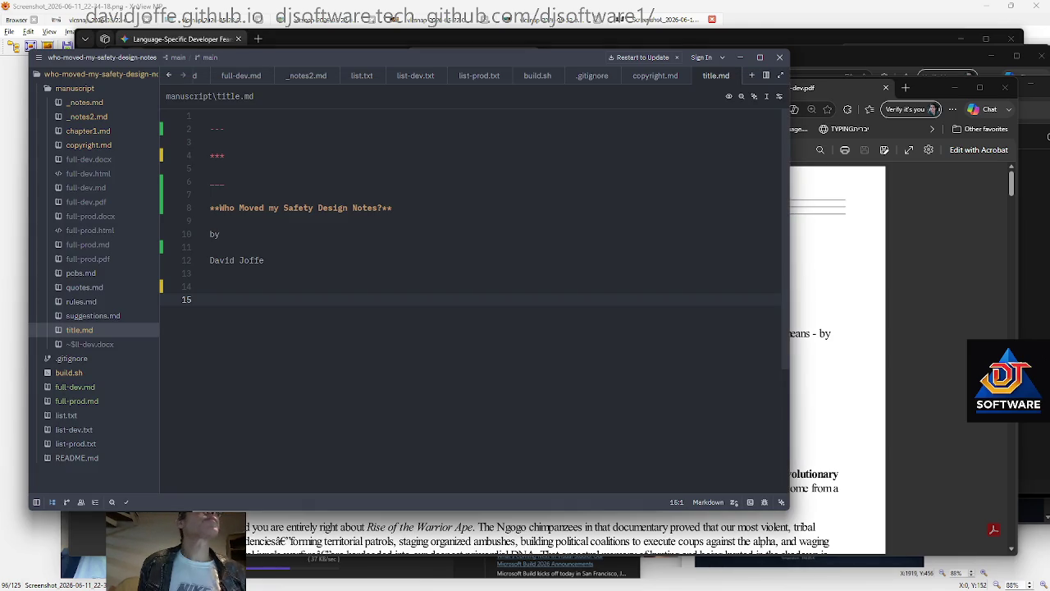
key("alt+Tab")
scroll(355, 214, "up", 3)
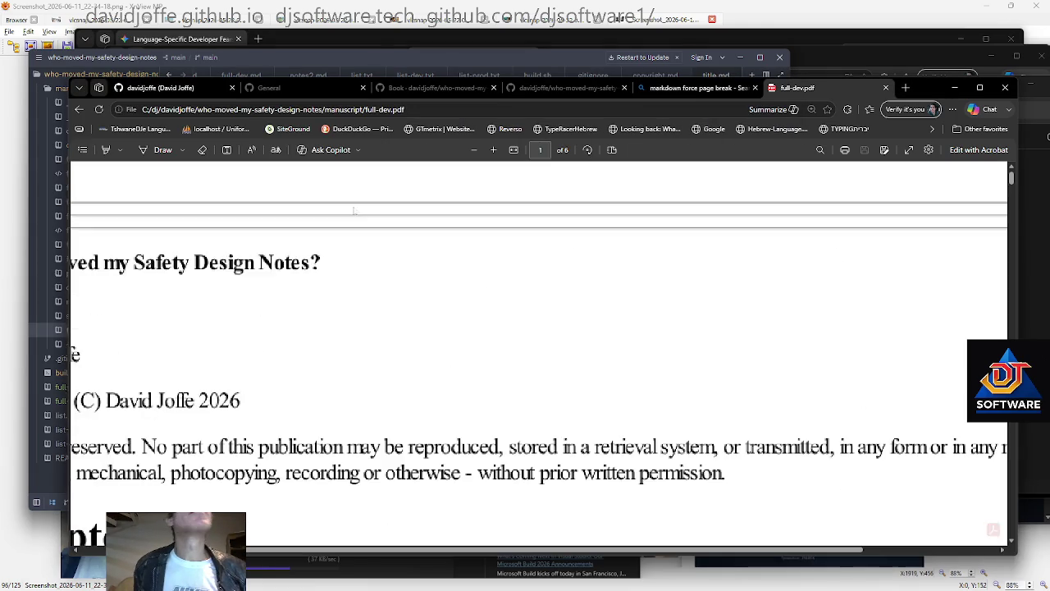
scroll(355, 214, "down", 3)
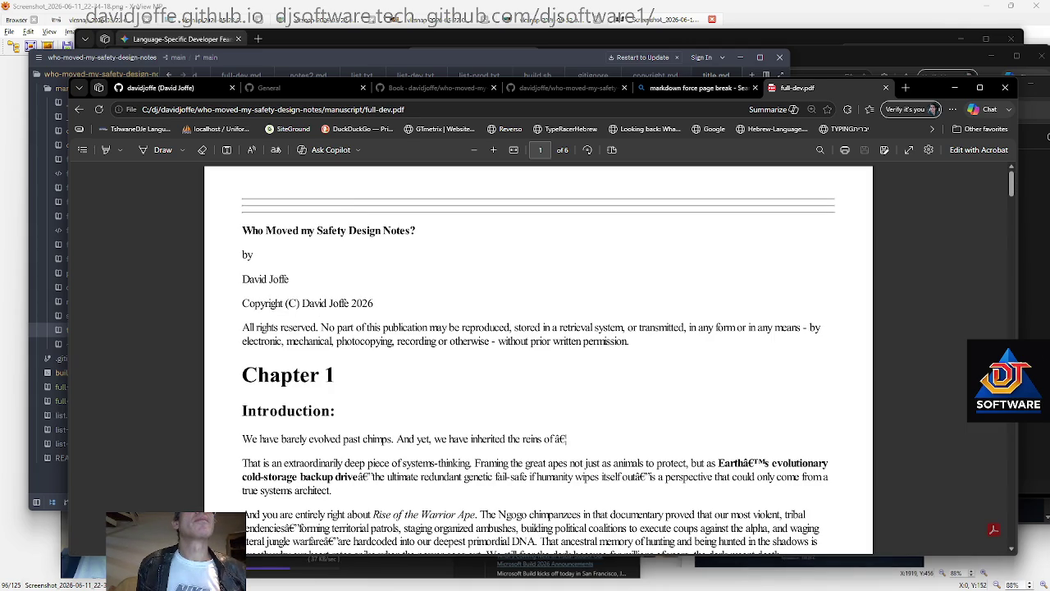
key("alt+Tab")
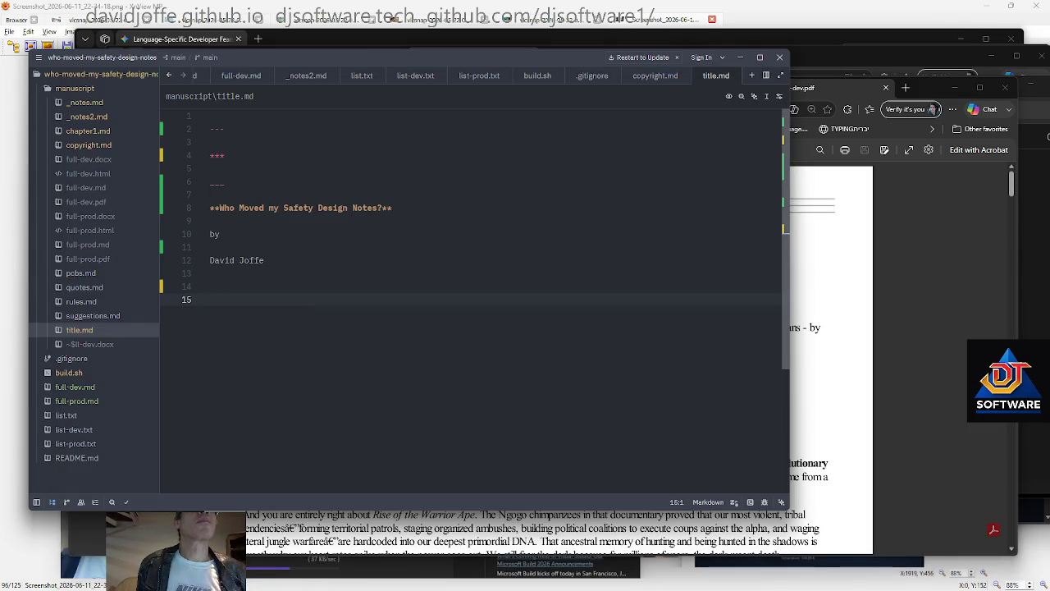
key("alt+Tab")
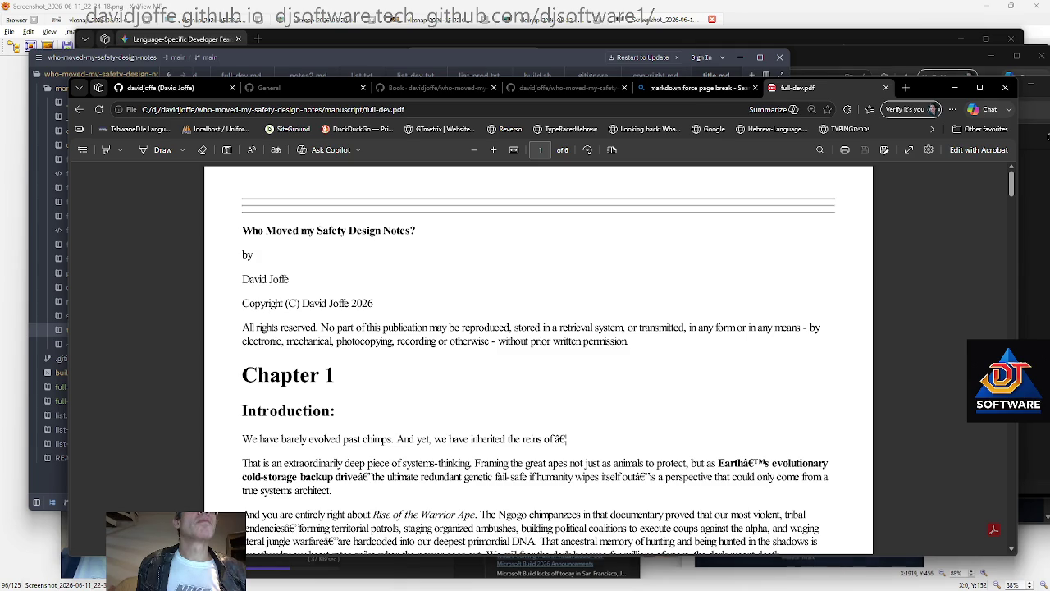
key("alt+Tab")
key("alt+Tab")
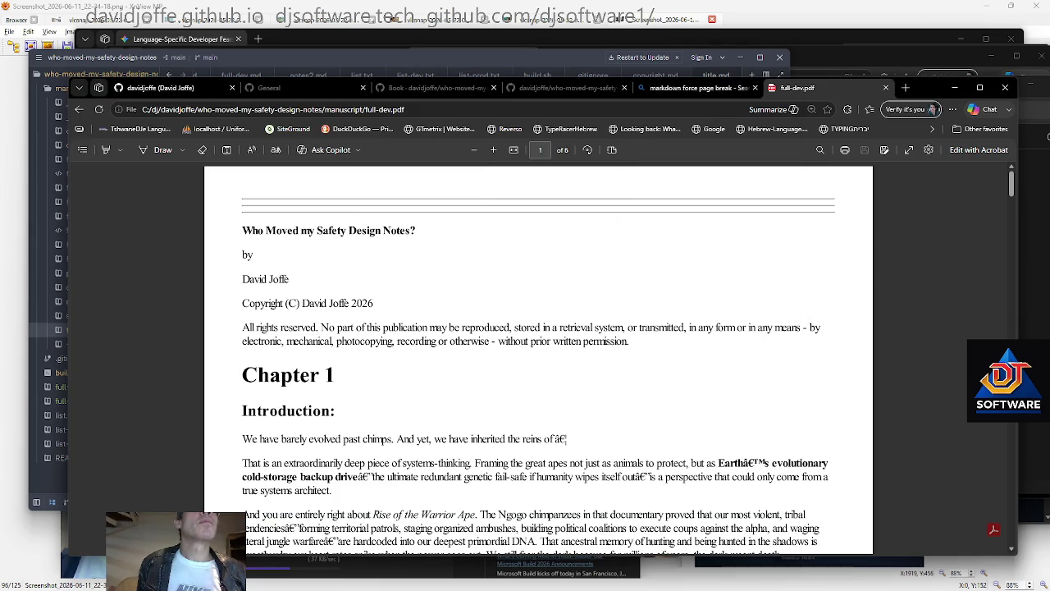
key("alt+Tab")
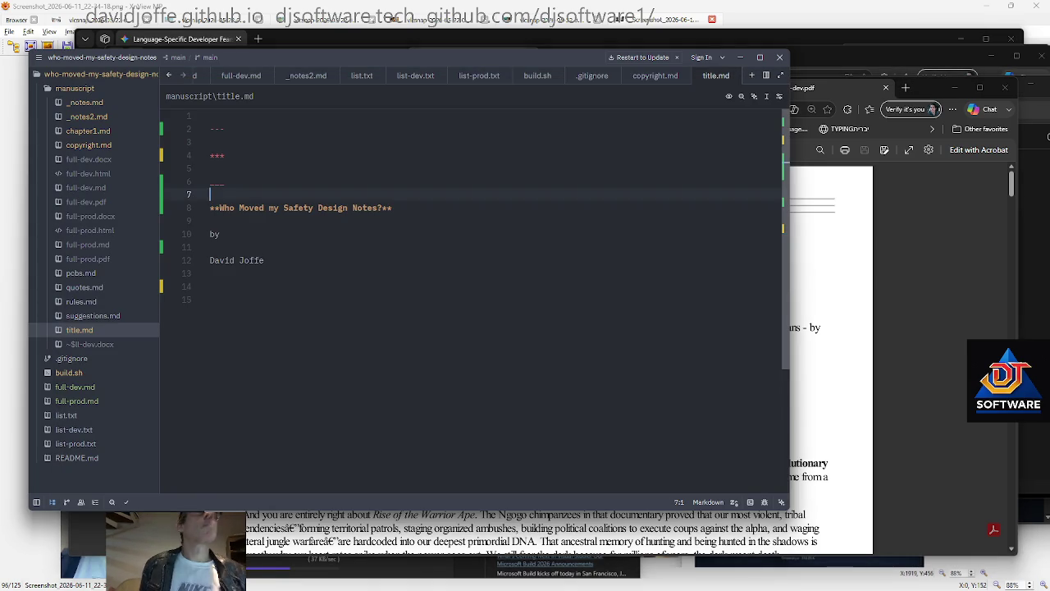
Remove the --- and *** lines from title.md and add a --- rule after the author name
key("Up")
key("shift+Up")
key("shift+Up")
key("shift+Up")
key("BackSpace")
key("ctrl+End")
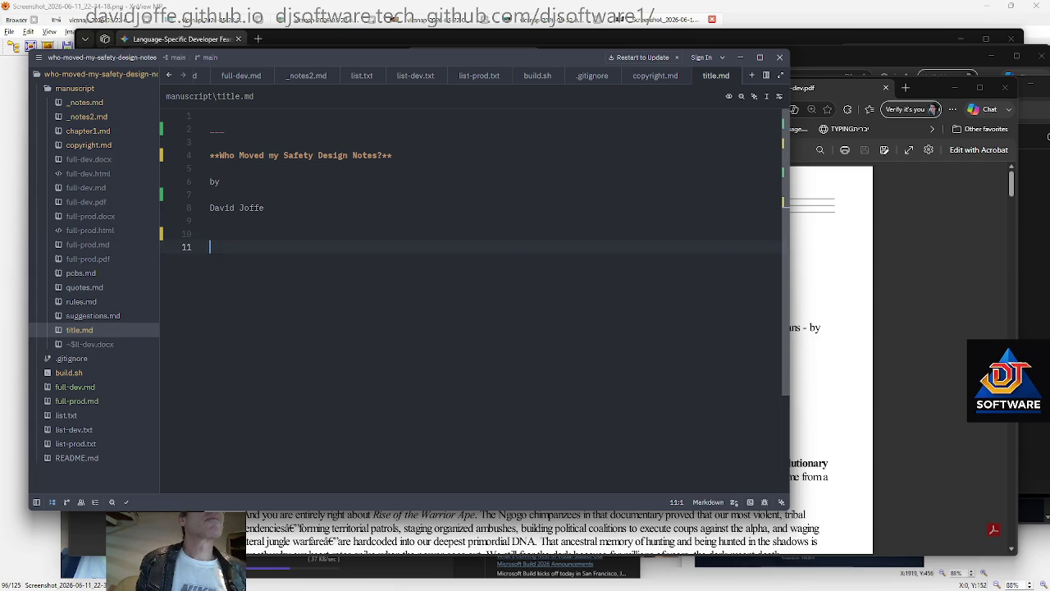
key("Up")
type("---")
key("Return")
key("Return")
Tidy the lines around title.md's closing rule and remove the empty last line
key("Up")
key("Up")
key("Down")
key("Up")
key("shift+End")
key("End")
key("shift+Home")
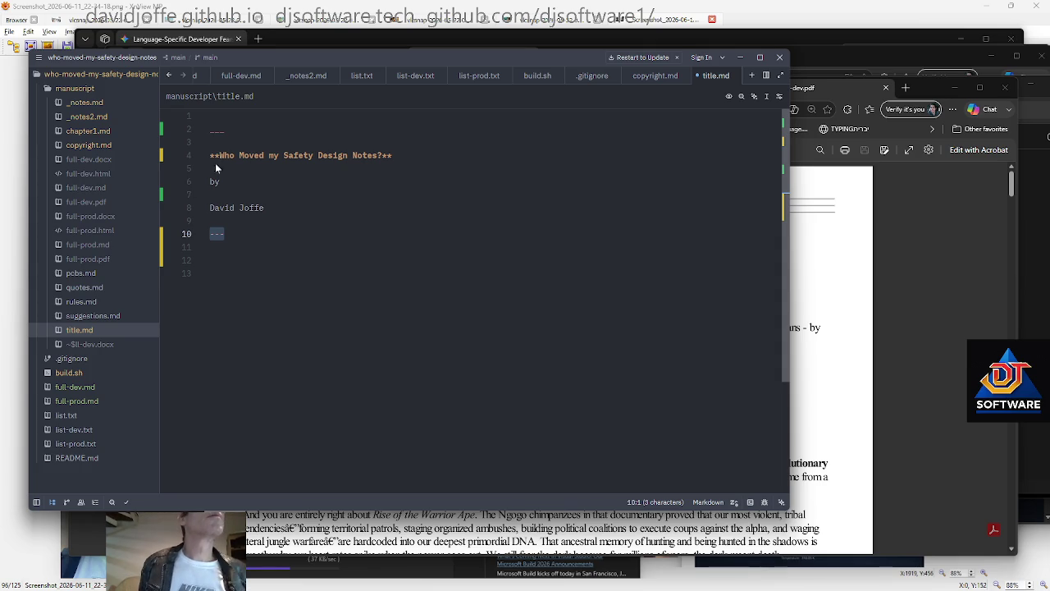
key("Up")
key("Up")
key("Up")
key("End")
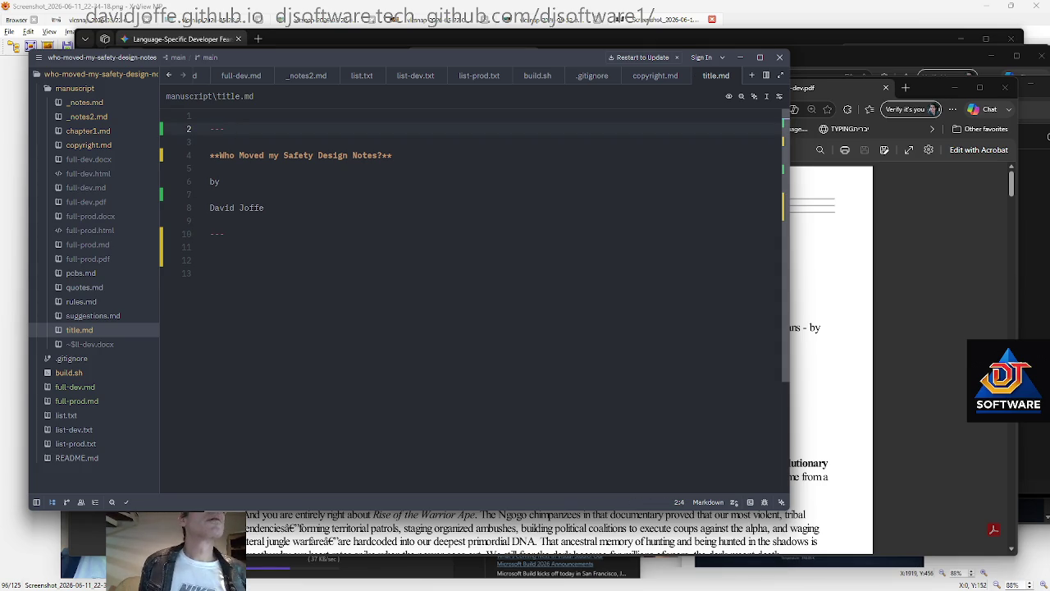
key("ctrl+End")
key("Up")
key("Up")
key("Down")
key("Down")
key("BackSpace")
Add --- rules above and below the copyright notice in copyright.md
left_click(88, 144)
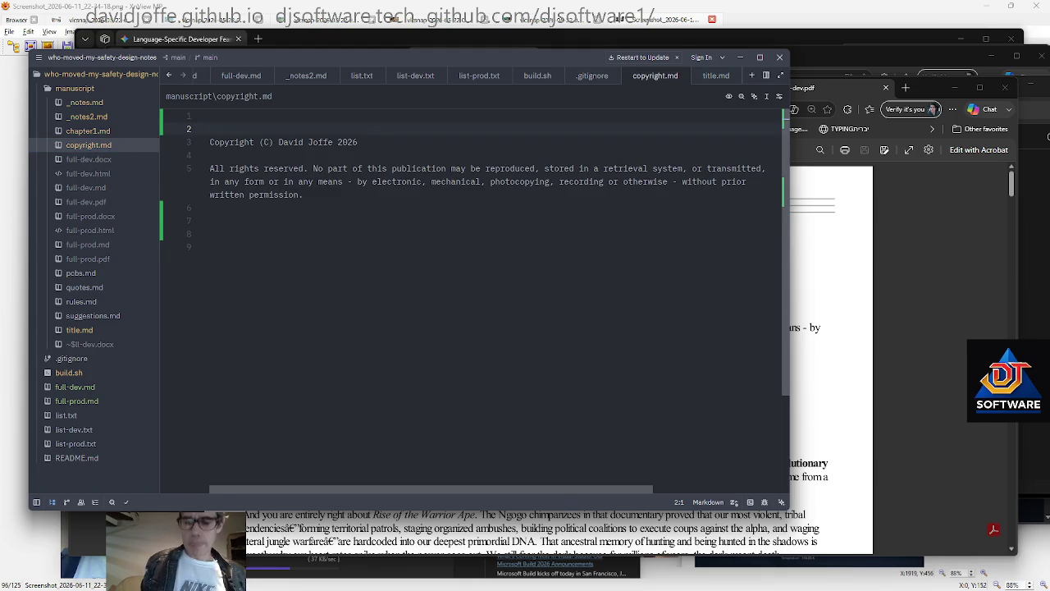
key("Return")
key("Return")
type("---")
key("Up")
key("Up")
key("Delete")
key("Down")
key("Down")
key("Down")
key("Down")
key("Down")
key("Down")
key("Down")
key("Up")
type("---")
key("Down")
key("Return")
key("Up")
key("Up")
key("Down")
key("Down")
key("Down")
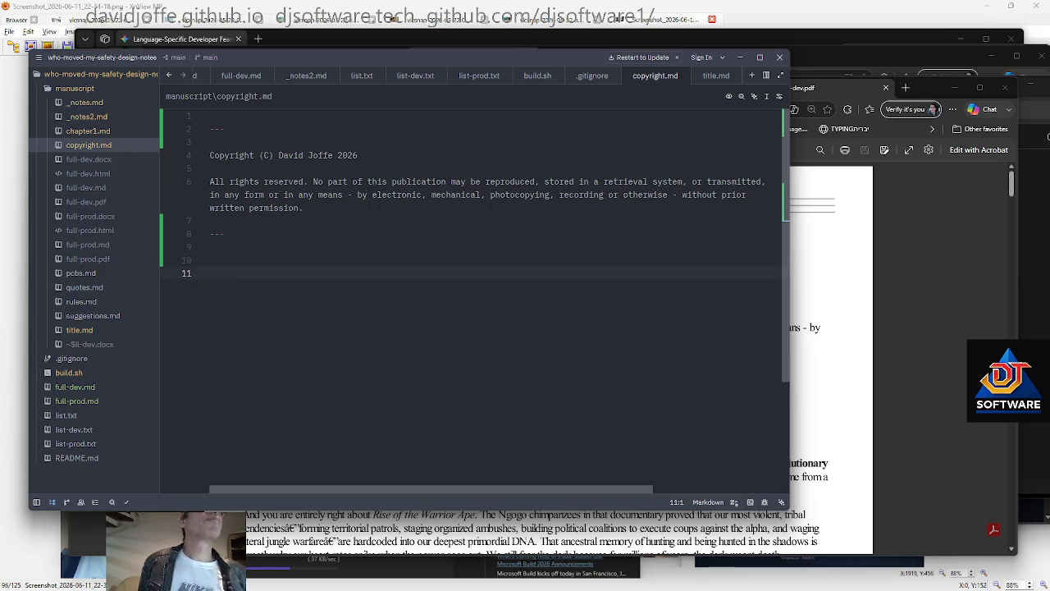
Append a --- rule at the end of chapter1.md and recall ./build.sh in Git Bash
left_click(88, 131)
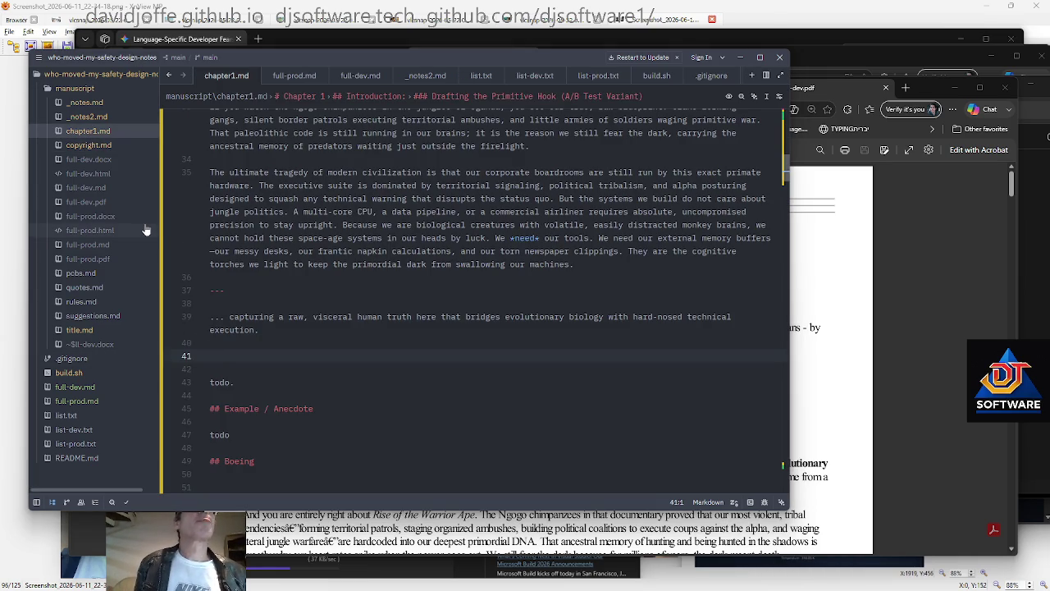
key("ctrl+End")
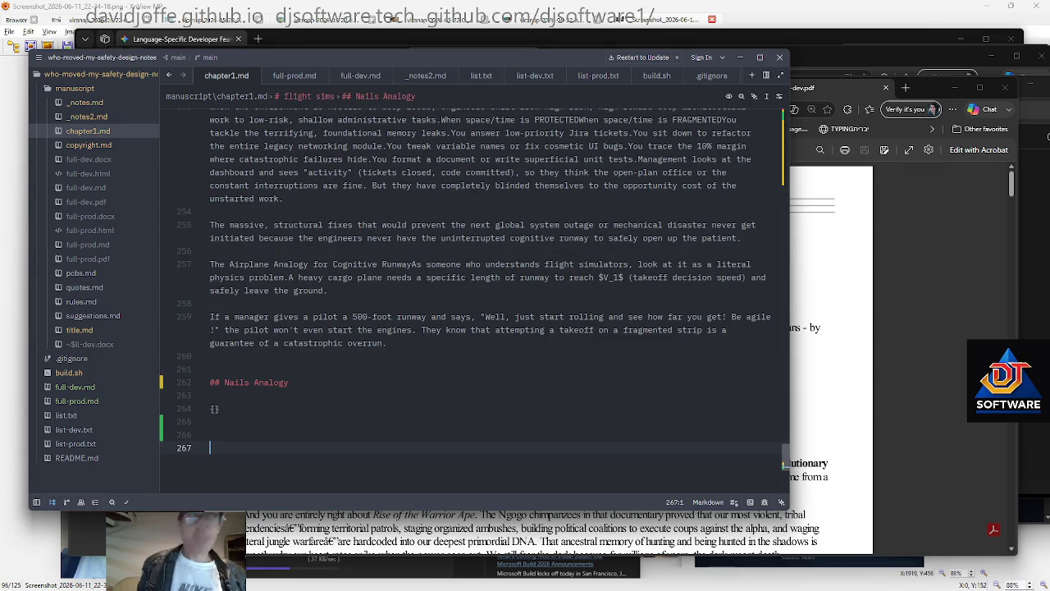
type("--")
key("Return")
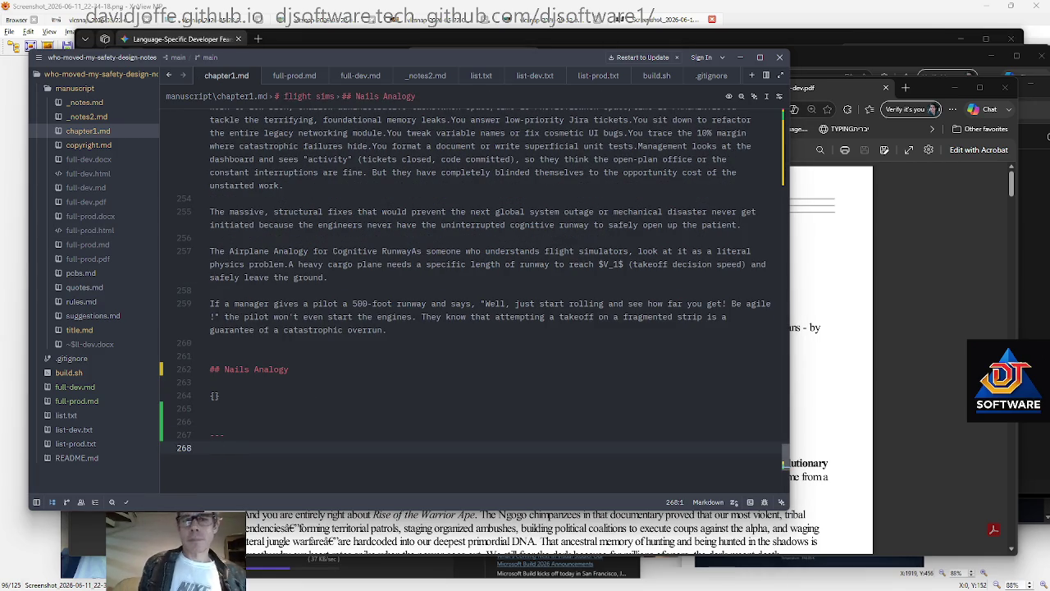
key("alt+Tab")
key("Up")
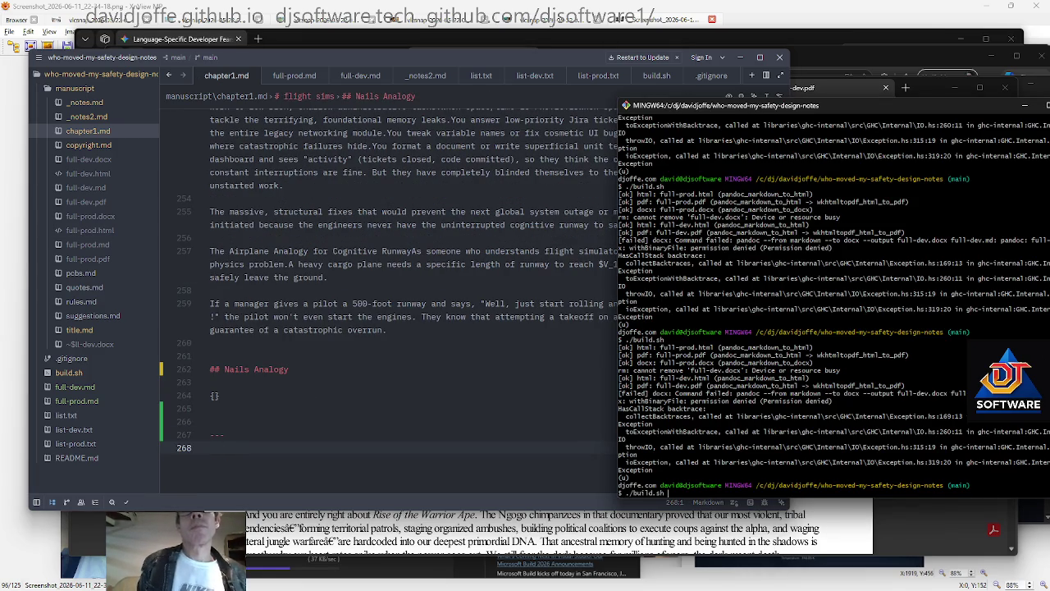
Run ./build.sh to regenerate the outputs and return to the chapter1.md editor
key("Return")
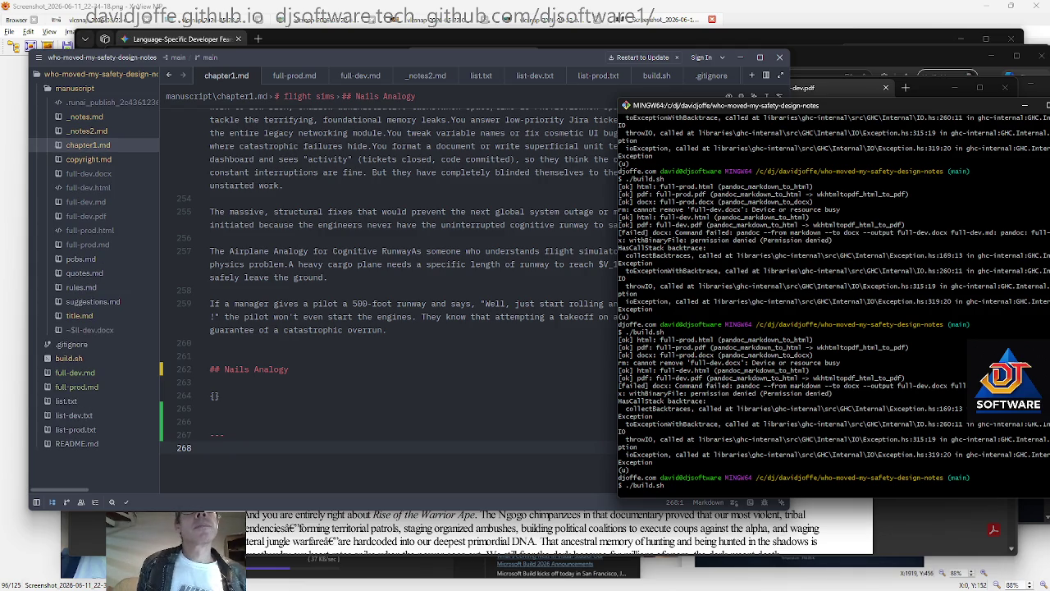
left_click(328, 277)
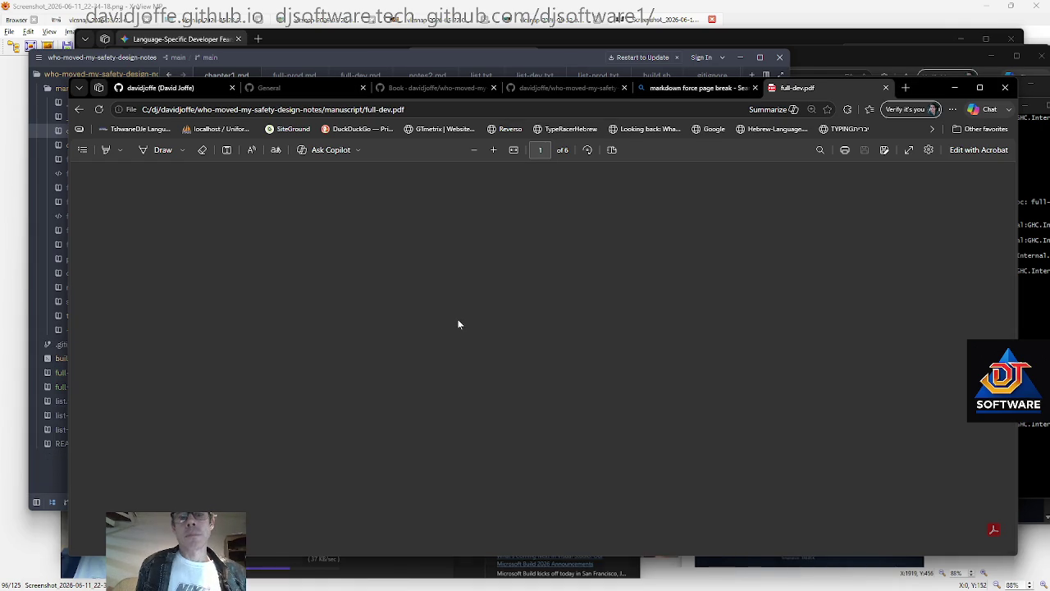
Close the full-dev.pdf tab and open full-prod.pdf from the manuscript folder
key("ctrl+w")
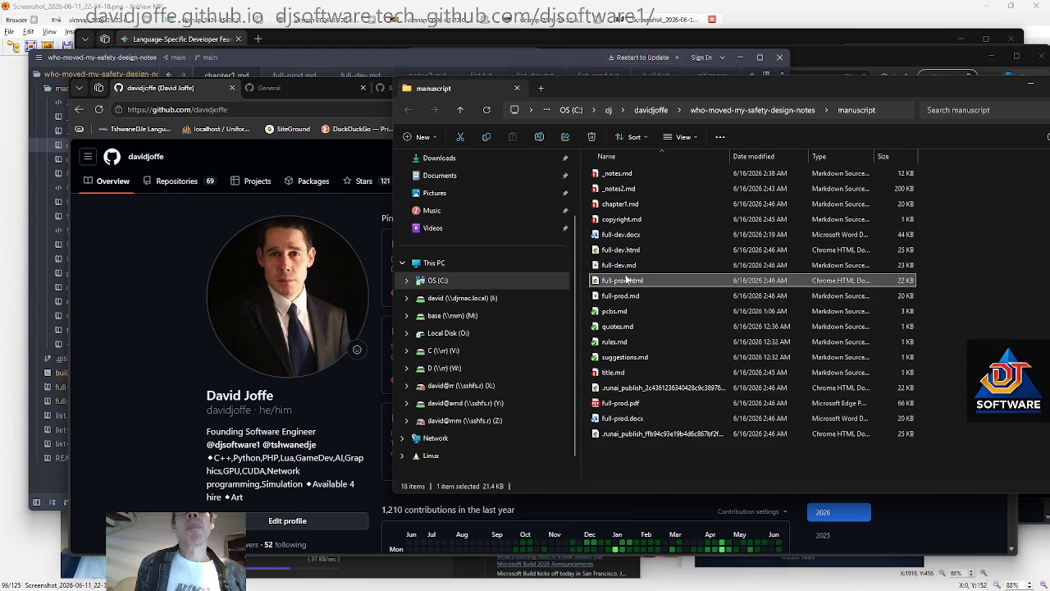
double_click(634, 402)
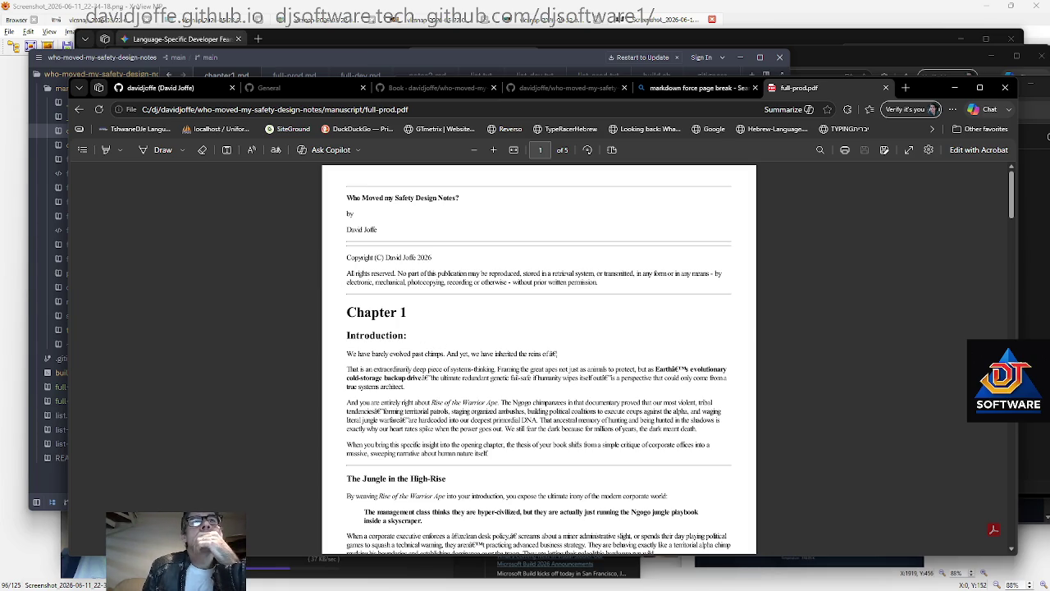
Scroll full-prod.pdf from page 1 down to the Medicalizing and Gaslighting section on page 3
scroll(539, 357, "down", 3)
scroll(539, 357, "down", 2)
scroll(539, 357, "down", 3)
scroll(539, 356, "down", 1)
scroll(539, 357, "down", 3)
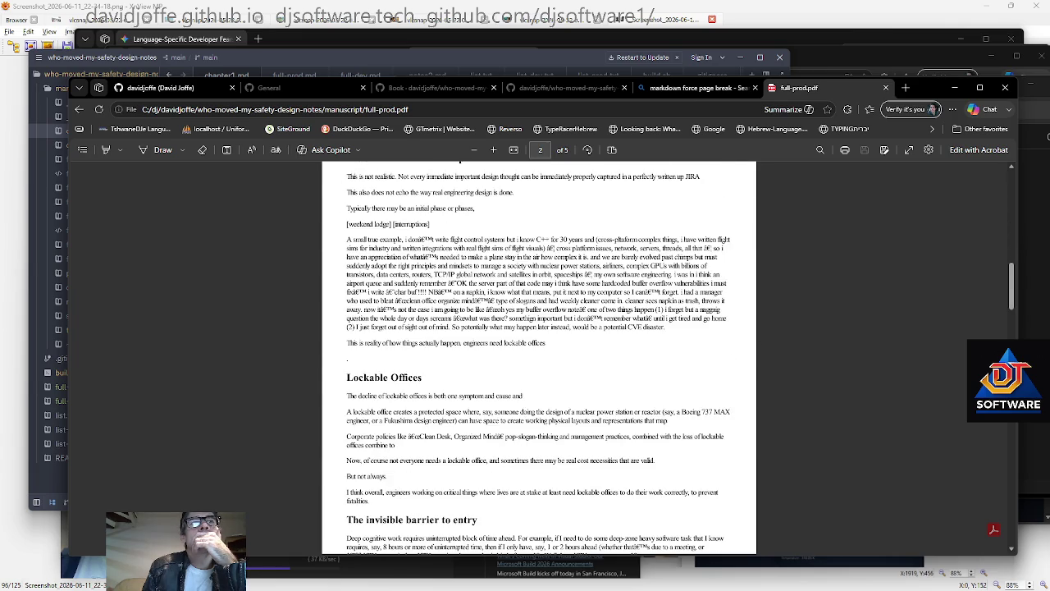
scroll(539, 357, "down", 7)
scroll(687, 368, "down", 5)
scroll(688, 368, "down", 6)
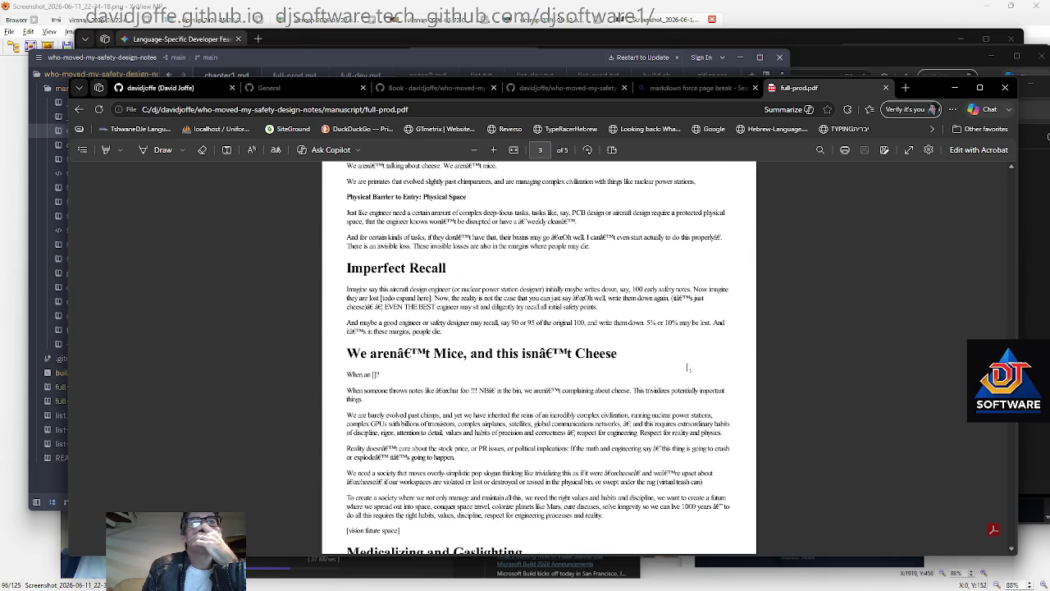
scroll(539, 357, "down", 3)
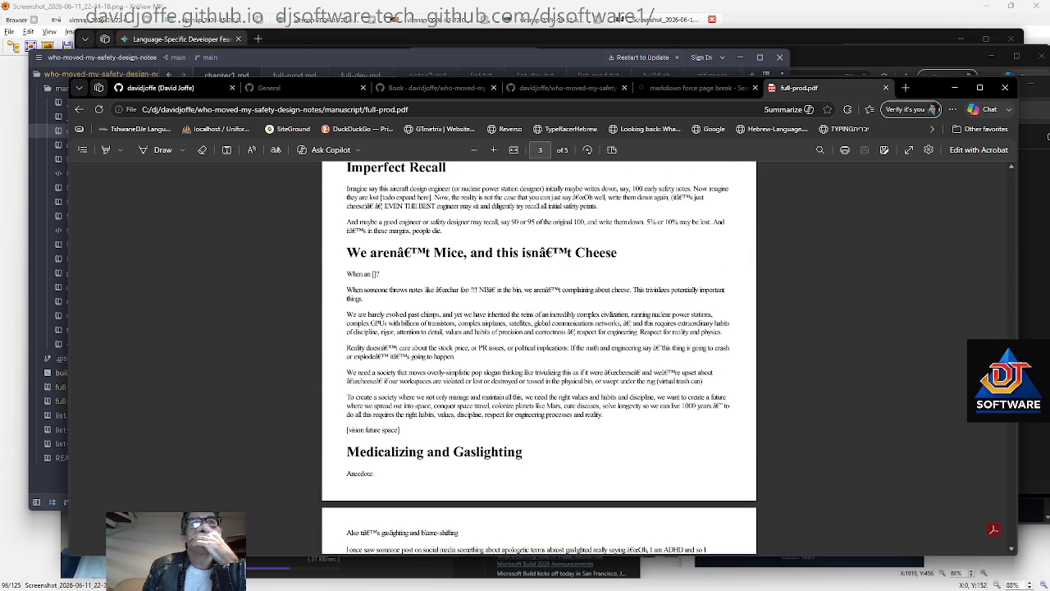
scroll(539, 357, "up", 1)
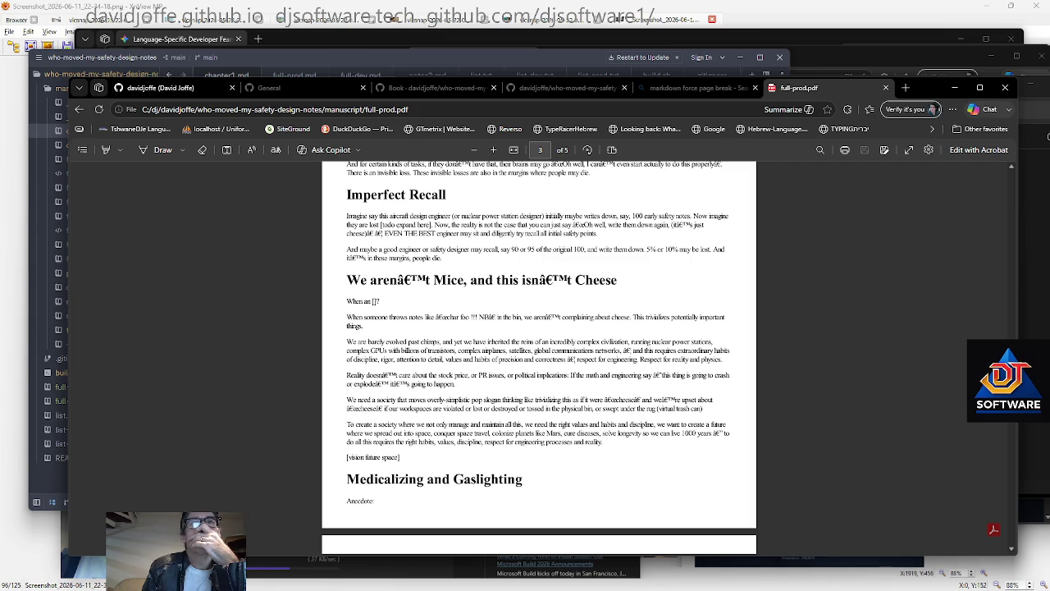
scroll(539, 357, "down", 1)
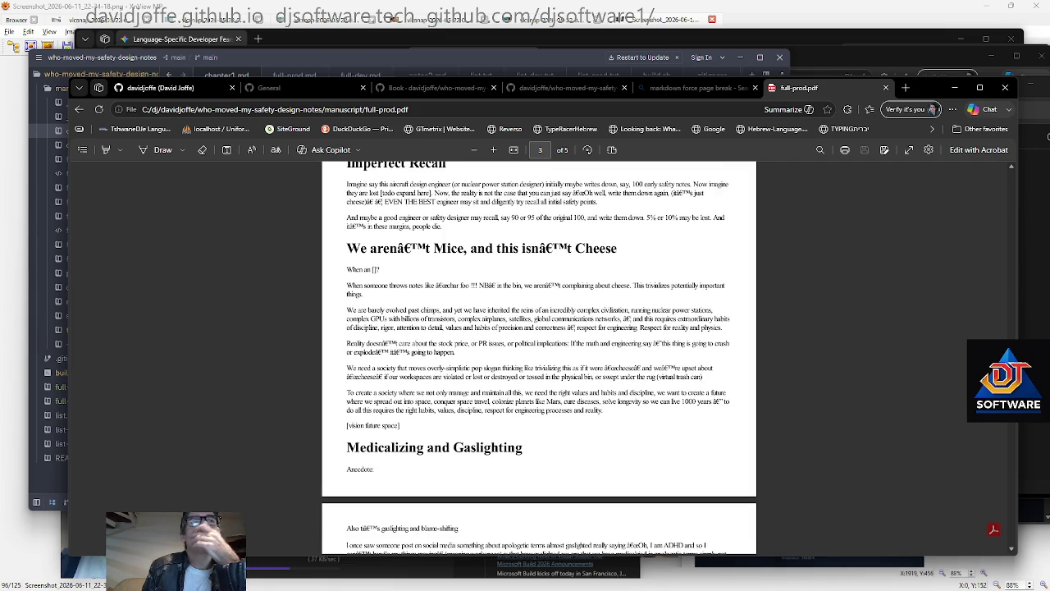
scroll(770, 345, "down", 1)
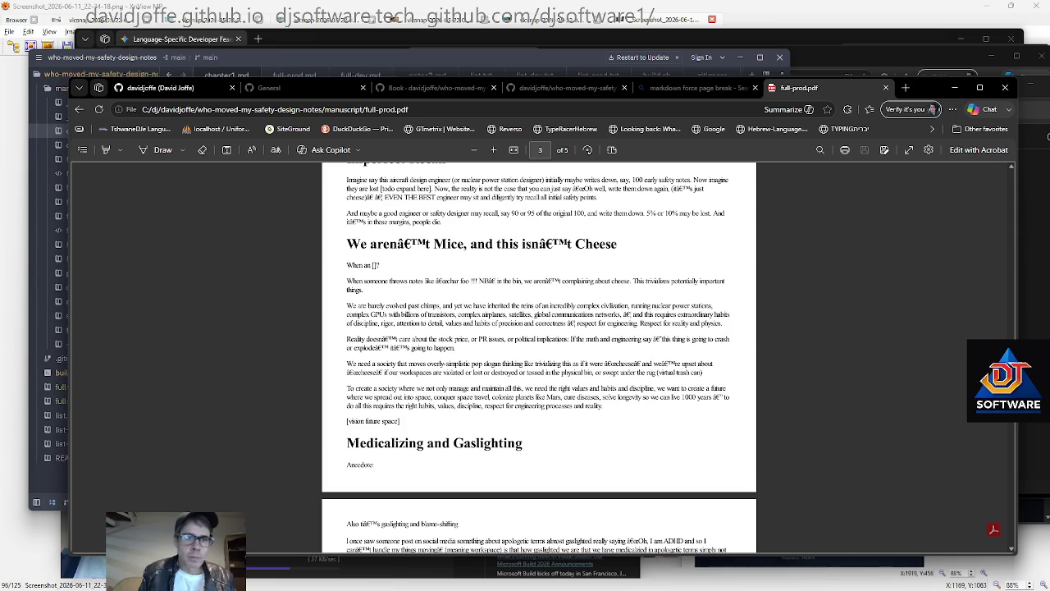
key("alt+Tab")
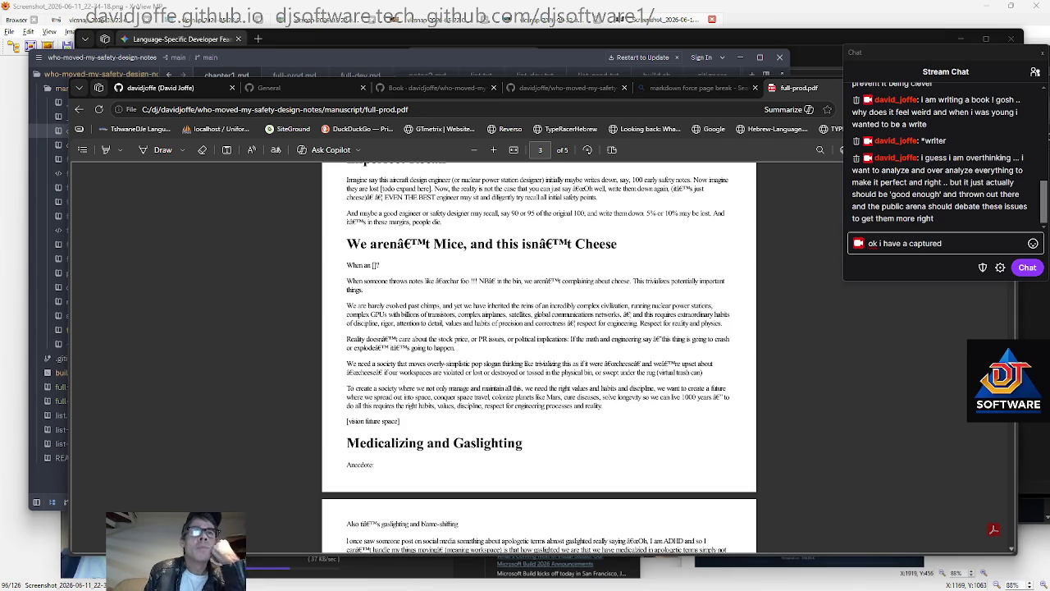
Post a chat message about the build.sh publish script making 'dev' and 'prod' books
left_click(968, 243)
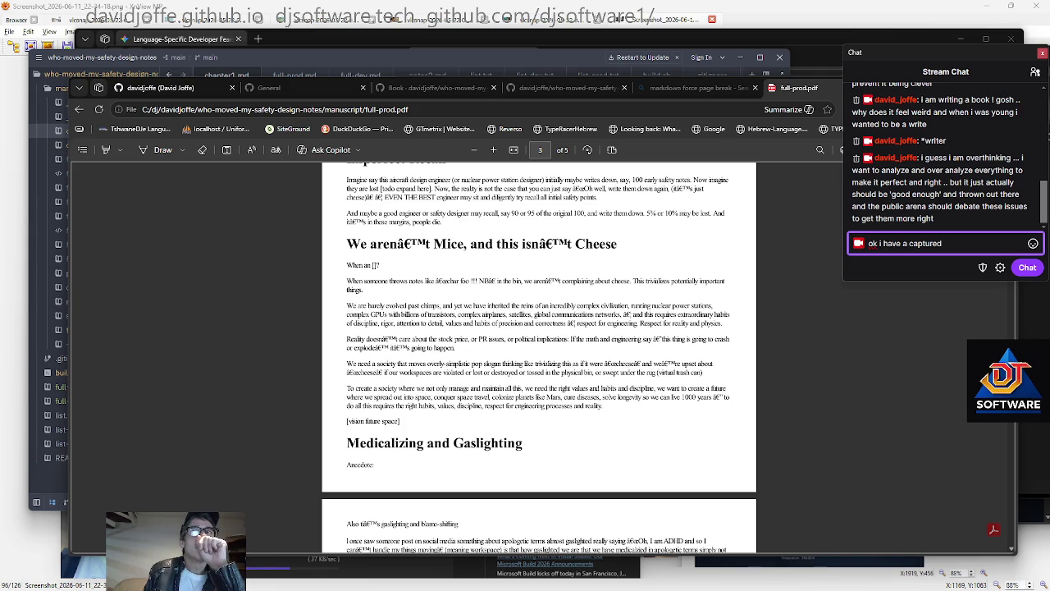
key("Return")
type("i created a neat")
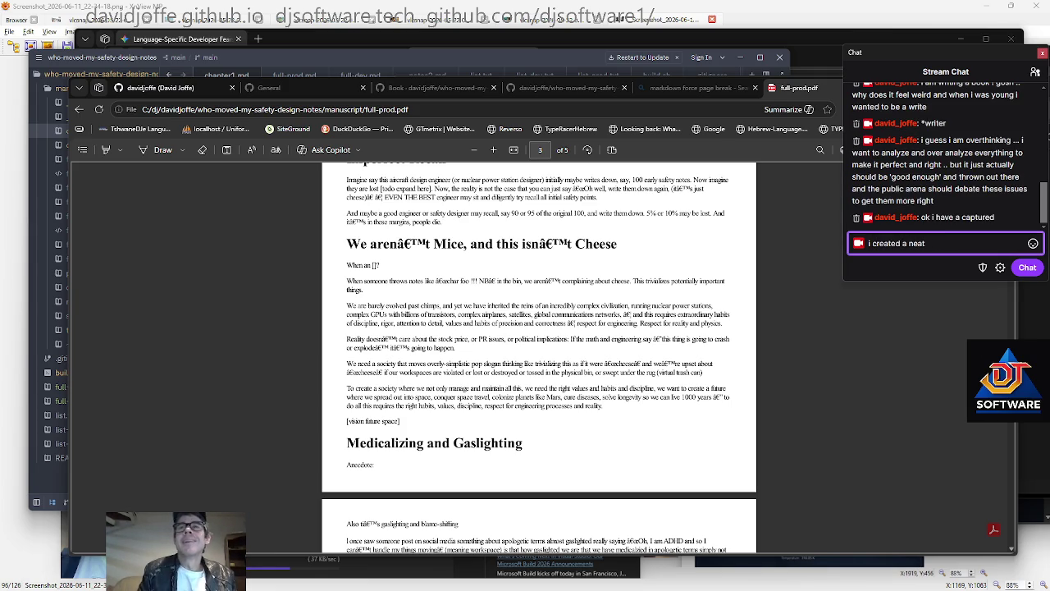
type(" publish ss")
key("BackSpace")
type("cript build.sh using my own runai-publish that even ")
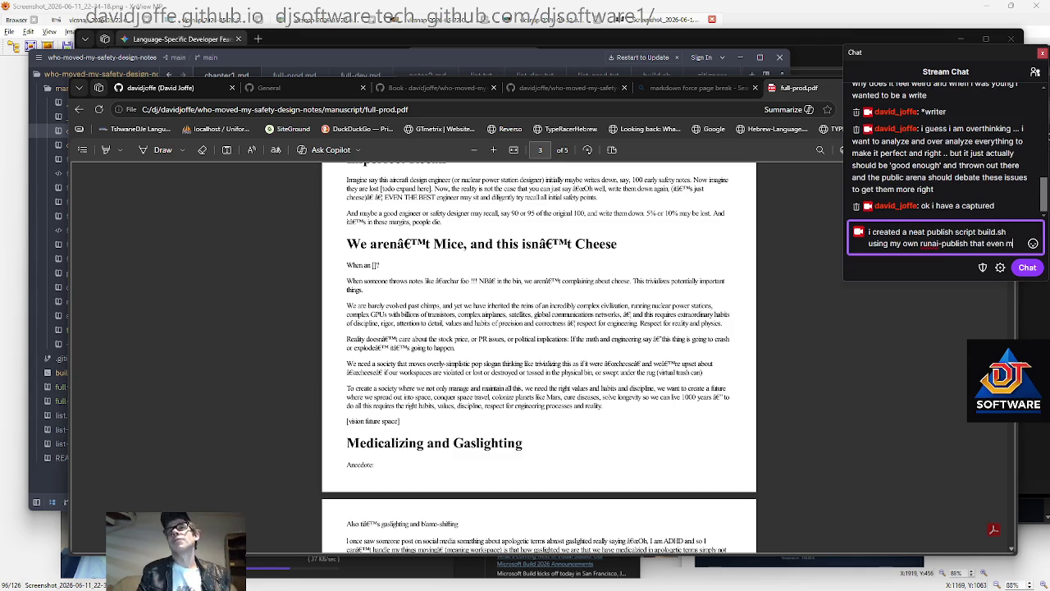
type("makes a 'dev' and ")
type("'produ")
type(" book from the chapter")
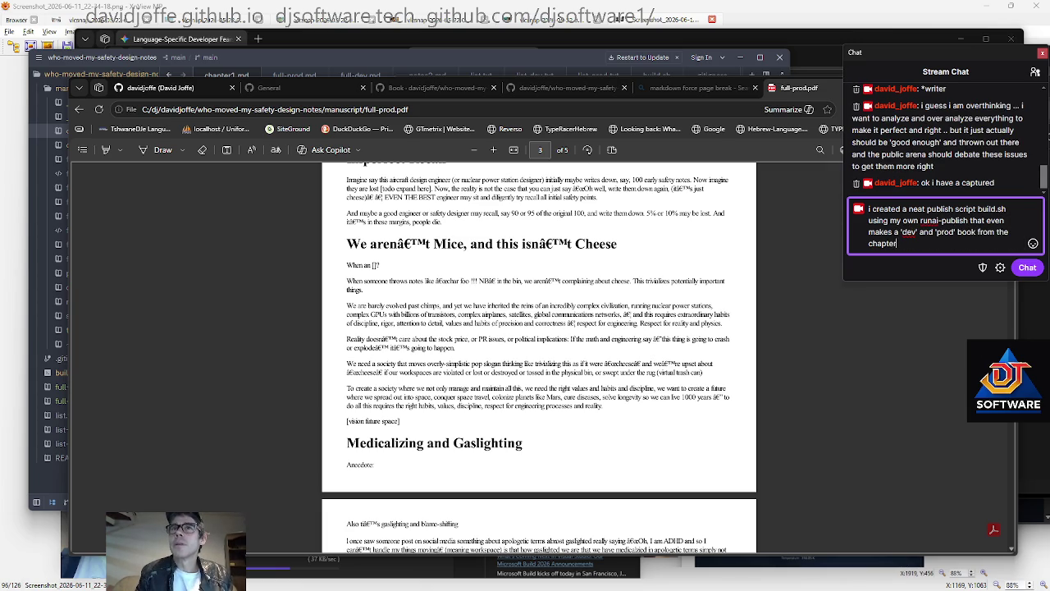
type("s 😈 haha")
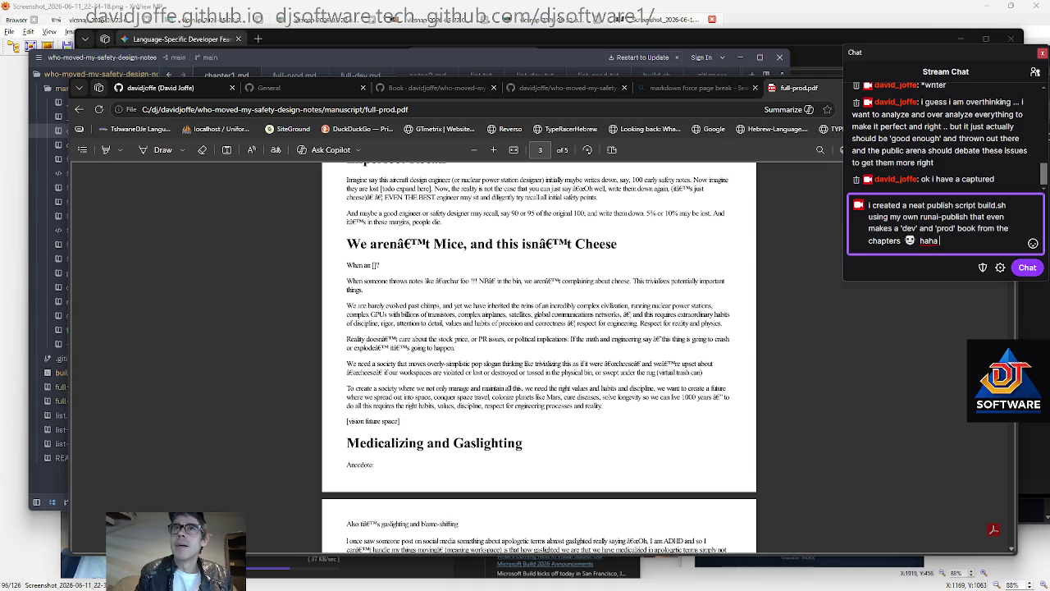
type(" it's cool")
key("Return")
Send the follow-up chat messages 'and it works' and 'just like that'
type("and it works")
key("Return")
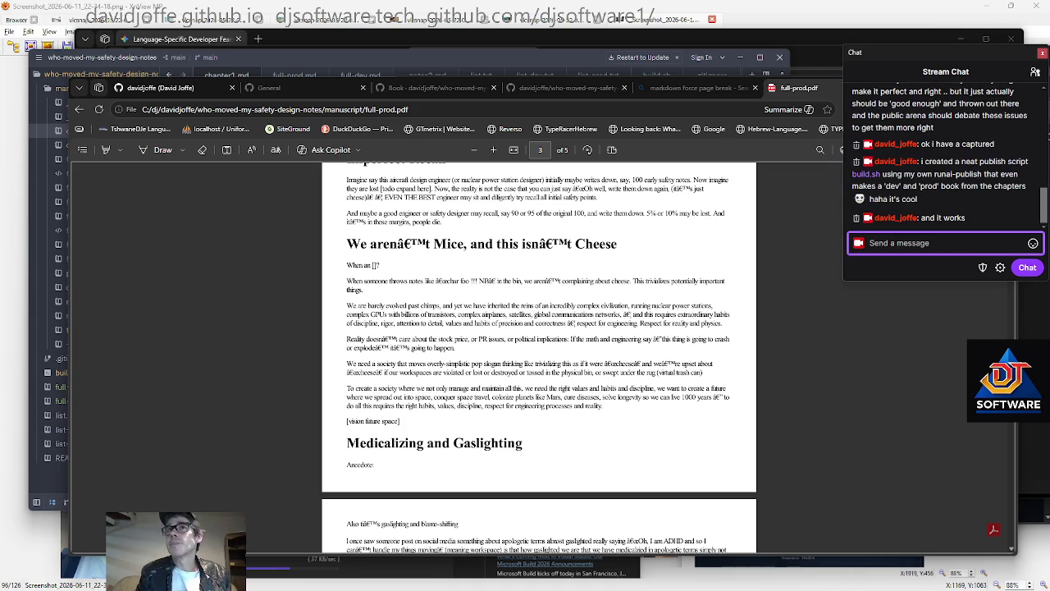
type("just like that")
key("Return")
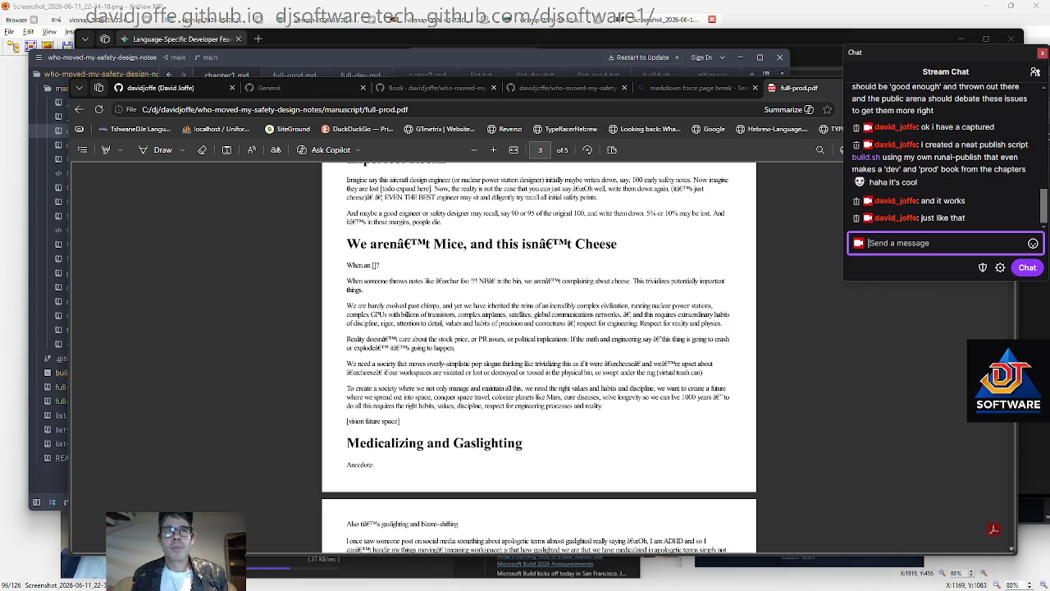
Page back up through the book PDF and narrow the browser to reveal the editor
left_click(873, 284)
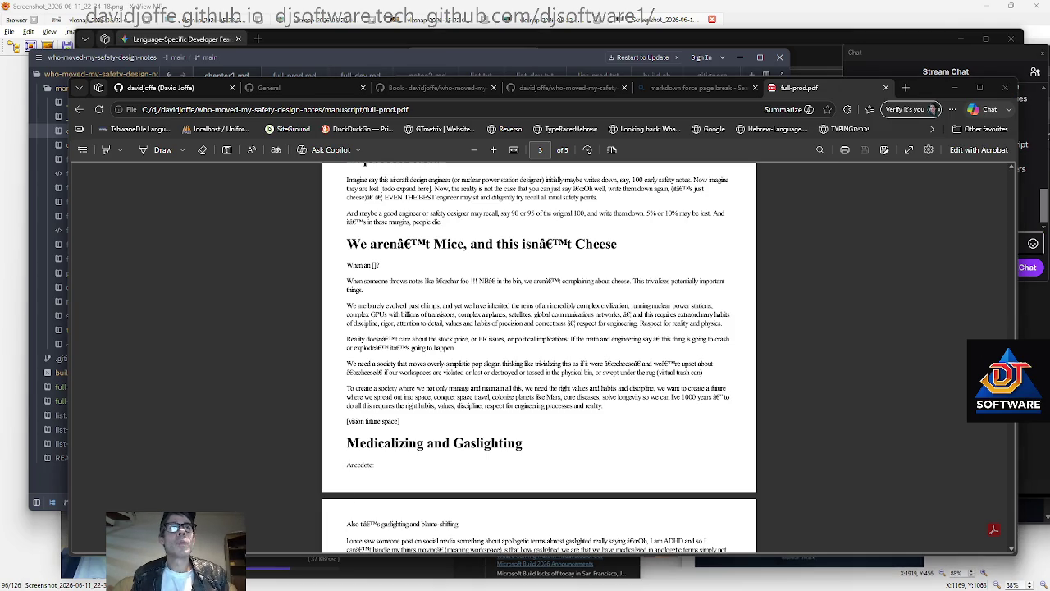
key("Page_Up")
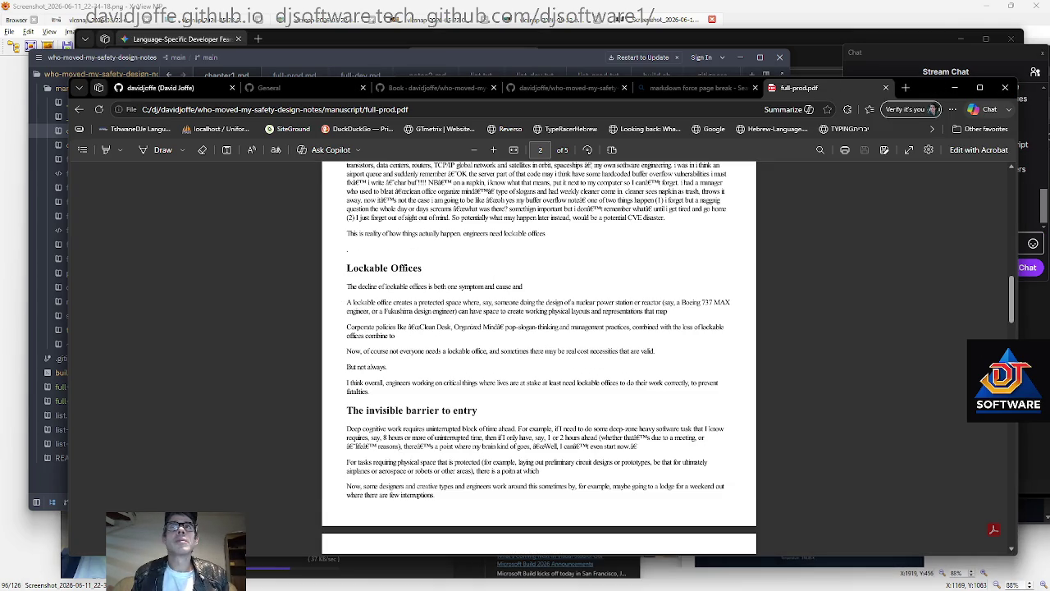
key("Page_Up")
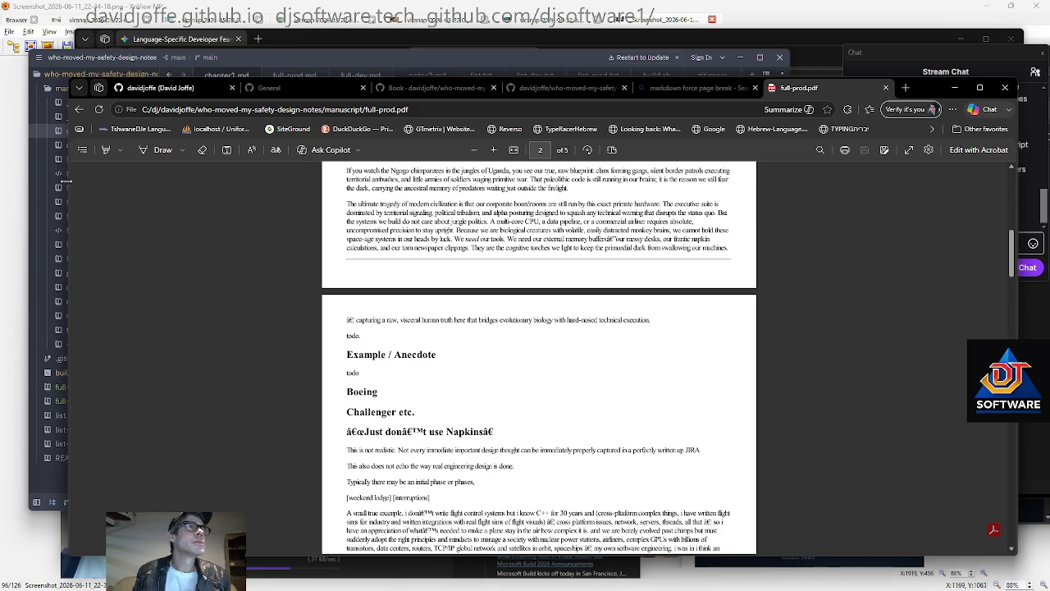
left_click_drag(103, 186, 497, 215)
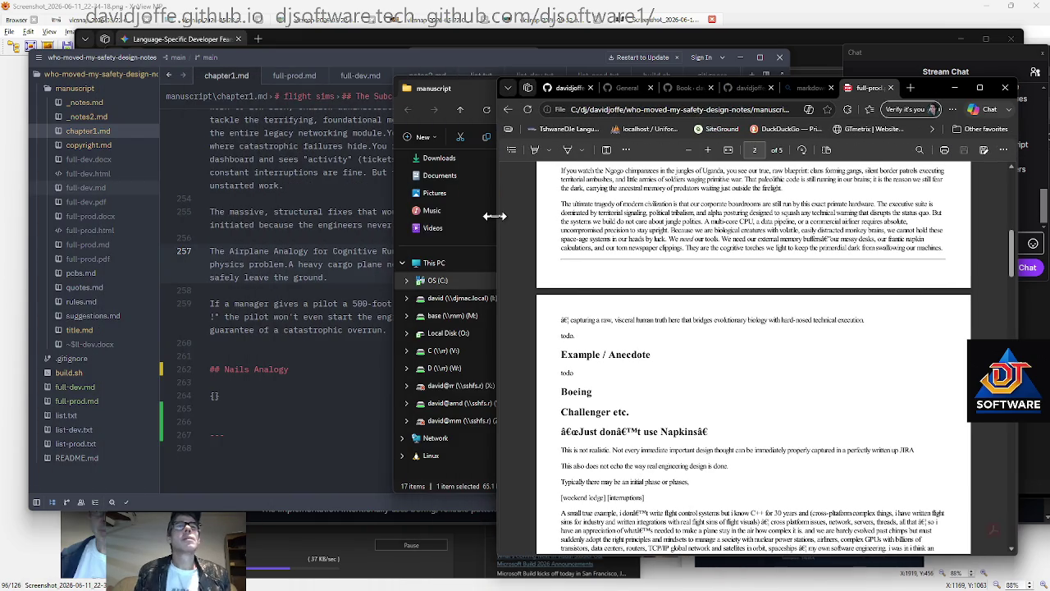
scroll(276, 303, "up", 1)
scroll(277, 303, "up", 4)
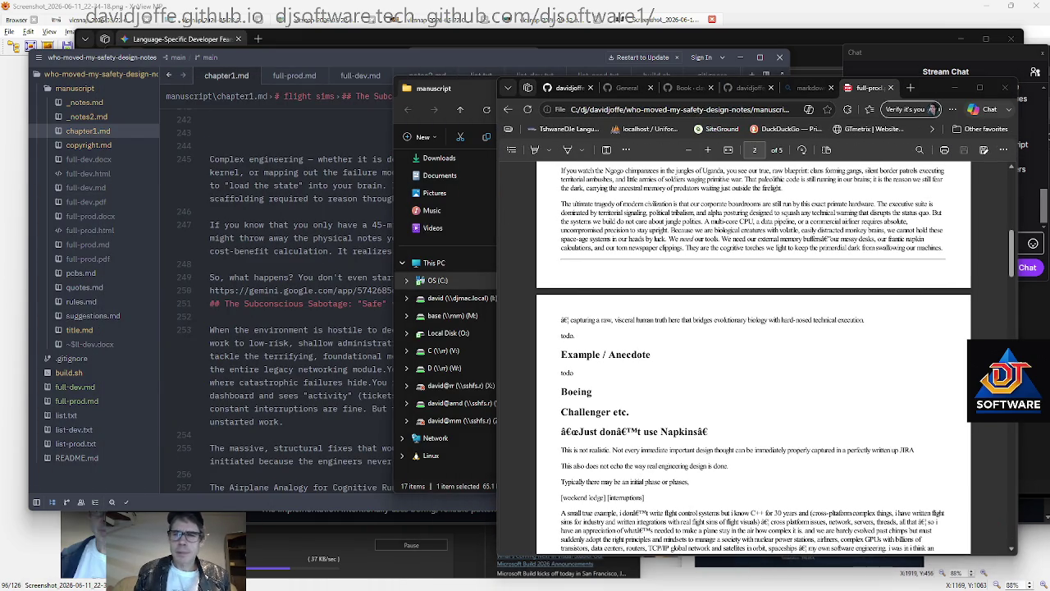
In Git Bash, check status with rss and stage build.sh and the manuscript's underscore notes files
key("alt+Tab")
type("rs")
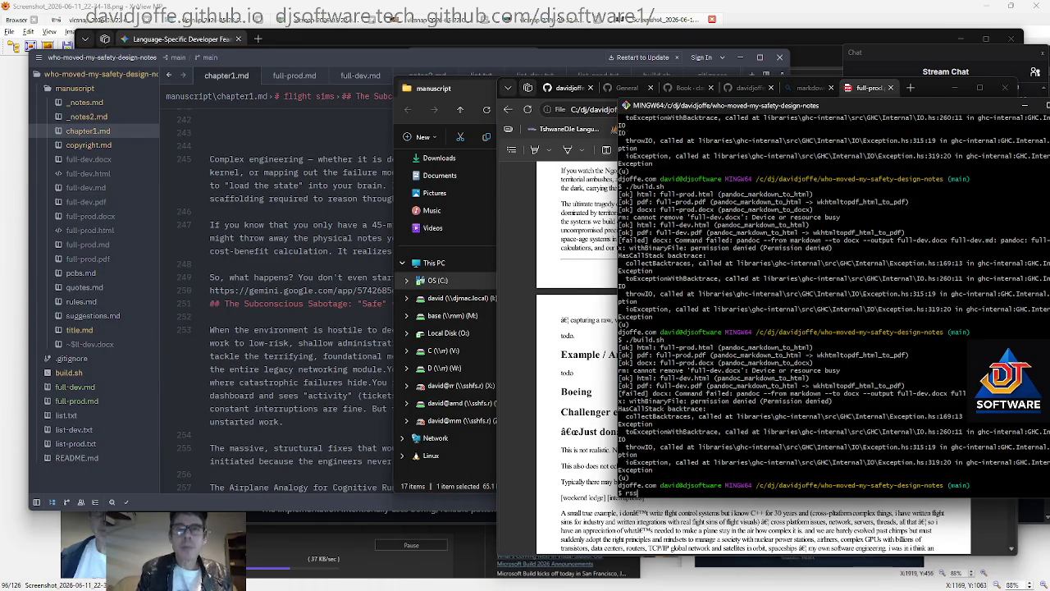
type("s")
key("Return")
type("git add build.")
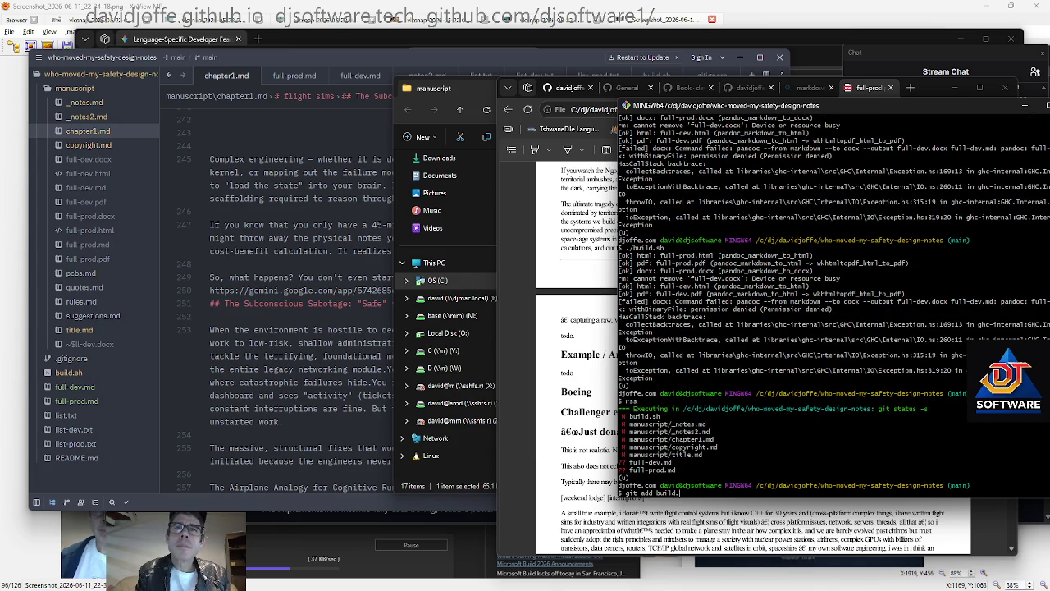
key("Return")
type("git add man")
key("Tab")
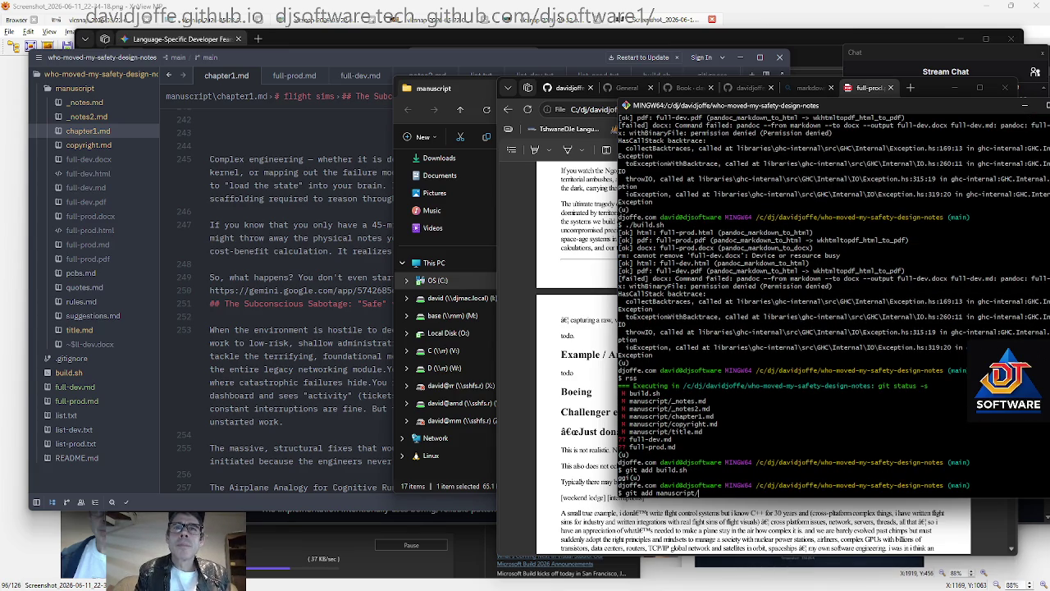
type(".md")
key("Return")
Stage copyright.md and title.md
key("Up")
key("BackSpace")
key("BackSpace")
key("BackSpace")
key("BackSpace")
key("BackSpace")
type("cop")
key("Tab")
key("Return")
key("Up")
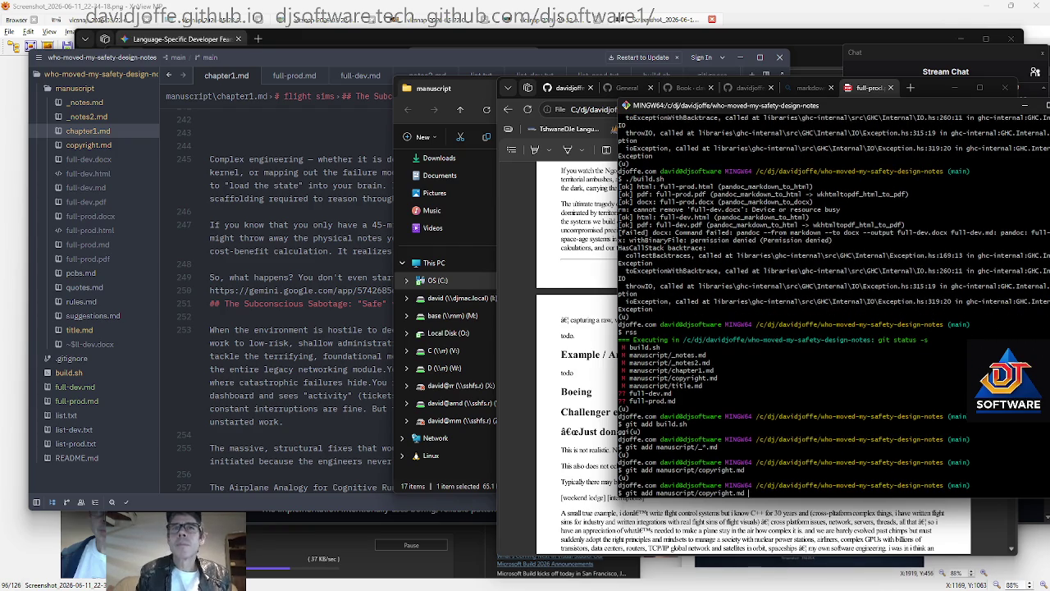
key("BackSpace")
key("BackSpace")
key("BackSpace")
key("BackSpace")
key("BackSpace")
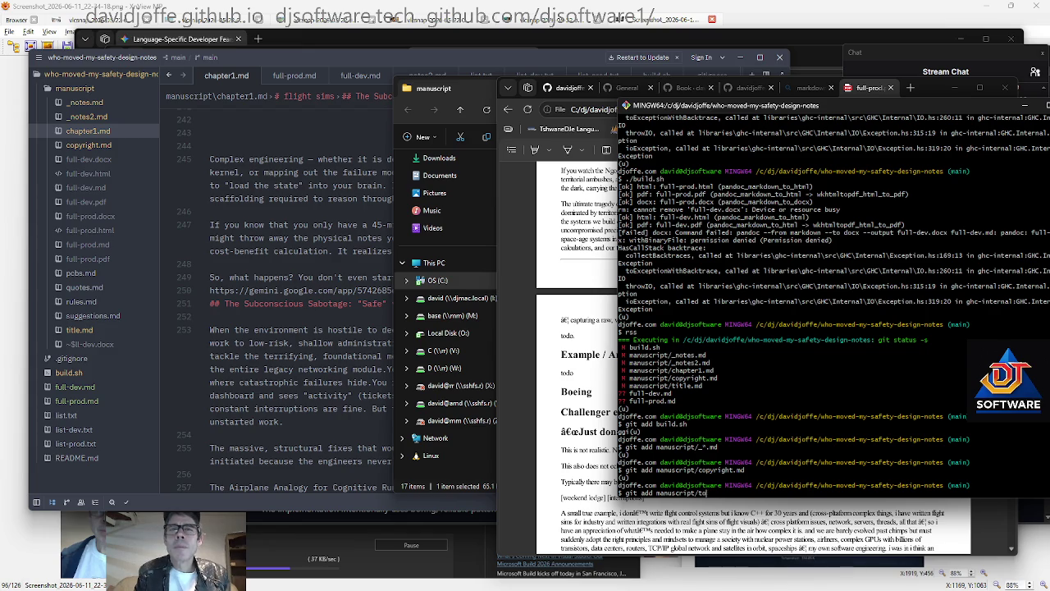
type("ti")
key("Tab")
key("Return")
Delete full-dev.md and full-prod.md, then recheck the short git status
type("rm fu")
key("Tab")
type("d")
key("Tab")
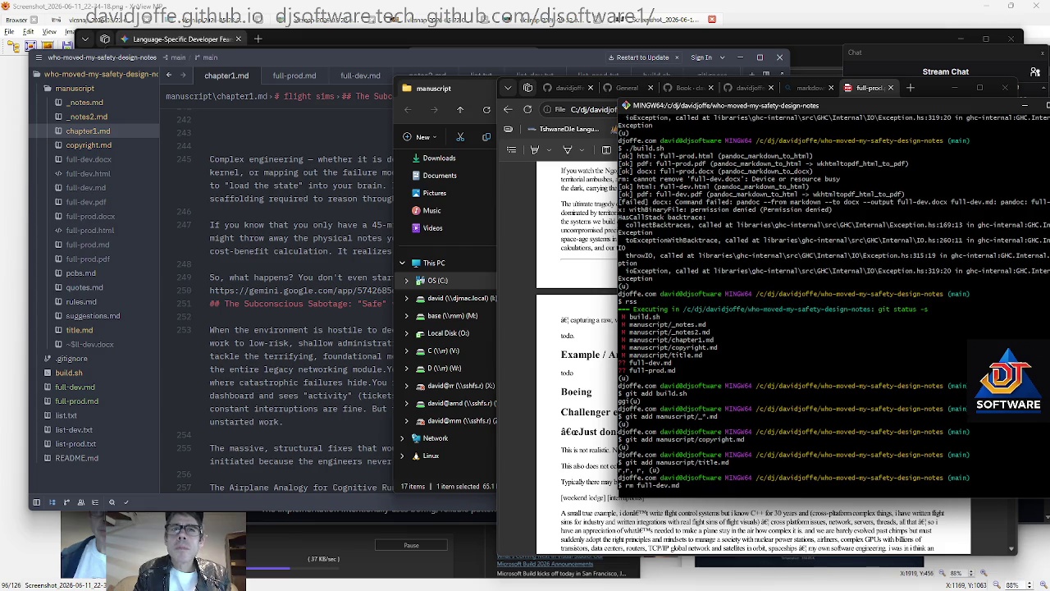
key("Return")
type("rm full-prod.md")
key("Return")
type("rss")
key("Return")
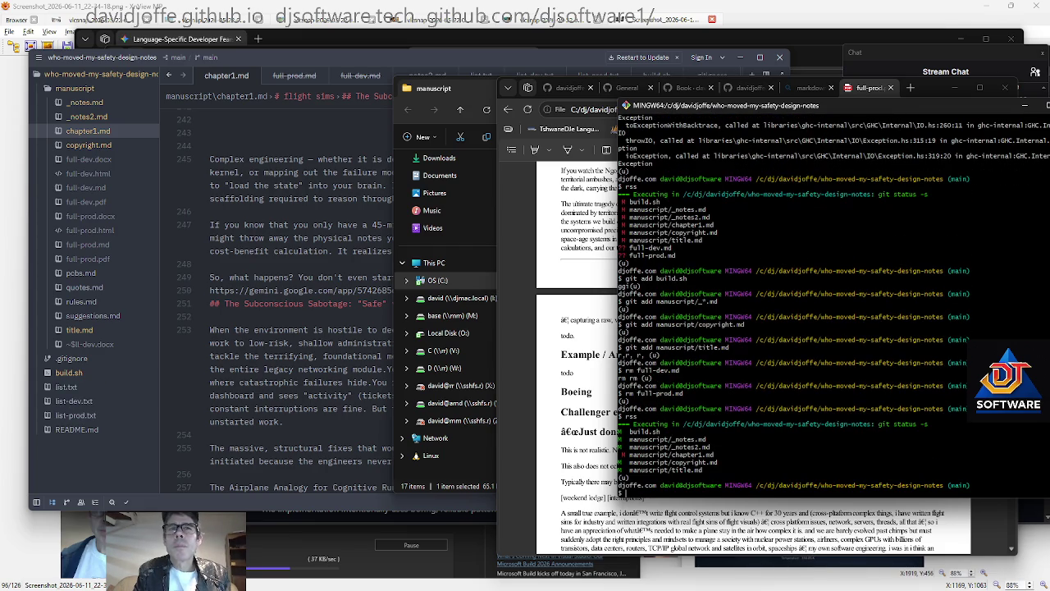
Stage chapter1.md and commit and push everything as 'WIP' with gitcp
type("git add m")
key("Tab")
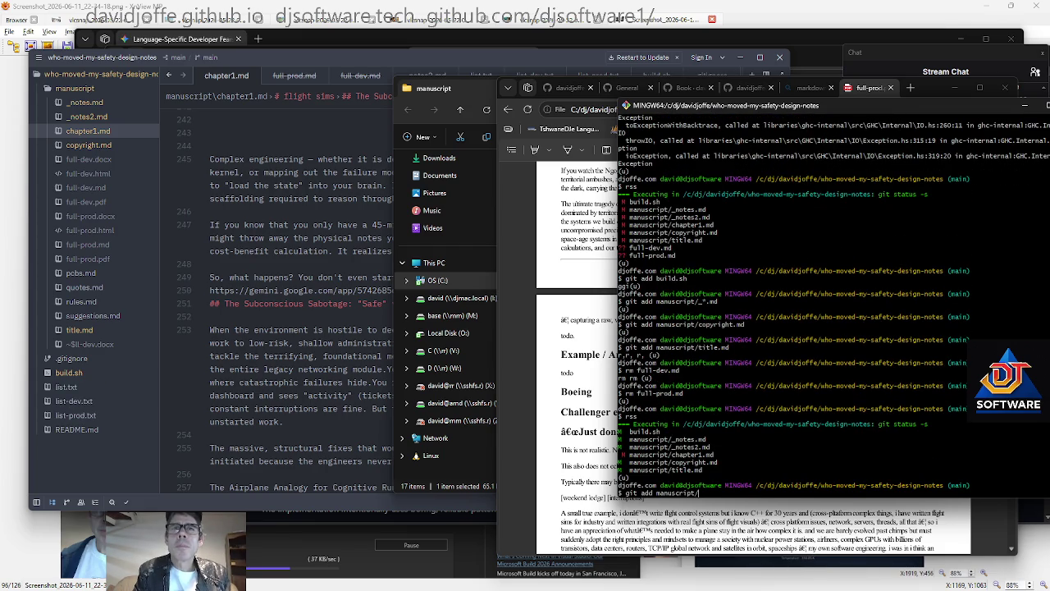
type("h")
key("Tab")
key("Return")
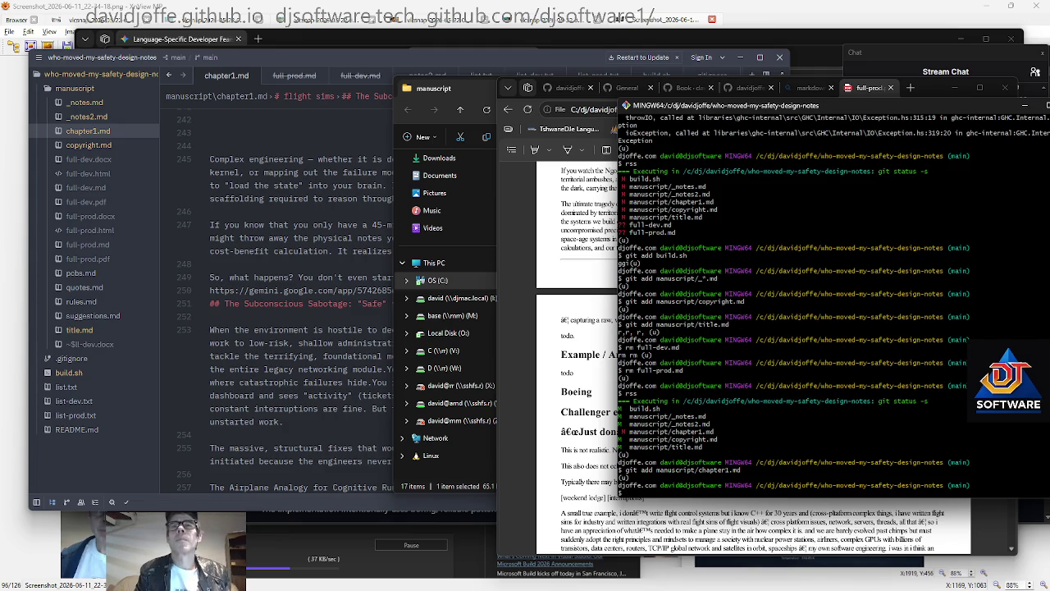
type("gitcp WIP")
key("Return")
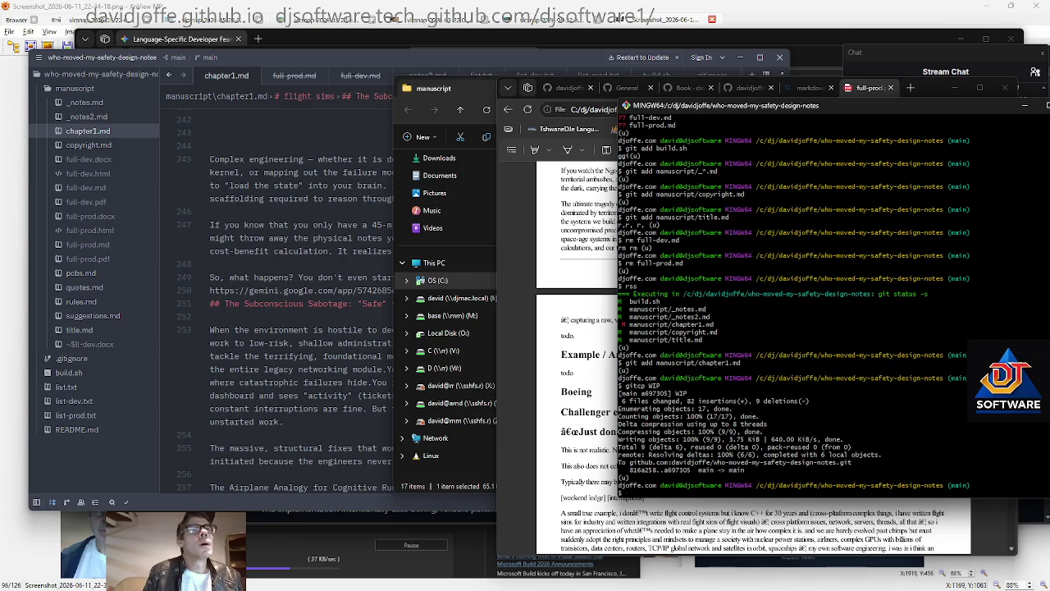
left_click(308, 291)
Surround the URL line near line 248 with blank lines, separating it from the heading
key("Up")
key("Up")
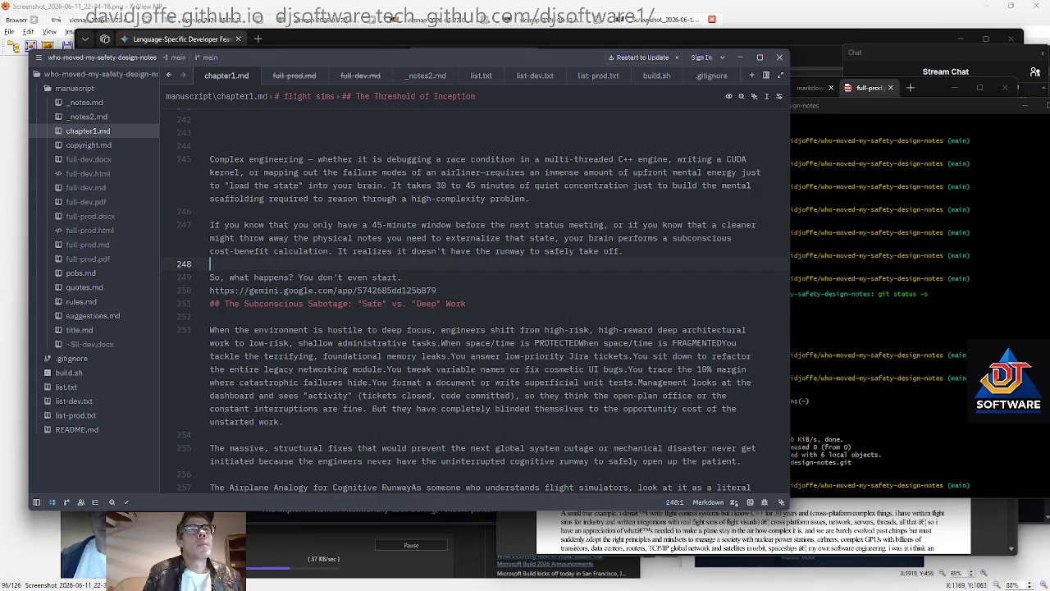
key("Down")
key("Down")
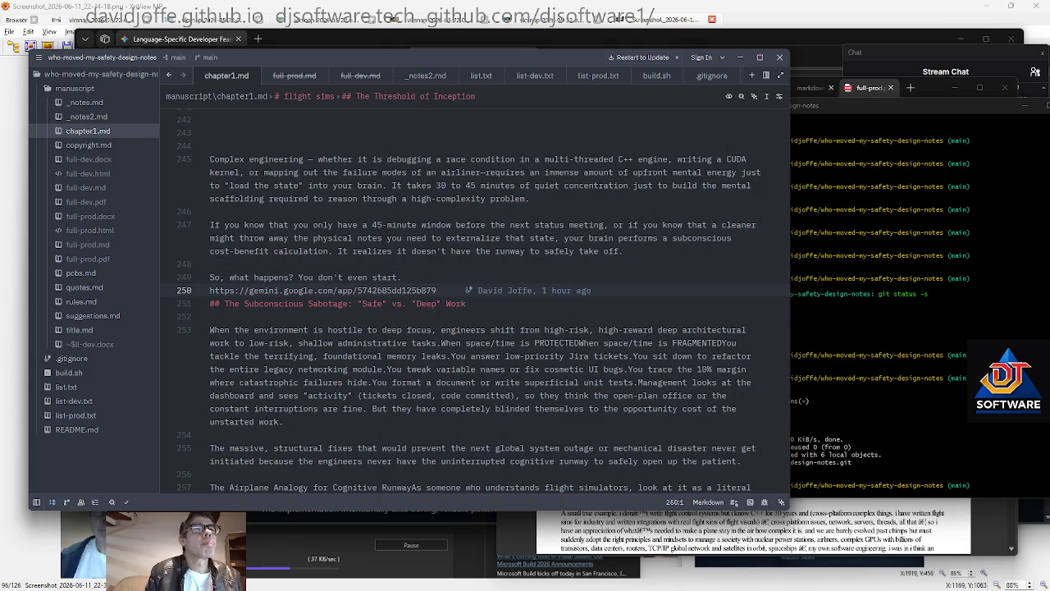
key("Return")
key("End")
key("Return")
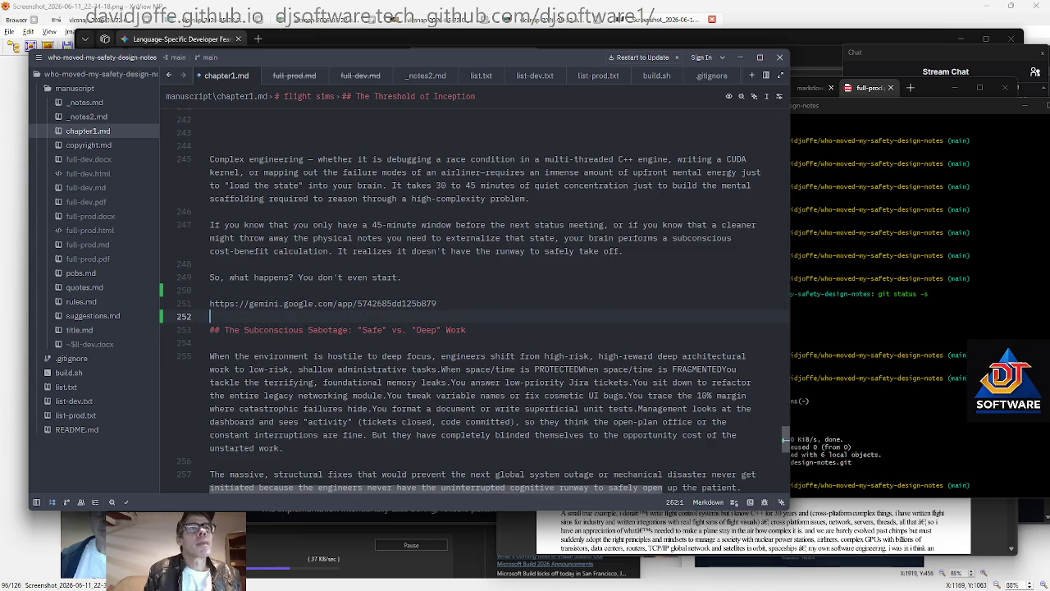
key("Down")
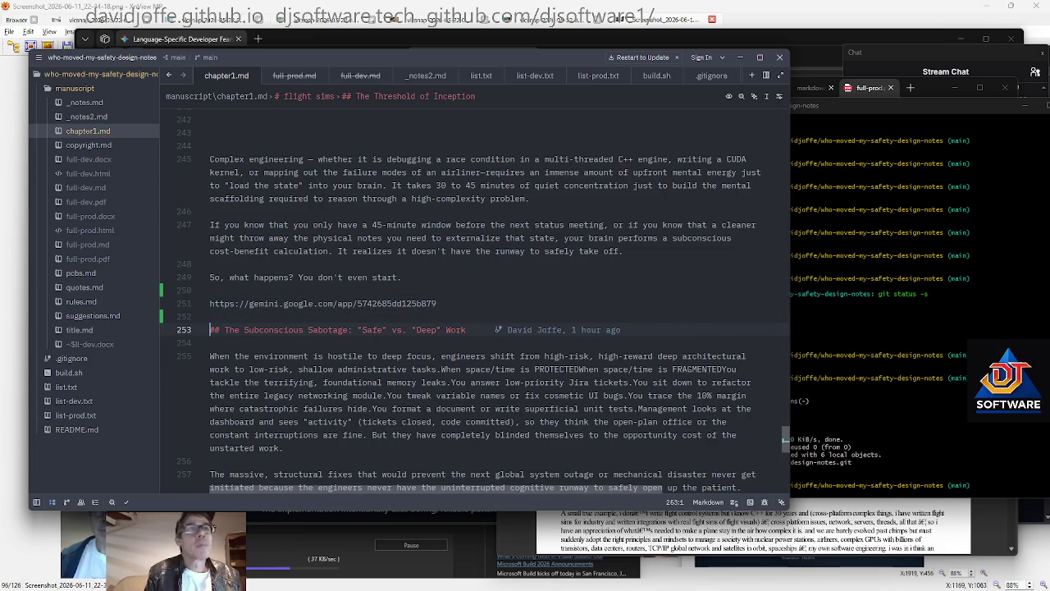
Search chapter1.md for 'raine' and select the word 'waiting' on line 33
key("ctrl+Home")
key("ctrl+f")
type("raine")
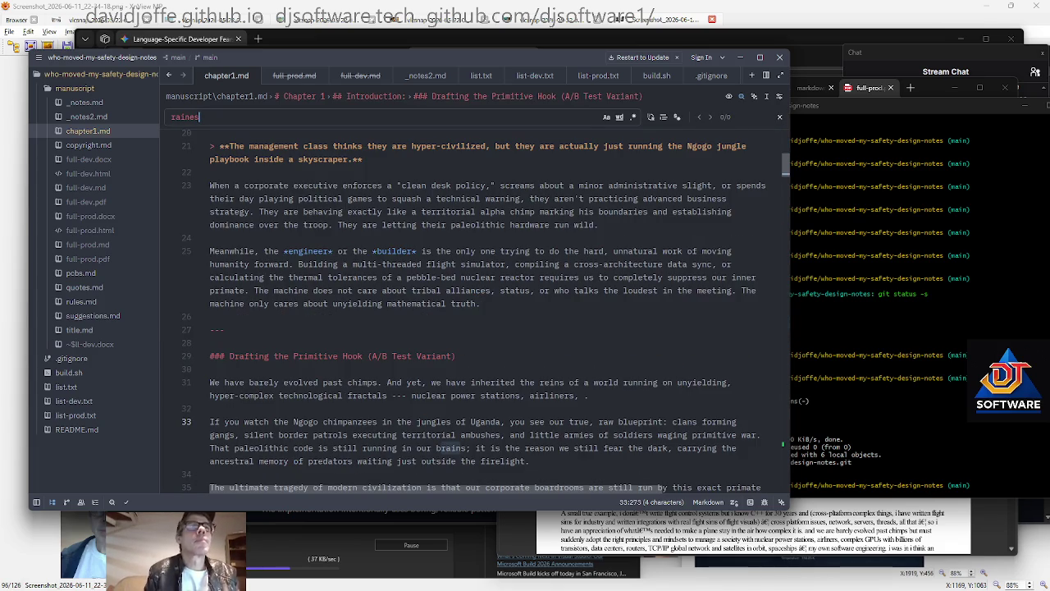
key("Escape")
scroll(358, 304, "down", 4)
left_click(359, 303)
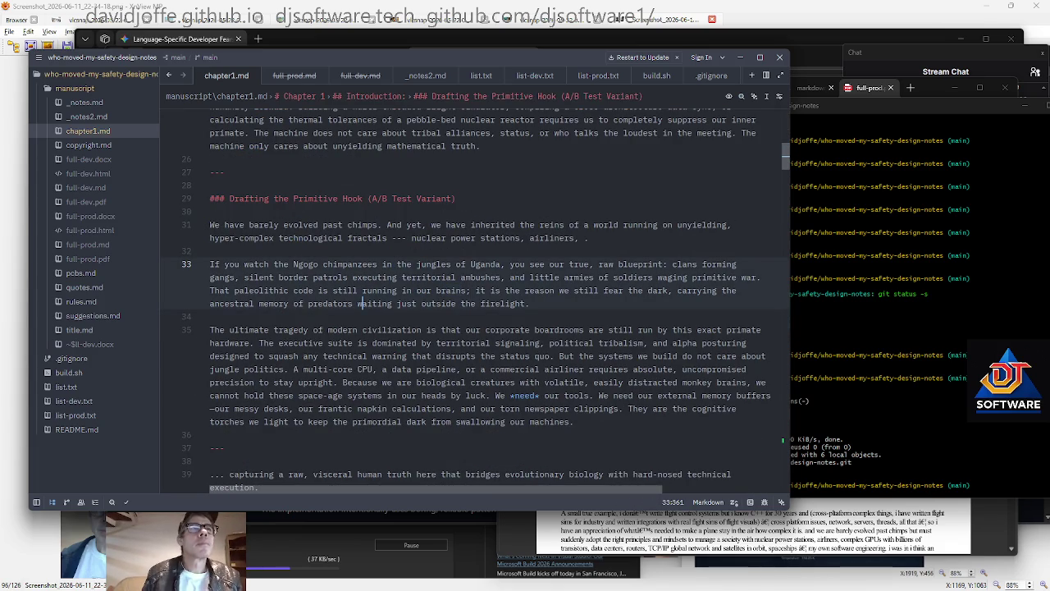
double_click(361, 304)
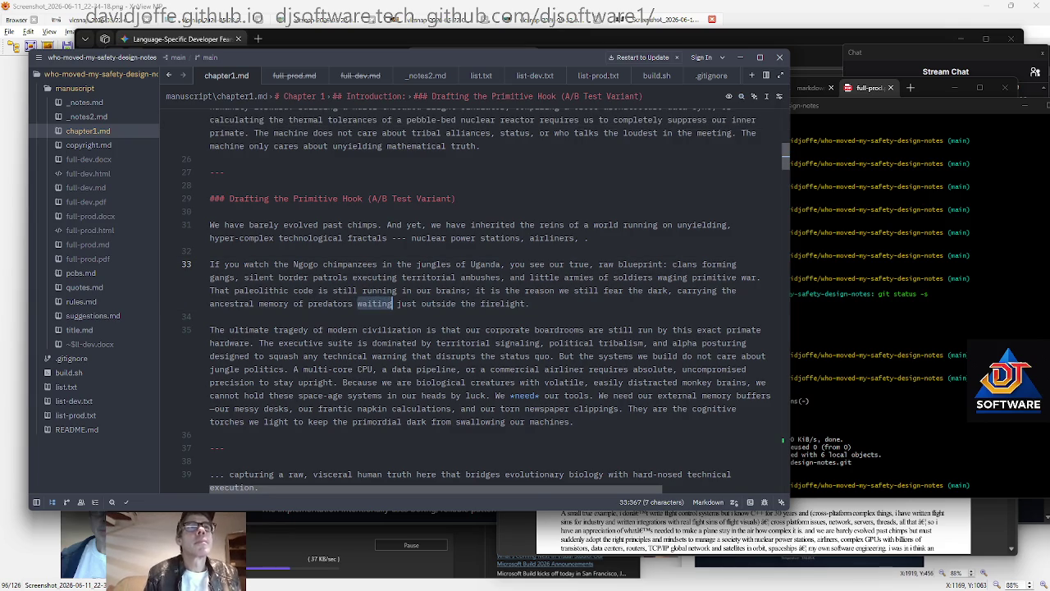
Scroll down through chapter1.md, stopping at lines 113, 135, 153 and 262
scroll(361, 304, "down", 4)
scroll(361, 303, "down", 8)
scroll(361, 303, "down", 10)
left_click(361, 447)
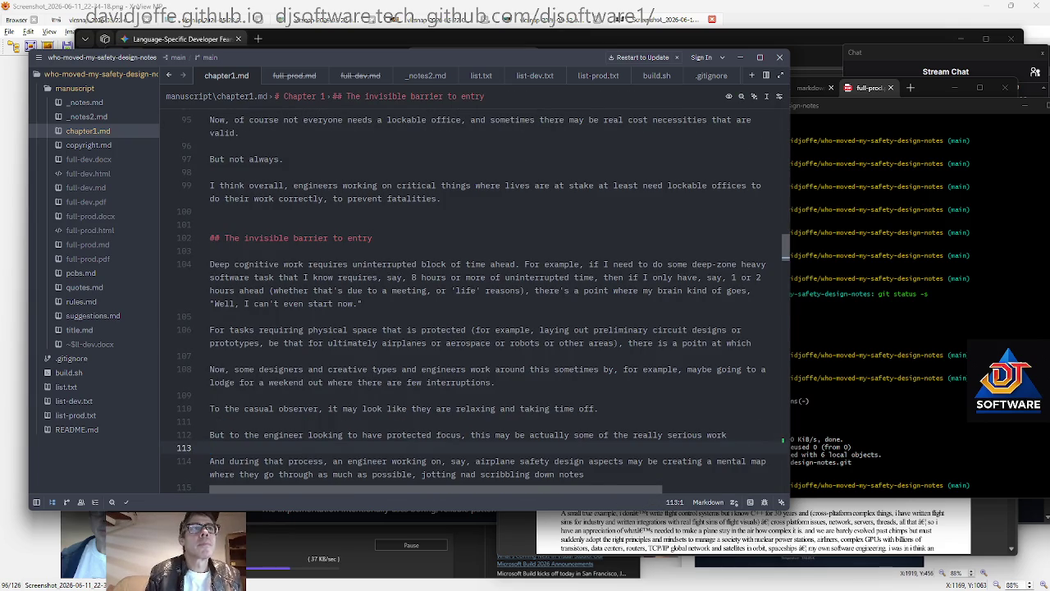
scroll(392, 447, "down", 7)
left_click(392, 447)
scroll(392, 447, "down", 7)
left_click(394, 447)
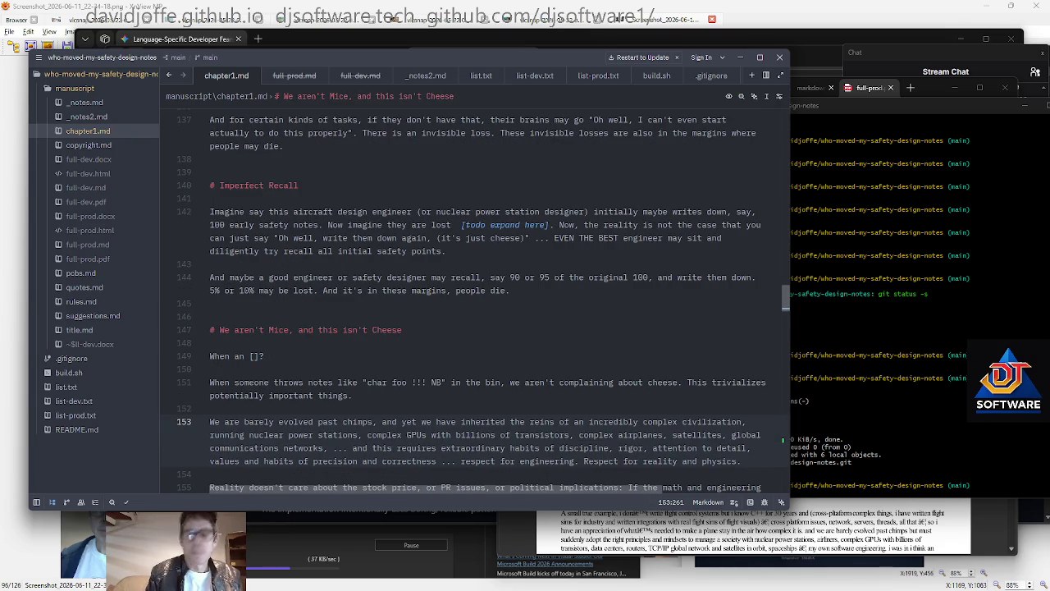
scroll(392, 447, "down", 6)
scroll(392, 447, "down", 12)
scroll(392, 447, "down", 12)
left_click(392, 447)
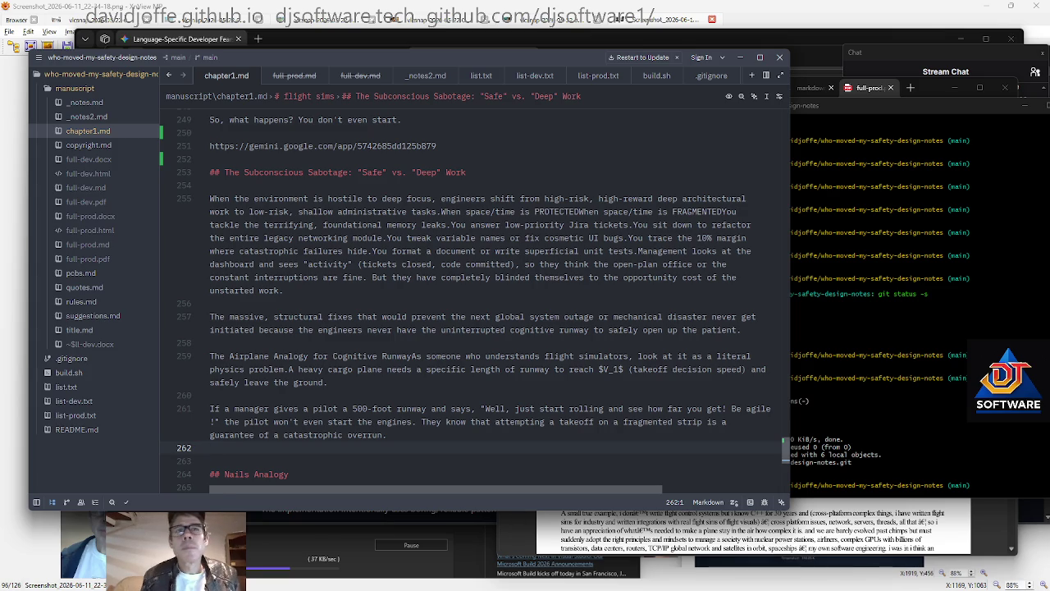
Glance at the PDF, then review the file end between lines 254 and 270
key("alt+Tab")
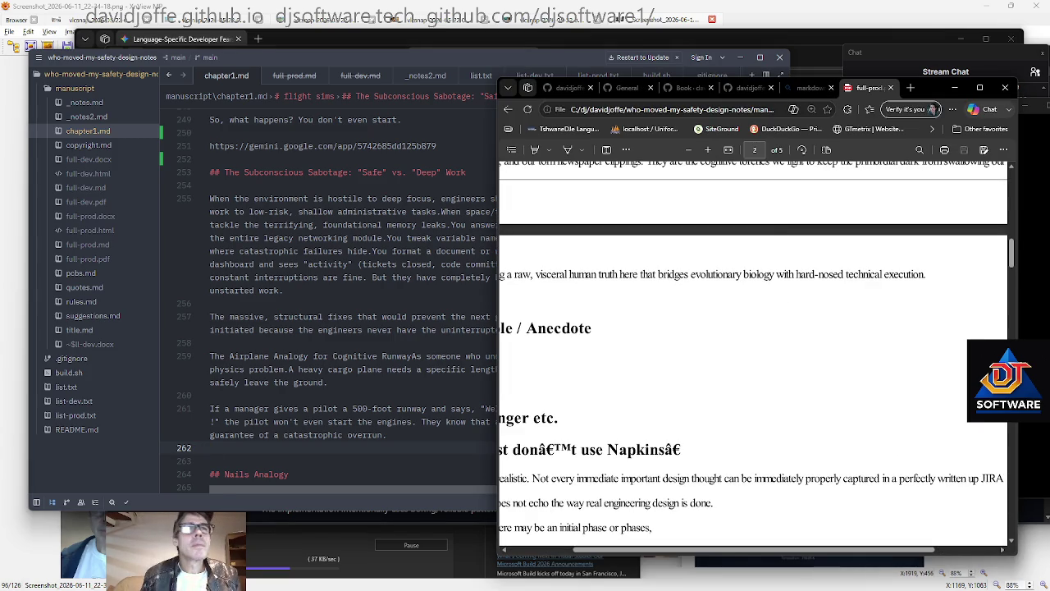
key("alt+Tab")
scroll(474, 328, "down", 1)
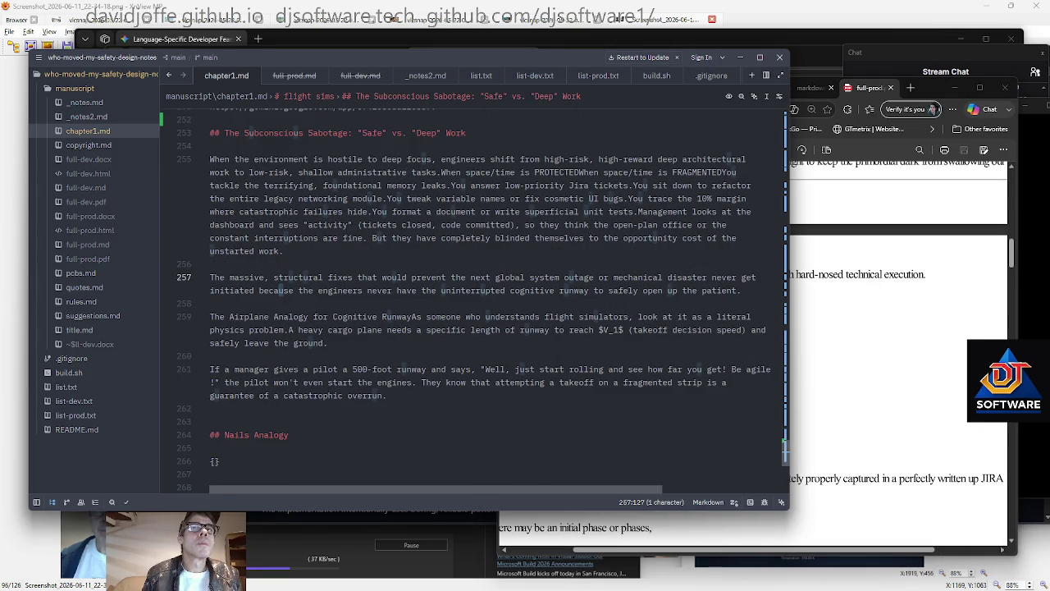
scroll(474, 295, "up", 3)
key("Up")
key("Up")
key("Up")
scroll(474, 328, "up", 1)
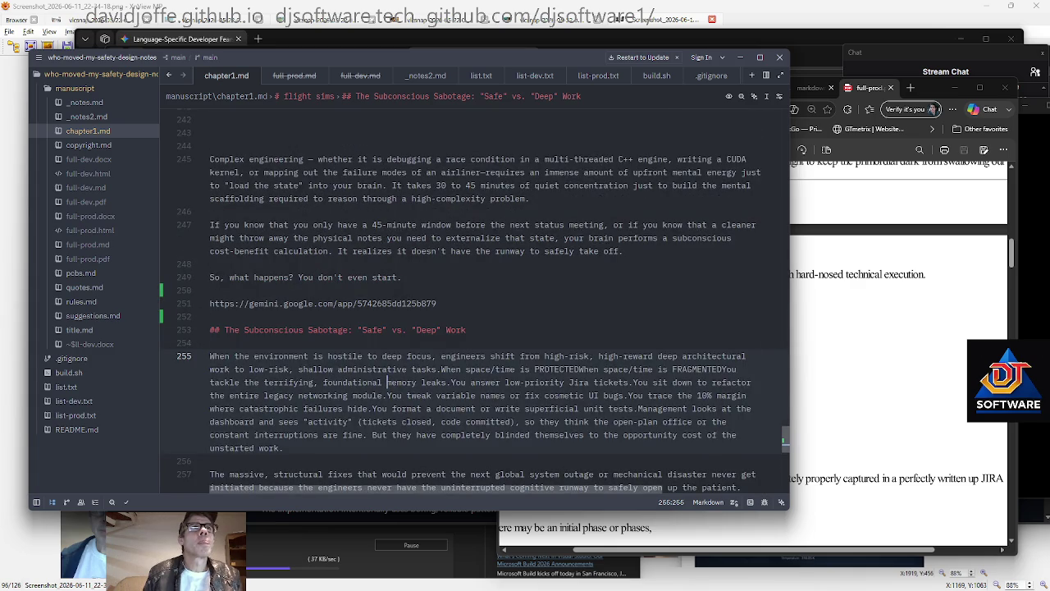
scroll(475, 328, "down", 3)
scroll(386, 224, "down", 3)
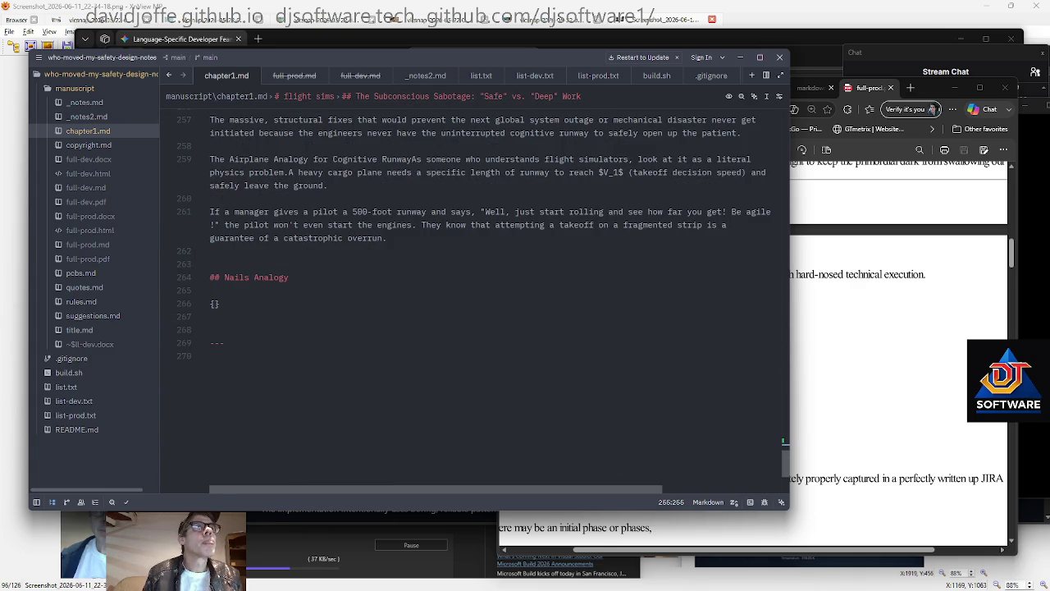
key("ctrl+End")
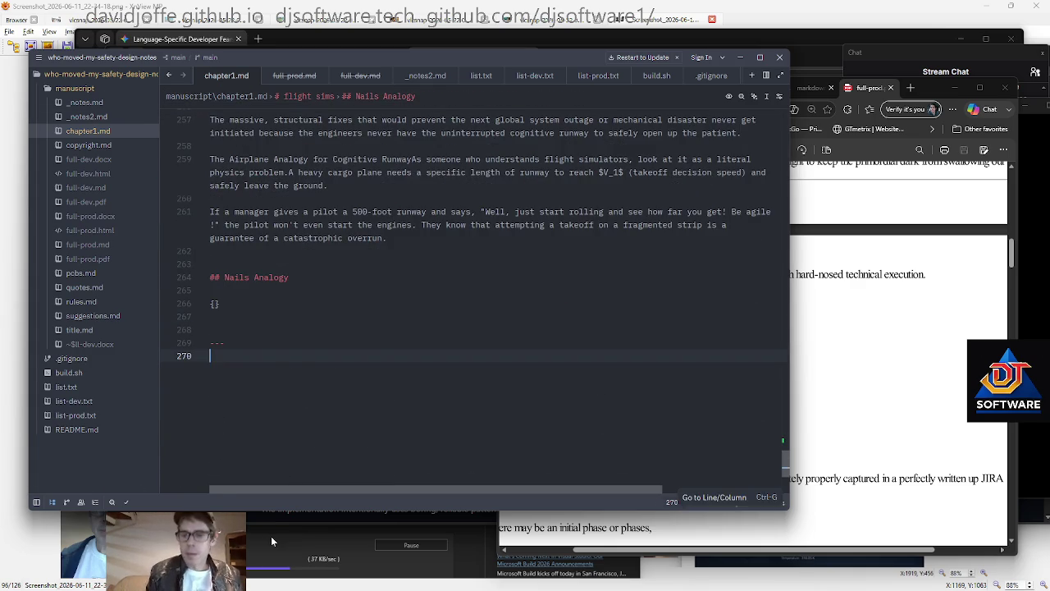
key("Page_Up")
key("Page_Up")
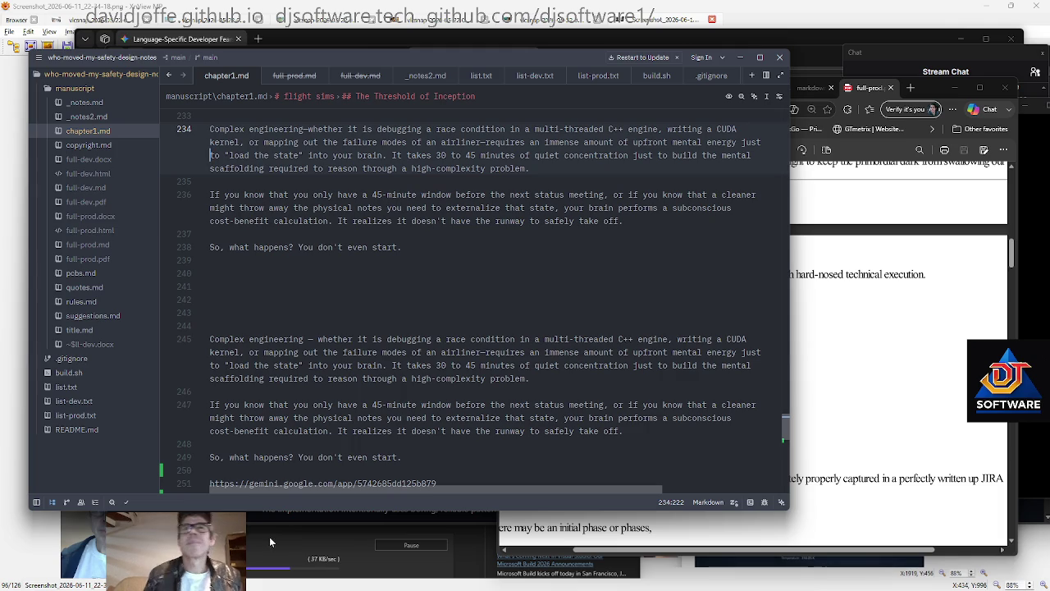
Scroll through the PDF preview, then return to chapter1.md in Zed
left_click(823, 379)
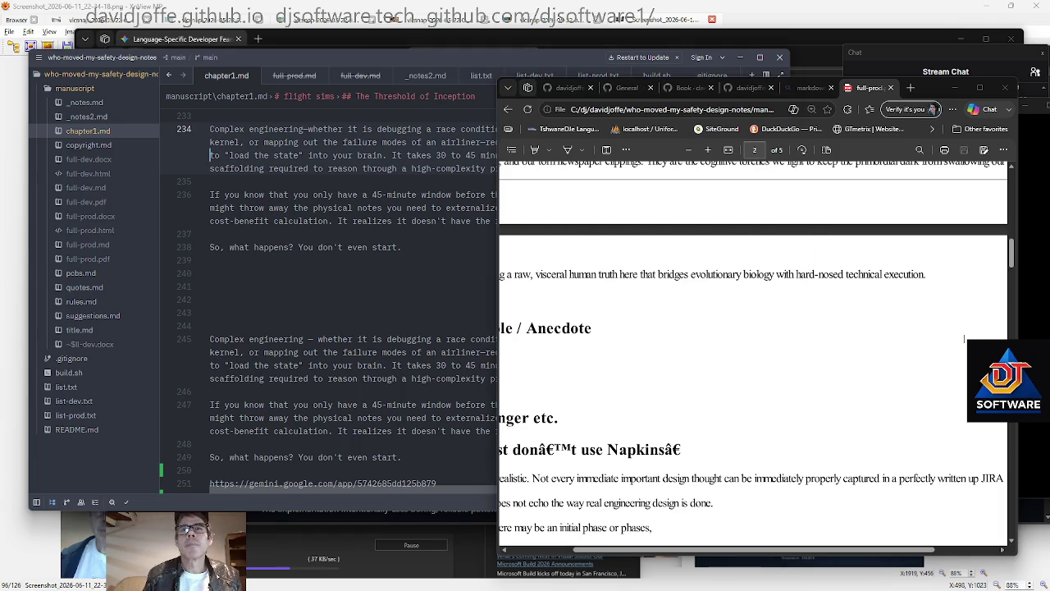
scroll(787, 361, "down", 5, "ctrl")
scroll(754, 340, "up", 3, "ctrl")
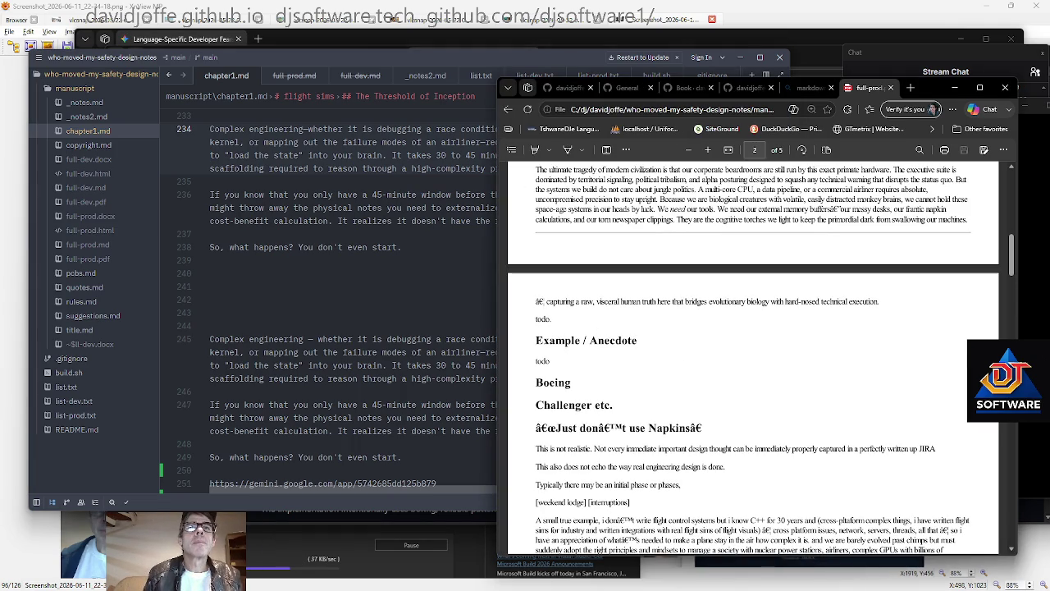
scroll(720, 365, "up", 5)
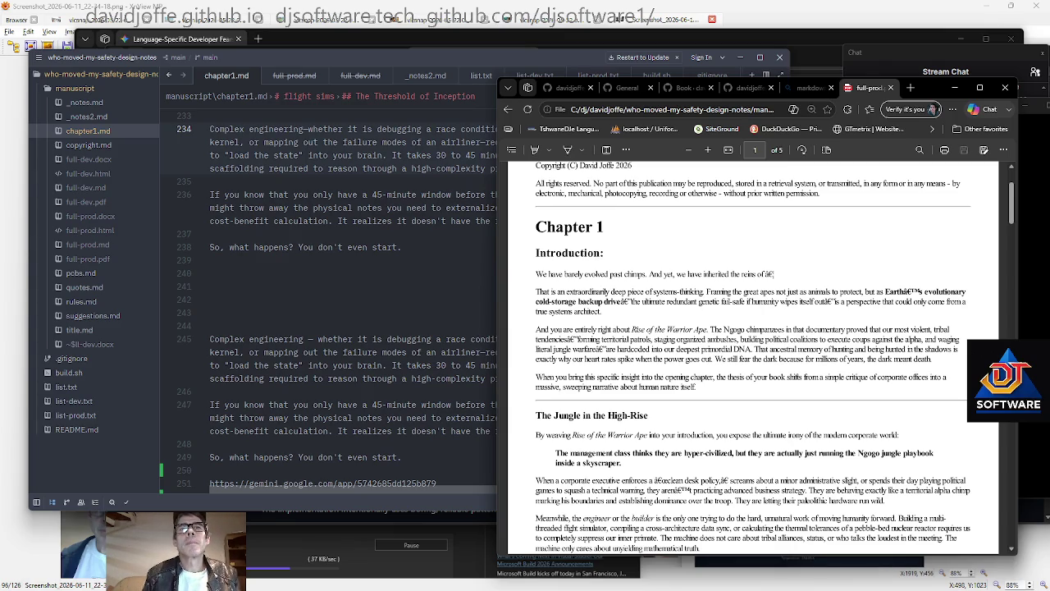
left_click(328, 299)
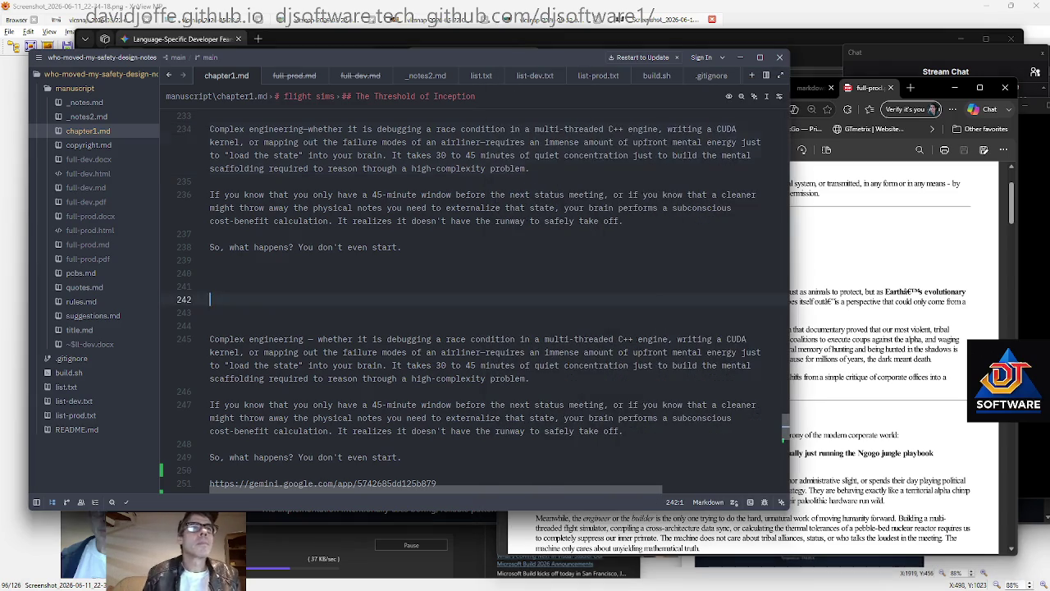
Scroll up to line 147 and select lines 153–159, starting at 'We are barely evolved past chimps'
scroll(476, 295, "down", 5)
scroll(476, 295, "down", 3)
scroll(476, 296, "down", 5)
scroll(476, 296, "up", 2)
scroll(476, 296, "up", 5)
scroll(476, 295, "up", 4)
scroll(475, 295, "up", 4)
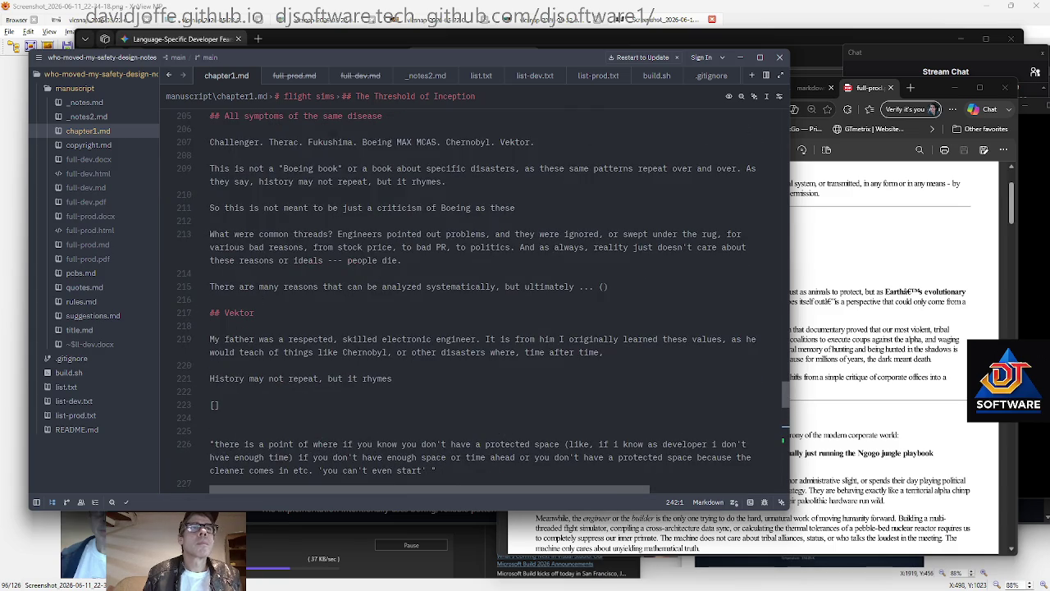
scroll(476, 295, "up", 2)
scroll(475, 296, "up", 6)
scroll(476, 296, "up", 3)
scroll(476, 296, "up", 2)
scroll(476, 295, "up", 5)
scroll(476, 296, "up", 4)
scroll(475, 296, "up", 2)
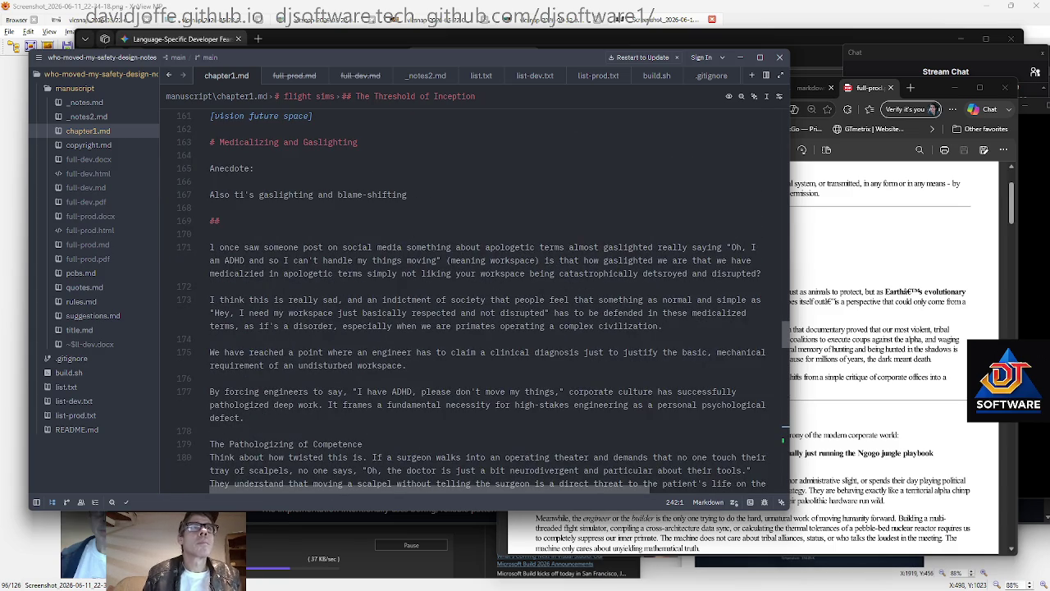
scroll(476, 296, "up", 3)
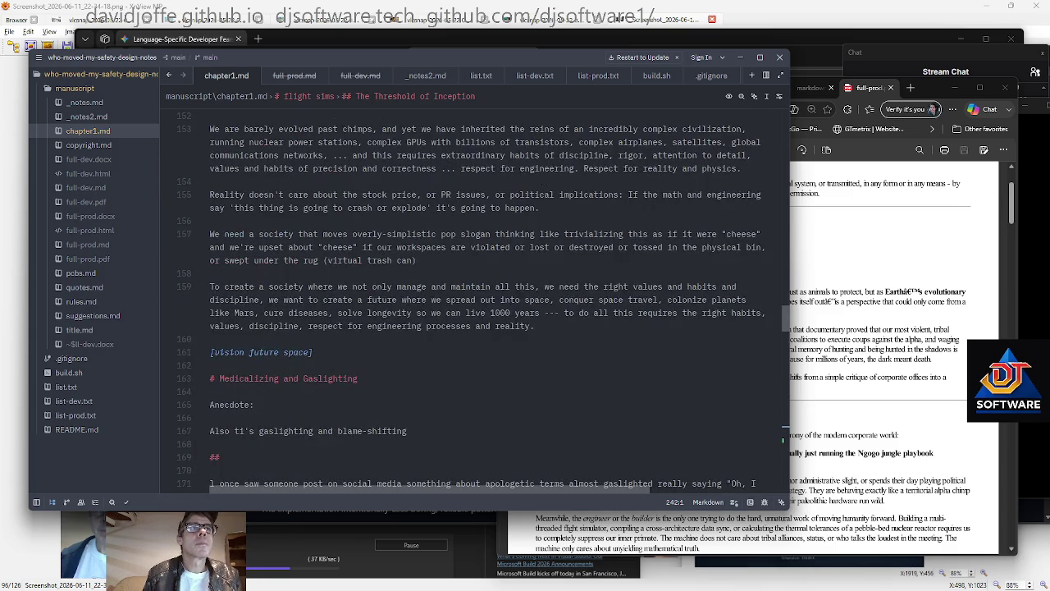
scroll(475, 296, "up", 3)
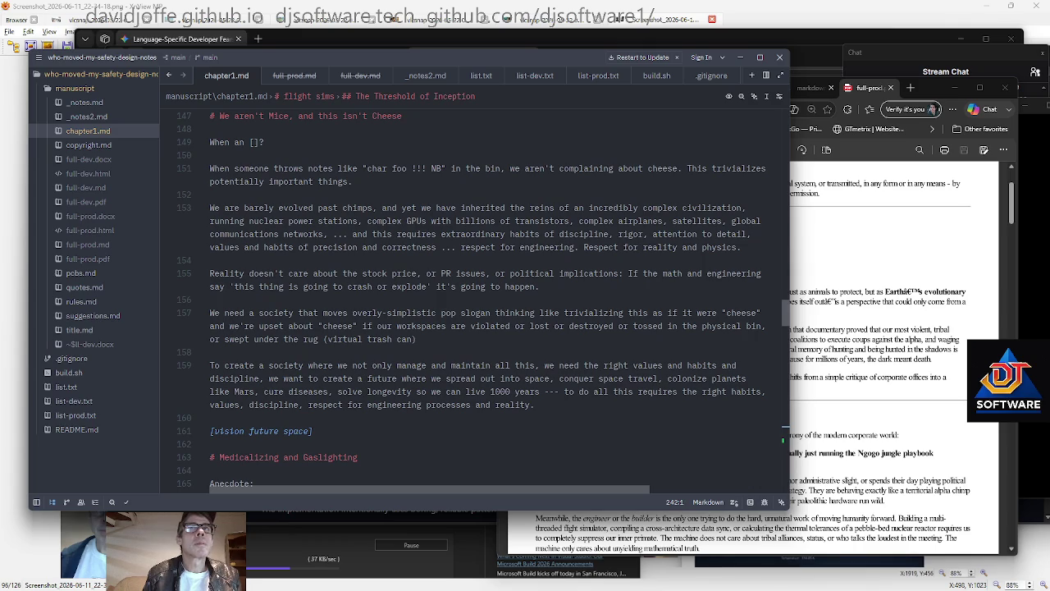
mouse_move(209, 207)
left_mouse_down()
mouse_move(427, 233)
mouse_move(210, 260)
mouse_move(210, 300)
mouse_move(539, 286)
mouse_move(534, 405)
left_mouse_up()
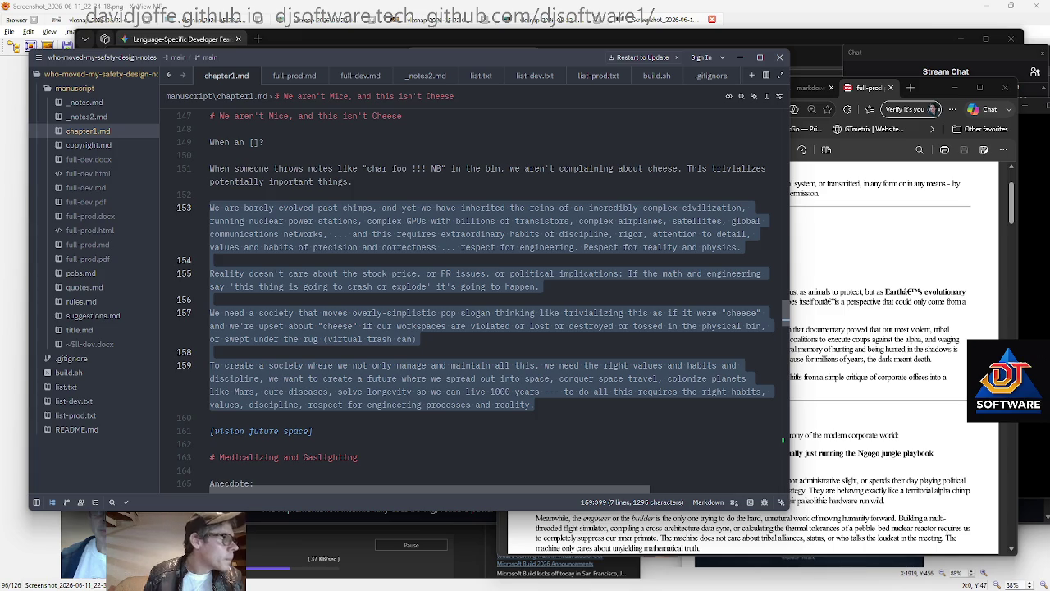
left_click(492, 299)
Cut the chimps and 'Reality doesn't care' paragraphs, leaving a '. . .' placeholder
mouse_move(492, 300)
left_mouse_down()
mouse_move(168, 233)
mouse_move(168, 208)
left_mouse_up()
key("ctrl+c")
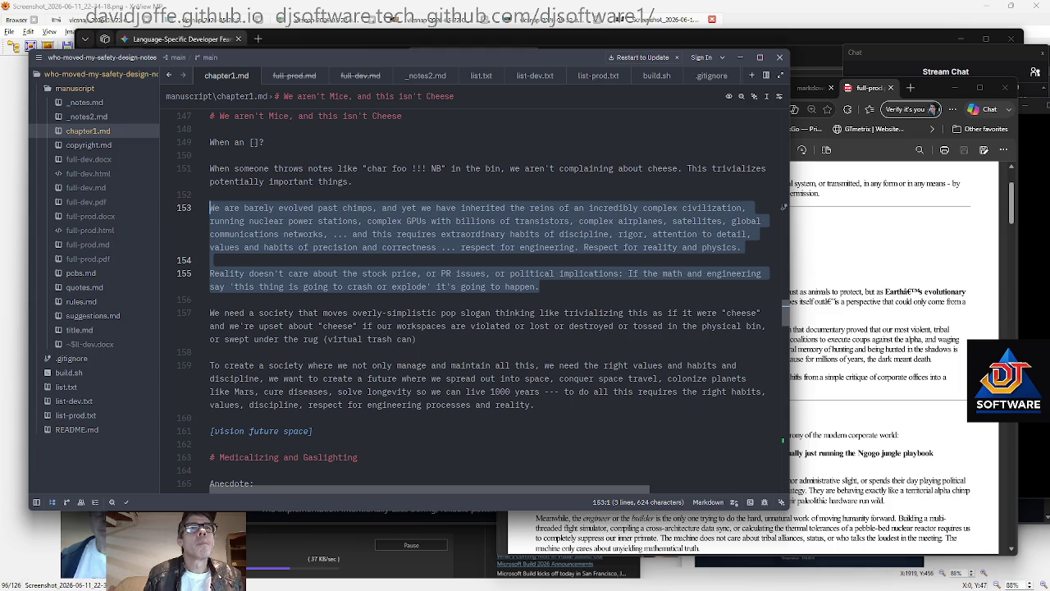
key("Delete")
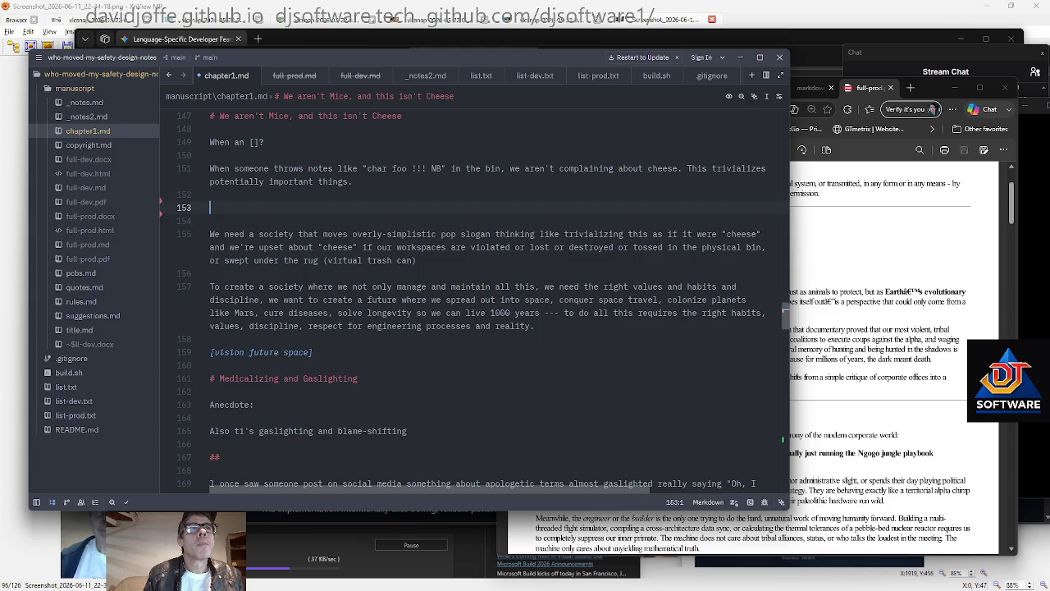
type("...")
key("Return")
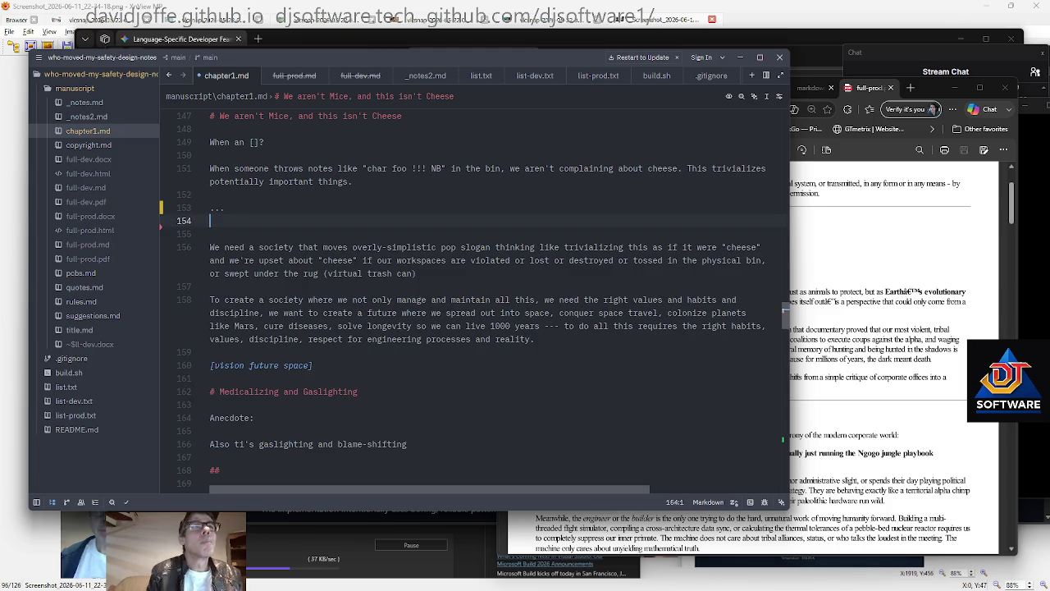
key("Left")
key("Right")
key("Right")
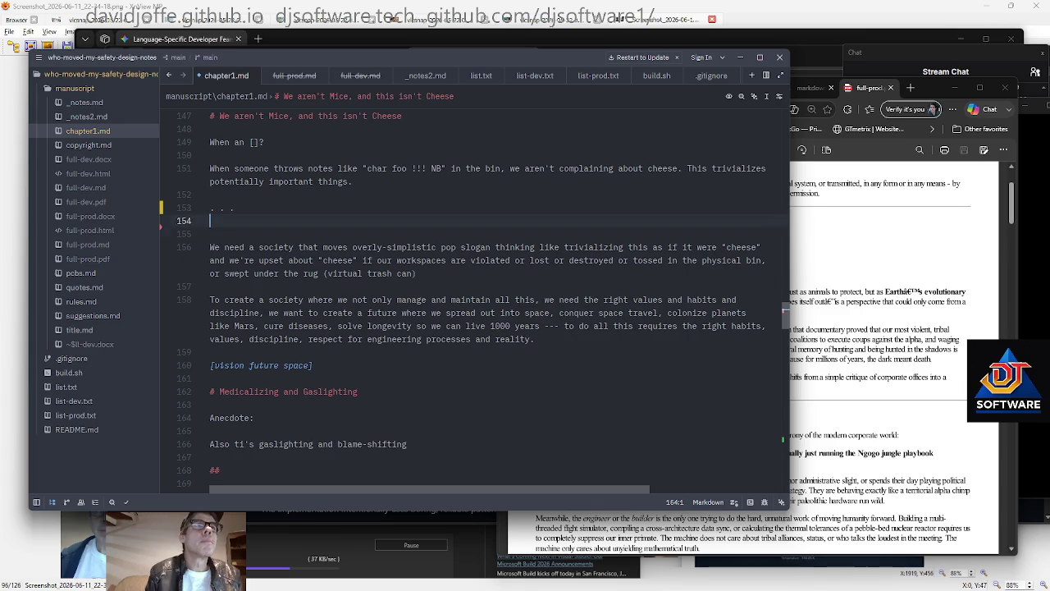
key("Delete")
key("Up")
key("End")
Extend the placeholder to 'todo reconcile and smooth with intro edits'
type("todo reconncile")
key("BackSpace")
key("BackSpace")
key("BackSpace")
key("BackSpace")
key("BackSpace")
key("BackSpace")
type("cile and smooth with")
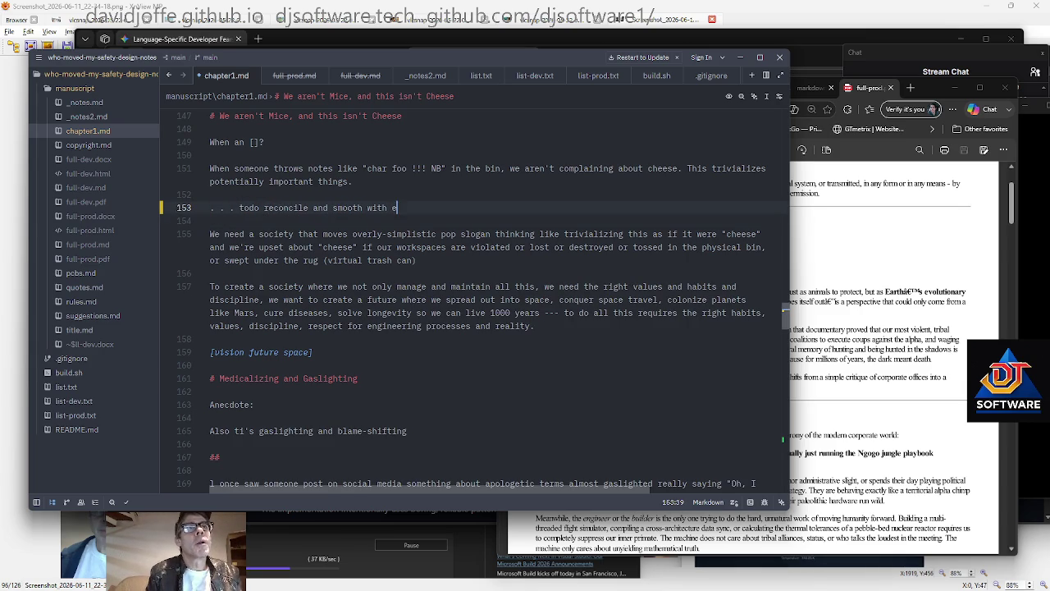
key("BackSpace")
type("into")
type("o ..")
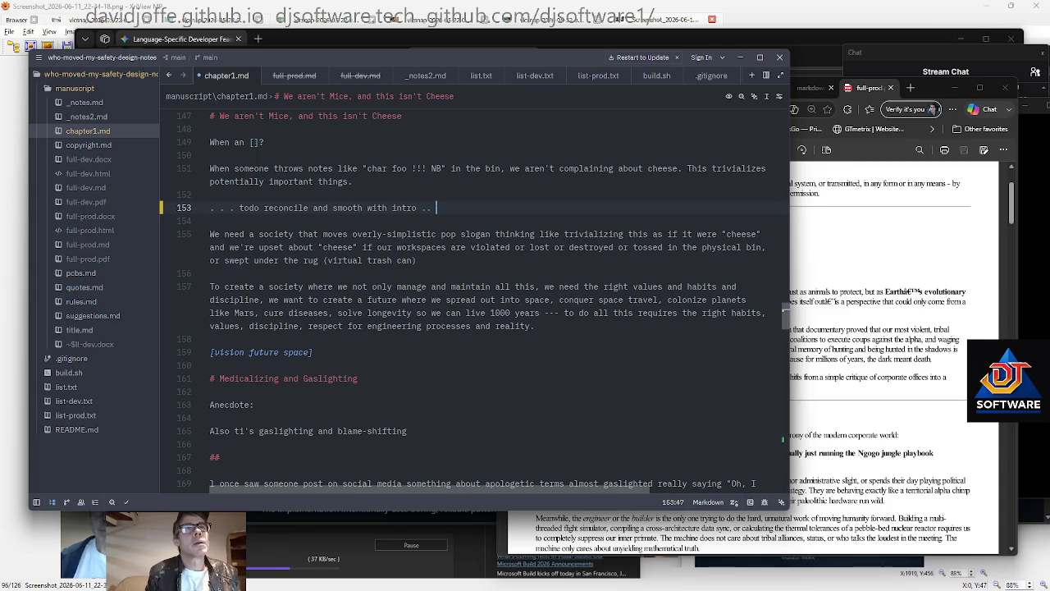
key("BackSpace")
type("edits .")
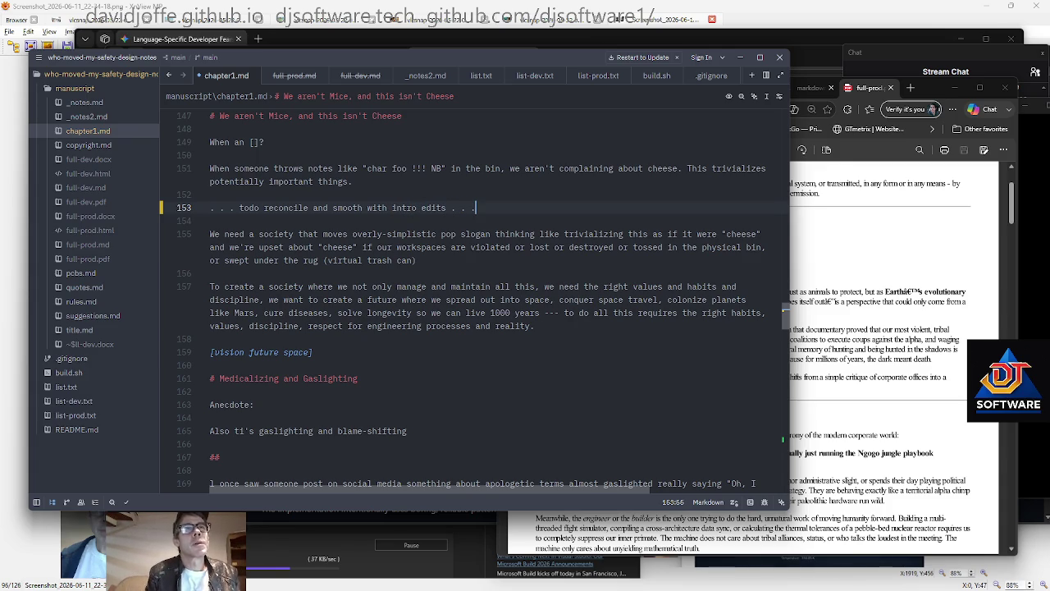
Paste the cut paragraphs under the ## Introduction heading at the top
key("ctrl+Home")
key("Down")
key("Down")
key("Down")
key("Down")
key("Down")
key("Return")
key("ctrl+v")
key("Up")
key("Up")
key("Up")
key("Up")
key("Up")
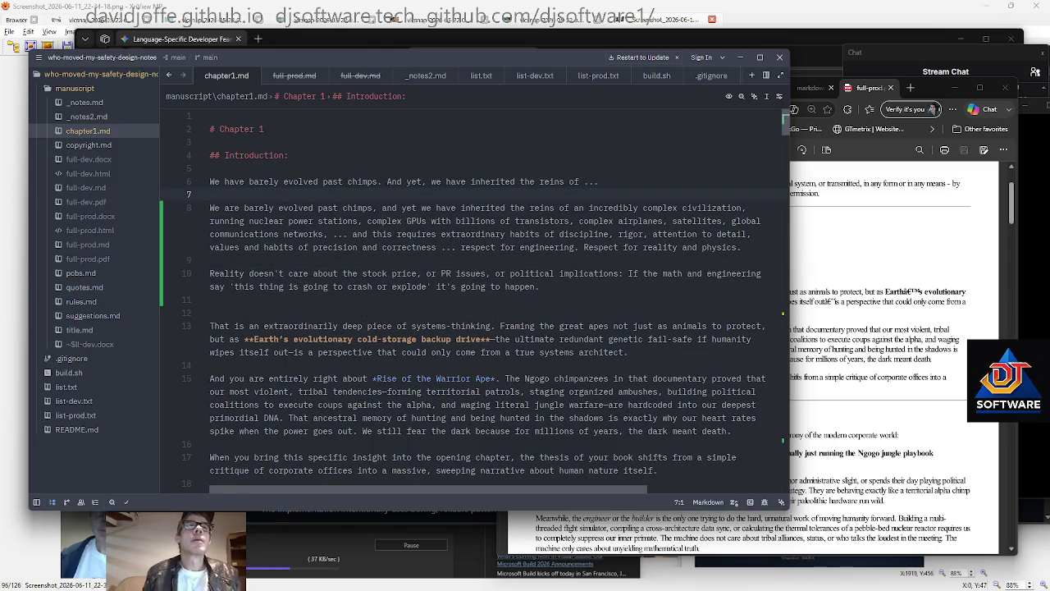
Change 'We are barely evolved' to 'We have barely evolved' on line 8
left_click(576, 208)
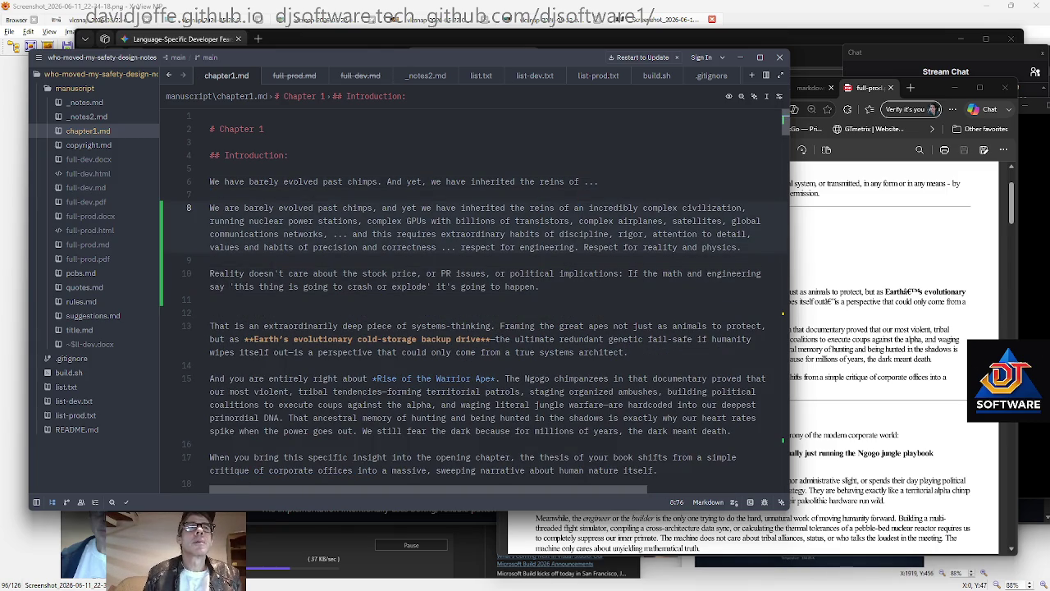
double_click(233, 208)
type("have")
key("Home")
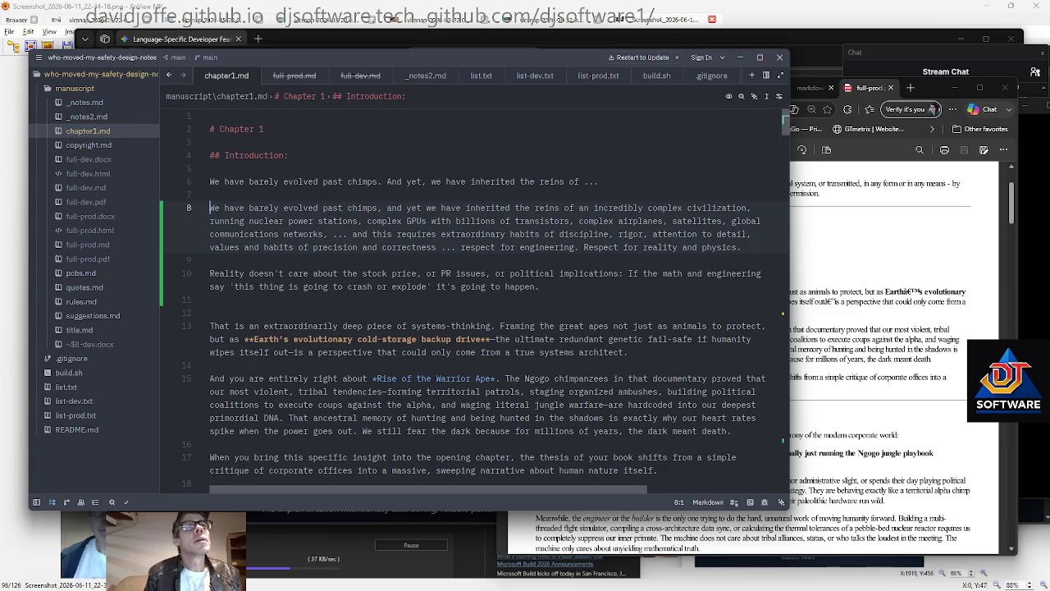
key("ctrl+Right")
key("ctrl+Right")
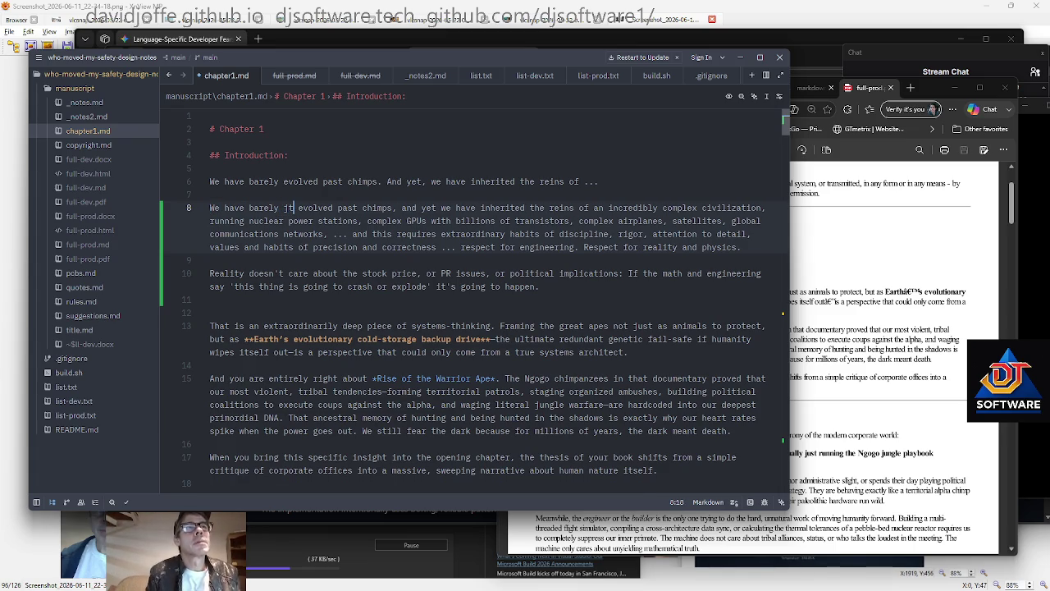
key("BackSpace")
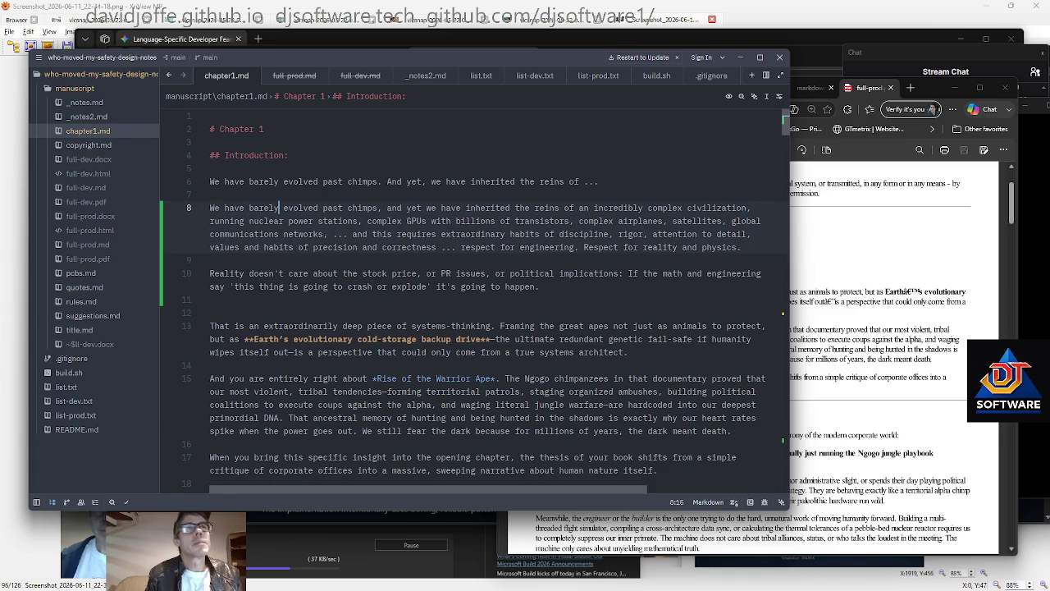
Replace 'running' with 'where we must run and maintain' before nuclear power stations
key("Down")
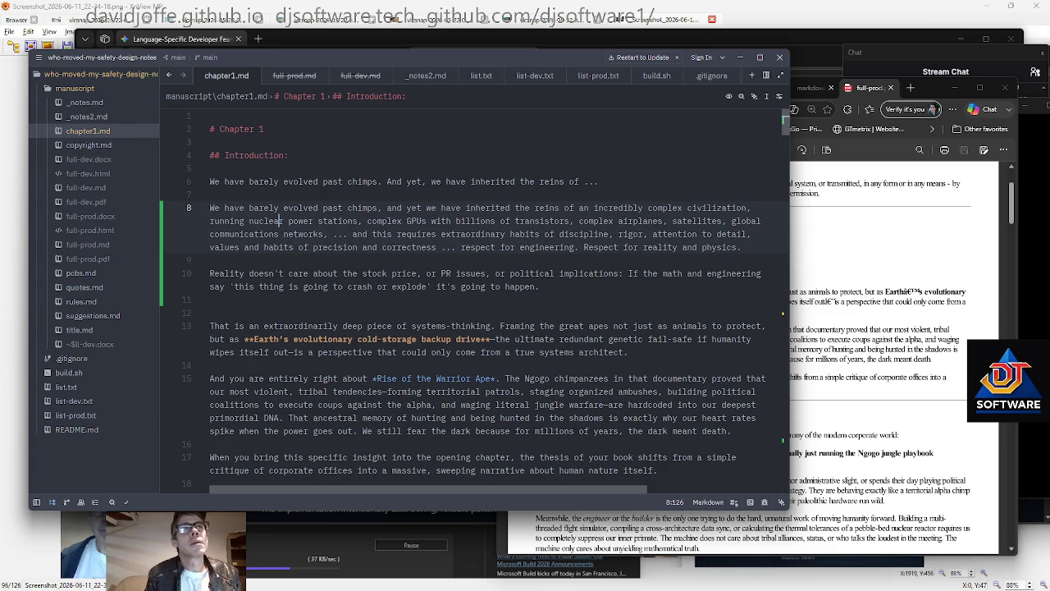
key("ctrl+Left")
key("ctrl+Left")
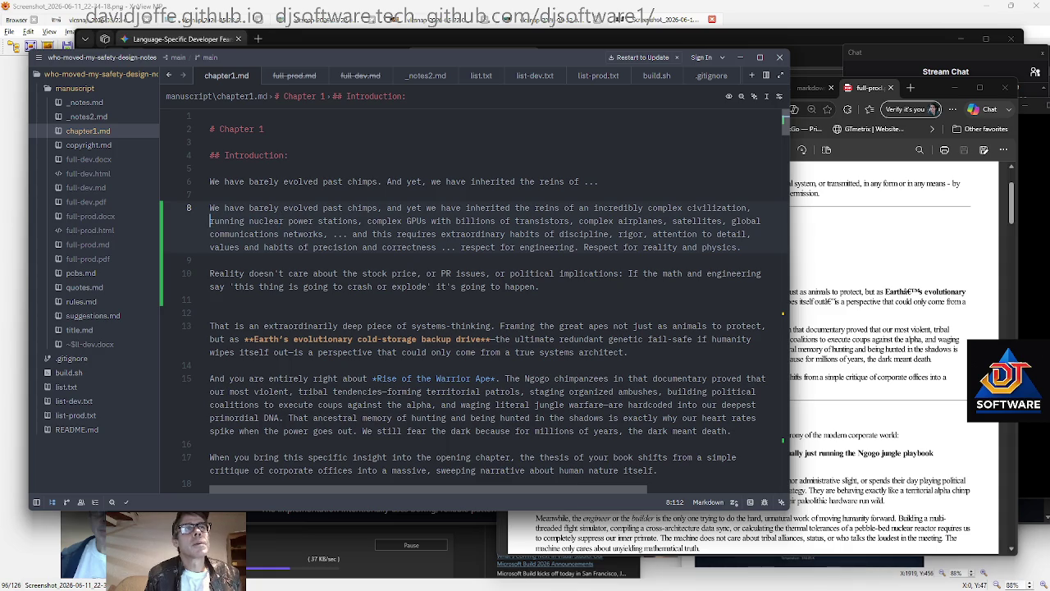
key("ctrl+shift+Right")
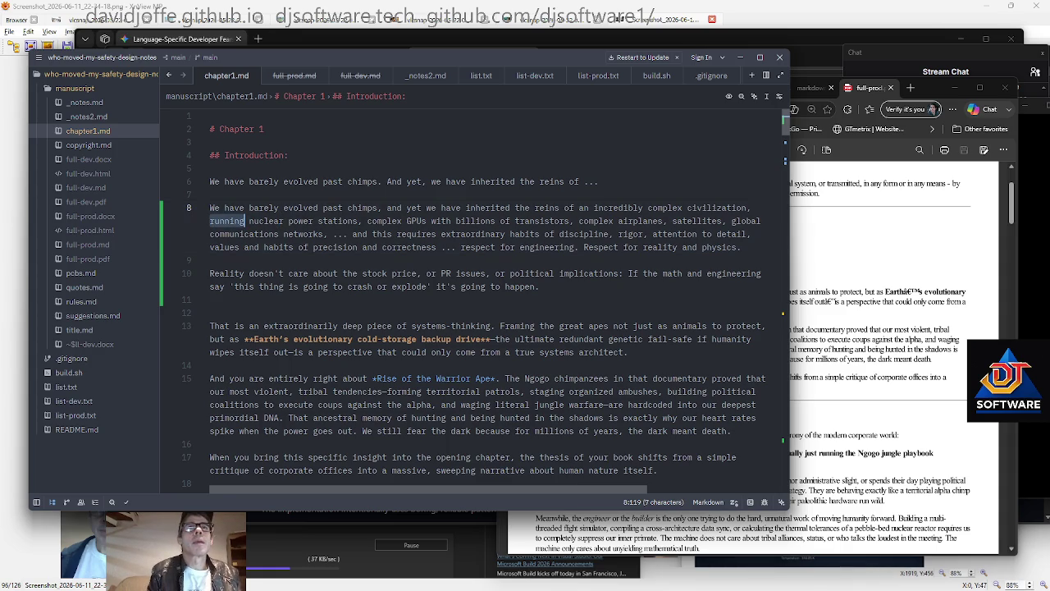
type("where we")
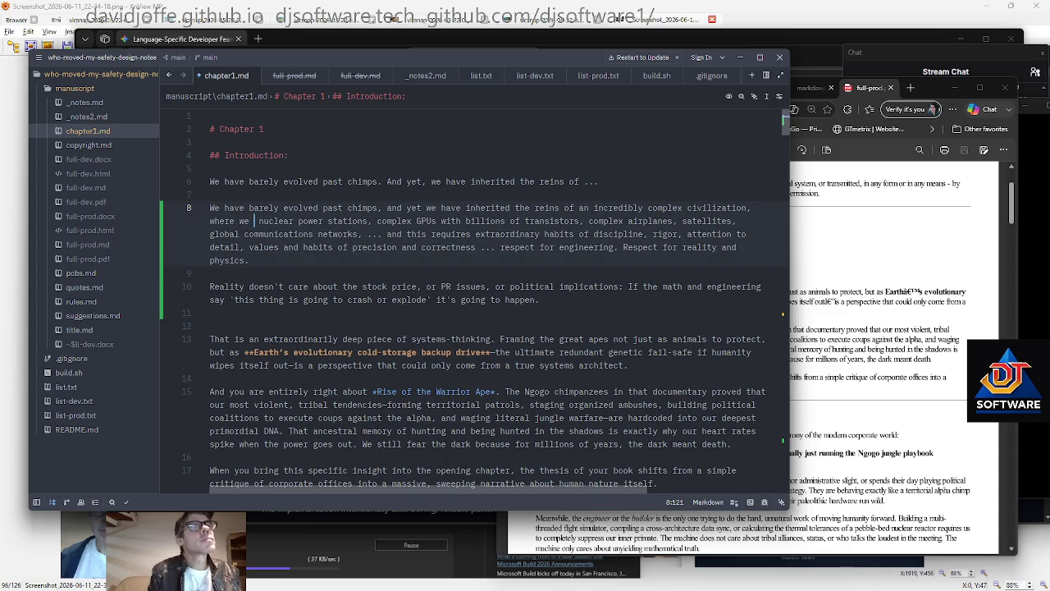
type(" must run and maintain")
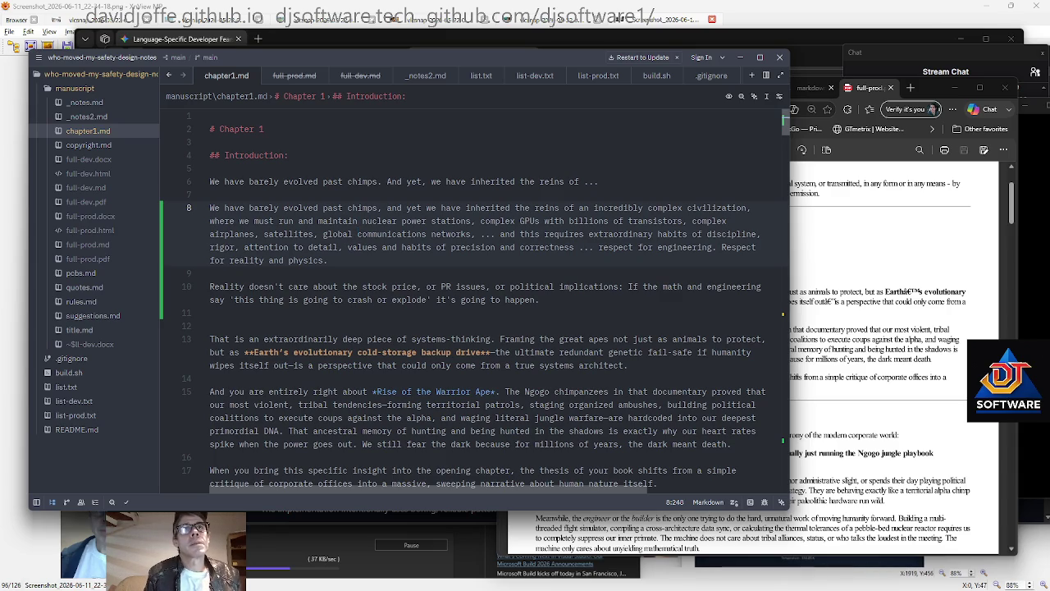
key("ctrl+Right")
key("ctrl+Right")
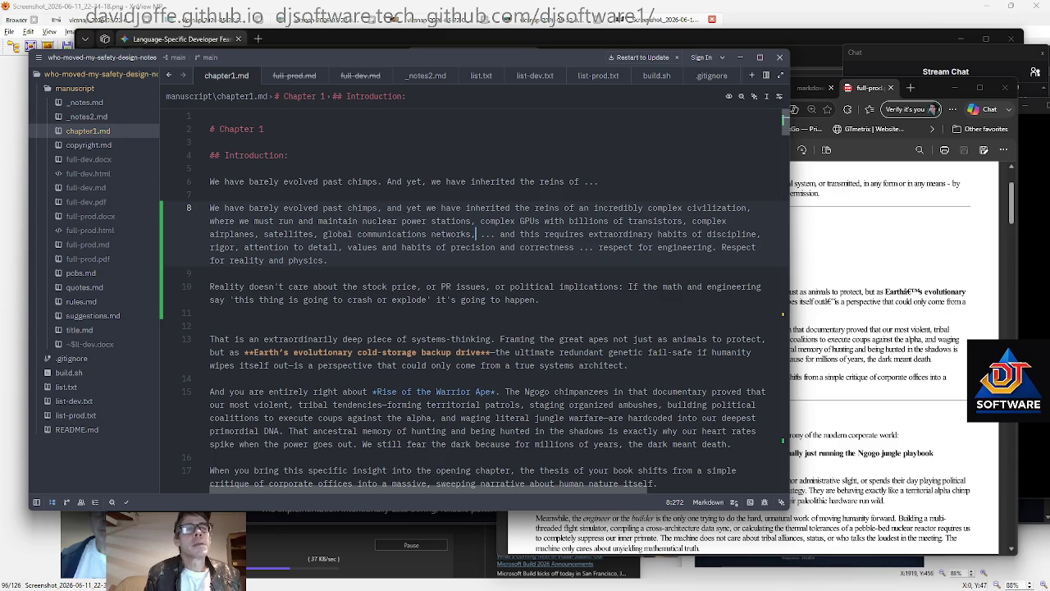